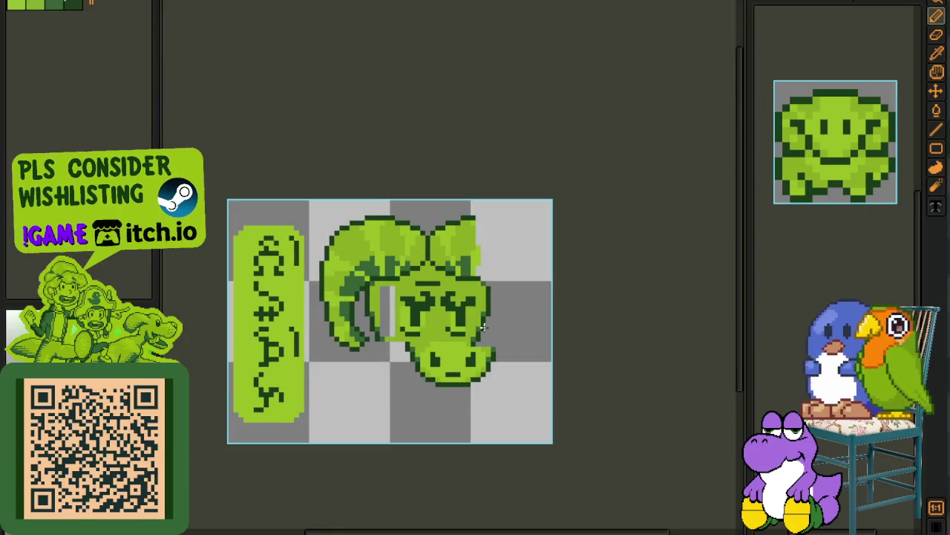
- Erase the stray pixels in the gap between the horn and the face
{"action": "scroll", "coordinate": [568, 311], "scroll_direction": "up", "scroll_amount": 2}
{"action": "key", "text": "i"}
{"action": "key", "text": "e"}
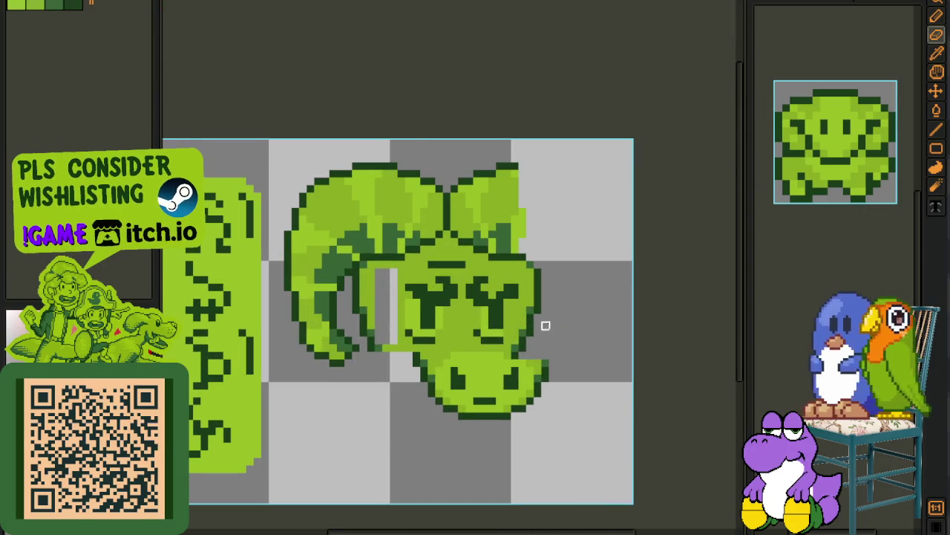
{"action": "scroll", "coordinate": [349, 282], "scroll_direction": "up", "scroll_amount": 1}
{"action": "mouse_move", "coordinate": [371, 267]}
{"action": "left_mouse_down"}
{"action": "mouse_move", "coordinate": [363, 257]}
{"action": "mouse_move", "coordinate": [394, 364]}
{"action": "mouse_move", "coordinate": [363, 333]}
{"action": "mouse_move", "coordinate": [410, 272]}
{"action": "mouse_move", "coordinate": [394, 349]}
{"action": "left_mouse_up"}
- Using the snout's dark green, shift the right nostril one pixel left
{"action": "scroll", "coordinate": [424, 380], "scroll_direction": "down", "scroll_amount": 2}
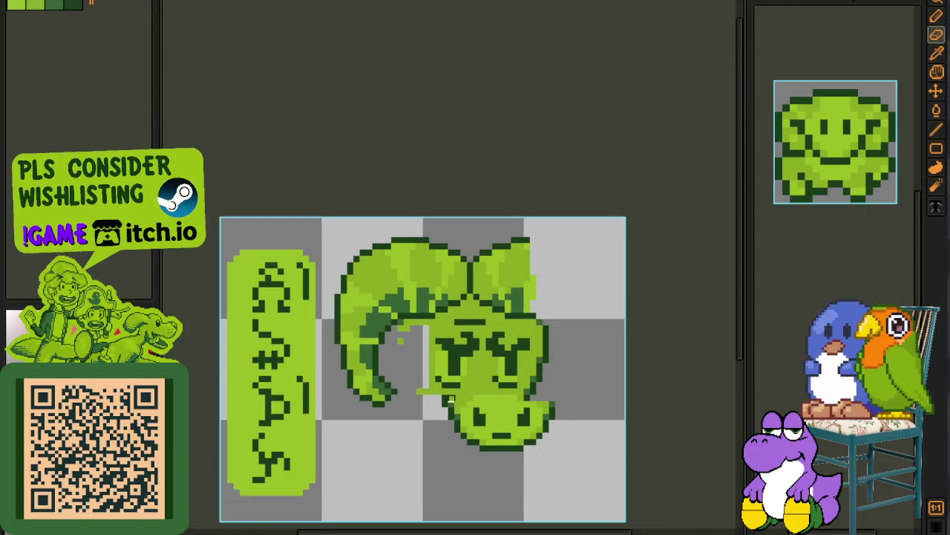
{"action": "scroll", "coordinate": [443, 398], "scroll_direction": "up", "scroll_amount": 2}
{"action": "key", "text": "i"}
{"action": "scroll", "coordinate": [528, 412], "scroll_direction": "up", "scroll_amount": 1}
- Lasso the stray pixels at the snout's lower right and delete them
{"action": "scroll", "coordinate": [563, 427], "scroll_direction": "down", "scroll_amount": 1}
{"action": "scroll", "coordinate": [563, 426], "scroll_direction": "right", "scroll_amount": 1}
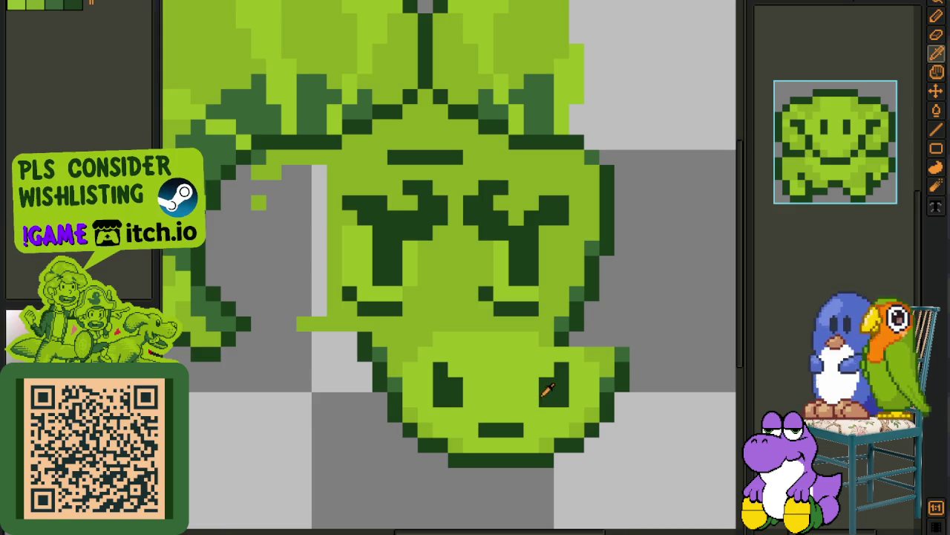
{"action": "left_click", "coordinate": [562, 384]}
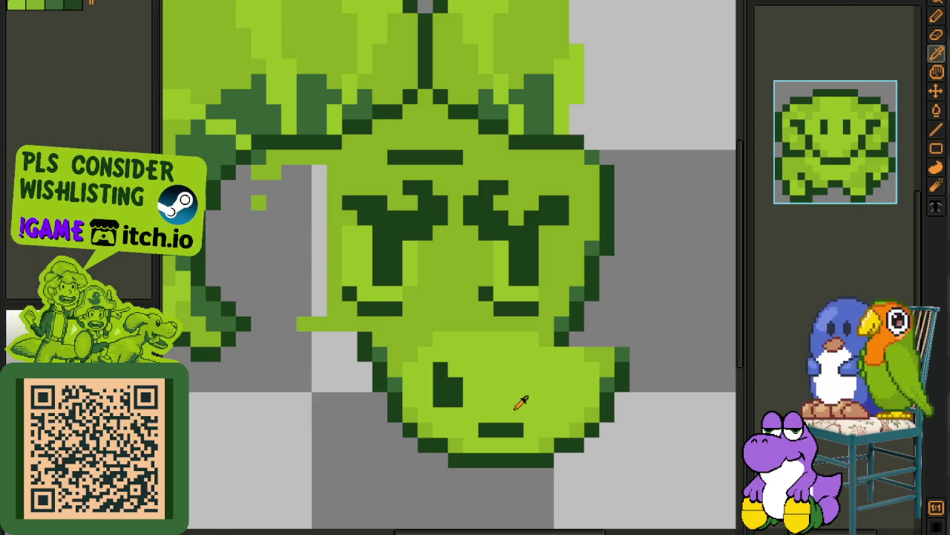
{"action": "key", "text": "b"}
{"action": "left_click_drag", "start_coordinate": [532, 371], "coordinate": [532, 401]}
{"action": "key", "text": "i"}
{"action": "scroll", "coordinate": [579, 371], "scroll_direction": "down", "scroll_amount": 2}
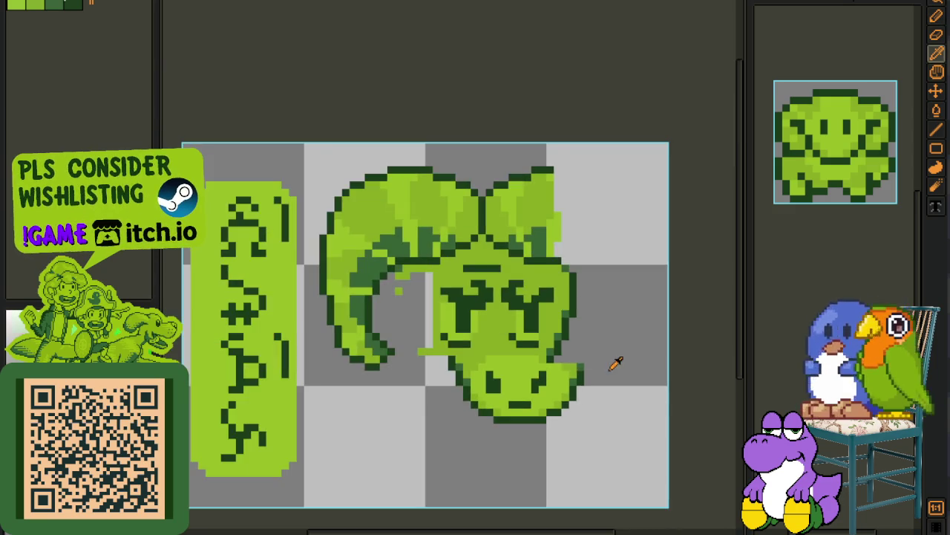
{"action": "scroll", "coordinate": [569, 365], "scroll_direction": "up", "scroll_amount": 2}
{"action": "key", "text": "b"}
{"action": "left_click_drag", "start_coordinate": [584, 333], "coordinate": [545, 403]}
{"action": "left_click_drag", "start_coordinate": [646, 329], "coordinate": [519, 453]}
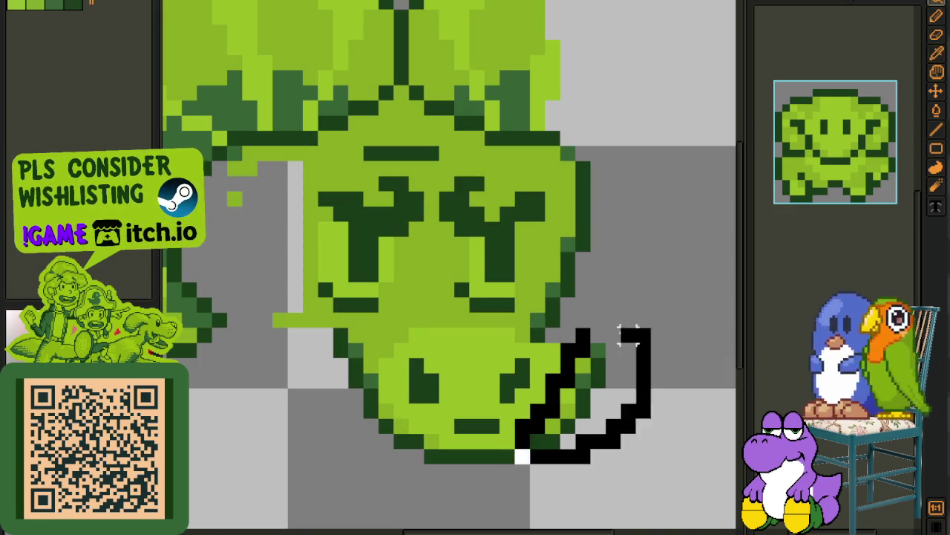
{"action": "key", "text": "Delete"}
- Redraw the lower-right jaw edge in dark green, adding a diagonal line down from the jaw
{"action": "key", "text": "i"}
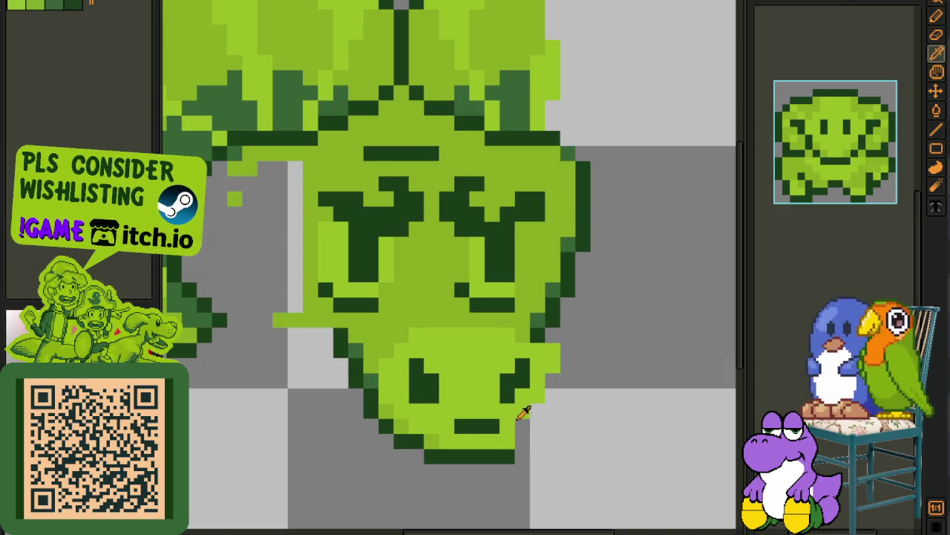
{"action": "left_click", "coordinate": [496, 438]}
{"action": "key", "text": "b"}
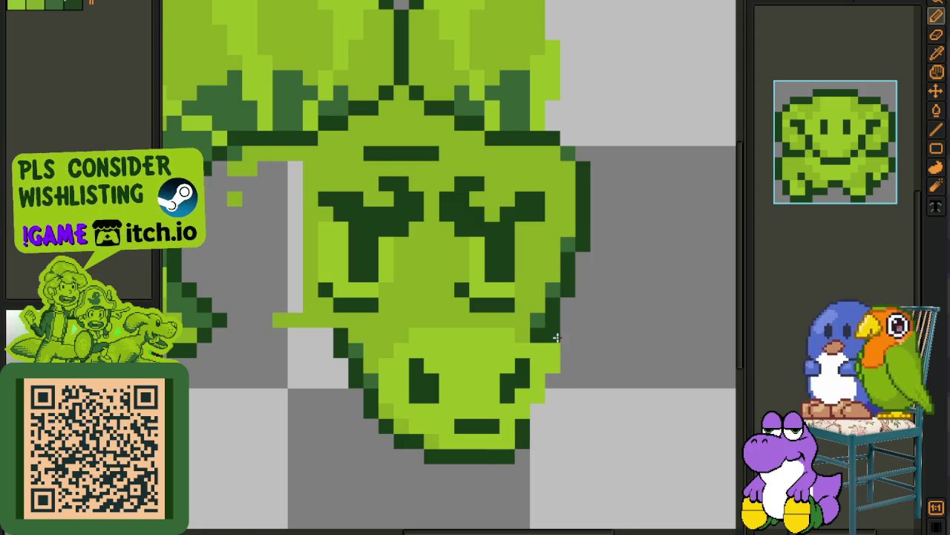
{"action": "mouse_move", "coordinate": [584, 317]}
{"action": "left_mouse_down"}
{"action": "mouse_move", "coordinate": [578, 334]}
{"action": "mouse_move", "coordinate": [570, 330]}
{"action": "left_mouse_up"}
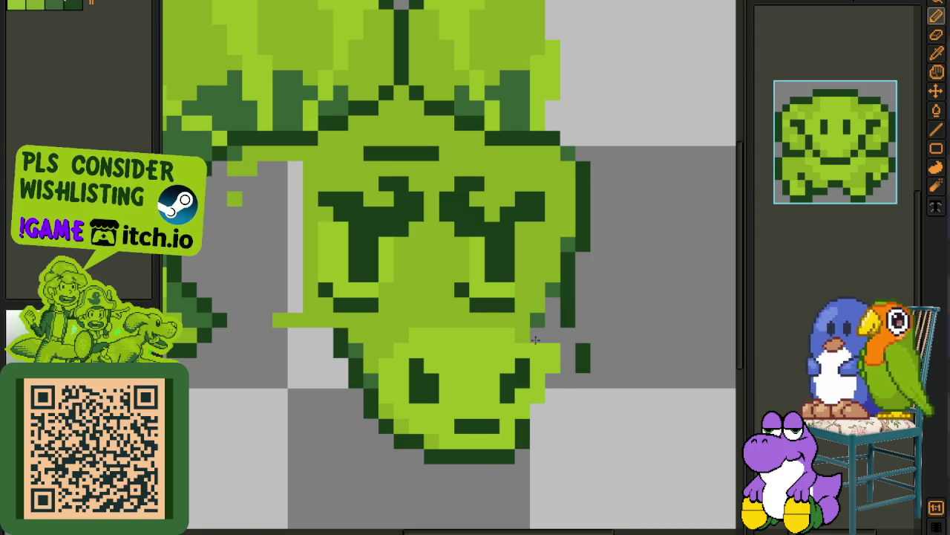
{"action": "mouse_move", "coordinate": [583, 402]}
{"action": "left_mouse_down"}
{"action": "mouse_move", "coordinate": [538, 446]}
{"action": "mouse_move", "coordinate": [524, 427]}
{"action": "left_mouse_up"}
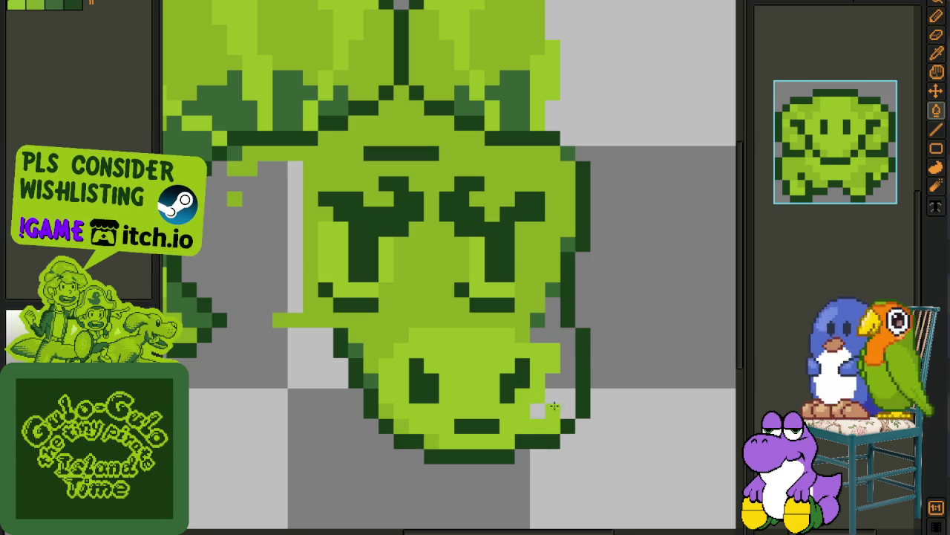
- Select the jaw area, move it to the right, and commit it
{"action": "scroll", "coordinate": [599, 312], "scroll_direction": "down", "scroll_amount": 3}
{"action": "scroll", "coordinate": [547, 329], "scroll_direction": "up", "scroll_amount": 2}
{"action": "scroll", "coordinate": [546, 329], "scroll_direction": "up", "scroll_amount": 2}
{"action": "scroll", "coordinate": [545, 329], "scroll_direction": "up", "scroll_amount": 1}
{"action": "left_click_drag", "start_coordinate": [388, 334], "coordinate": [595, 462]}
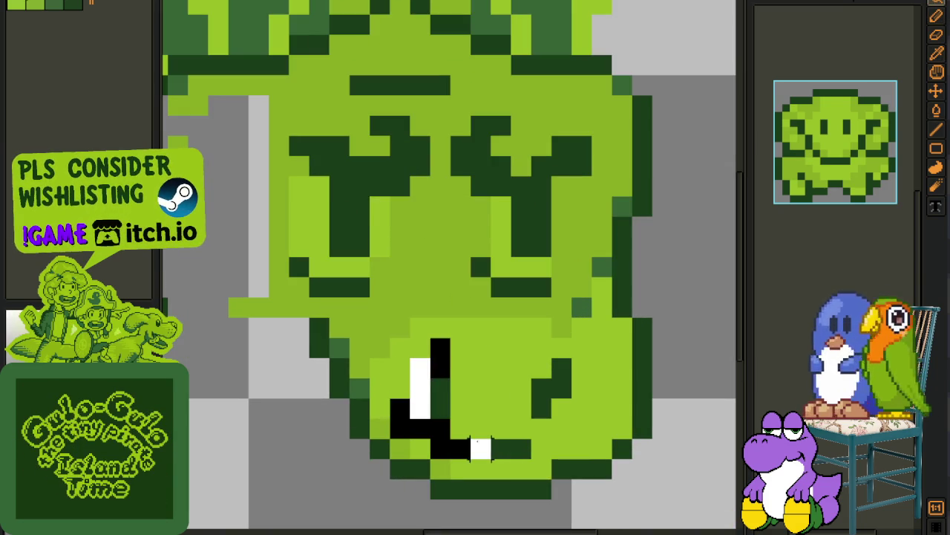
{"action": "left_click_drag", "start_coordinate": [530, 398], "coordinate": [549, 399]}
{"action": "left_click", "coordinate": [662, 326]}
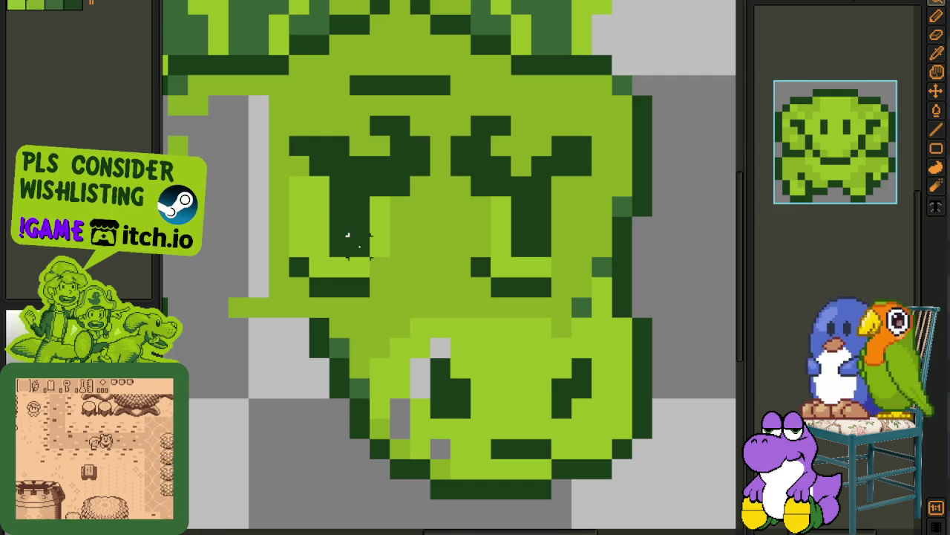
- Draw a dark-green diagonal under the left cheek and tidy its dark pixels
{"action": "scroll", "coordinate": [349, 238], "scroll_direction": "down", "scroll_amount": 1}
{"action": "scroll", "coordinate": [436, 324], "scroll_direction": "up", "scroll_amount": 1}
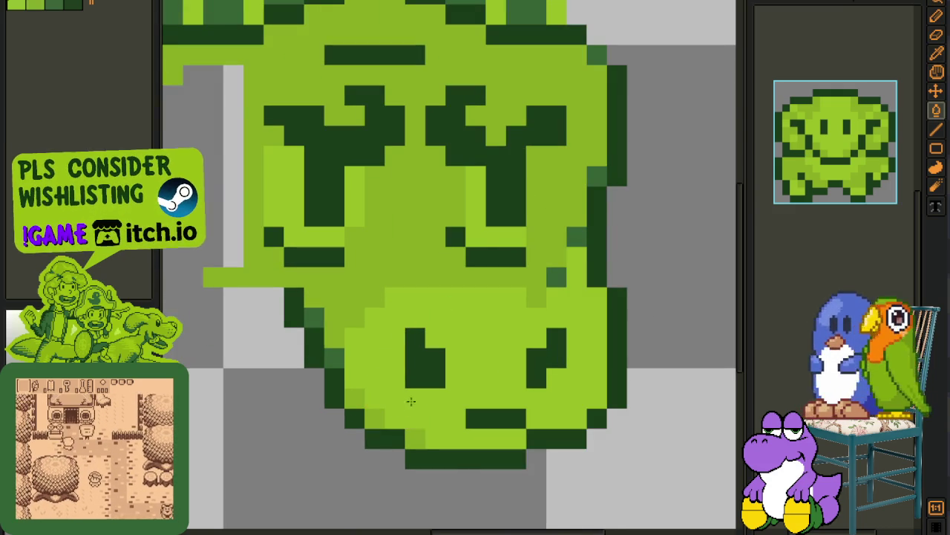
{"action": "scroll", "coordinate": [407, 404], "scroll_direction": "down", "scroll_amount": 3}
{"action": "scroll", "coordinate": [469, 368], "scroll_direction": "up", "scroll_amount": 1}
{"action": "scroll", "coordinate": [463, 432], "scroll_direction": "up", "scroll_amount": 1}
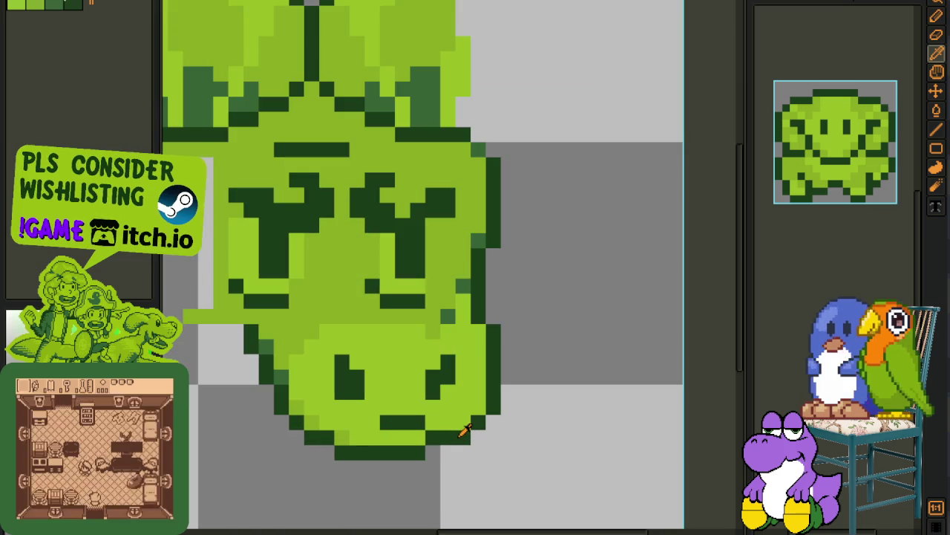
{"action": "left_click", "coordinate": [461, 421], "text": "alt"}
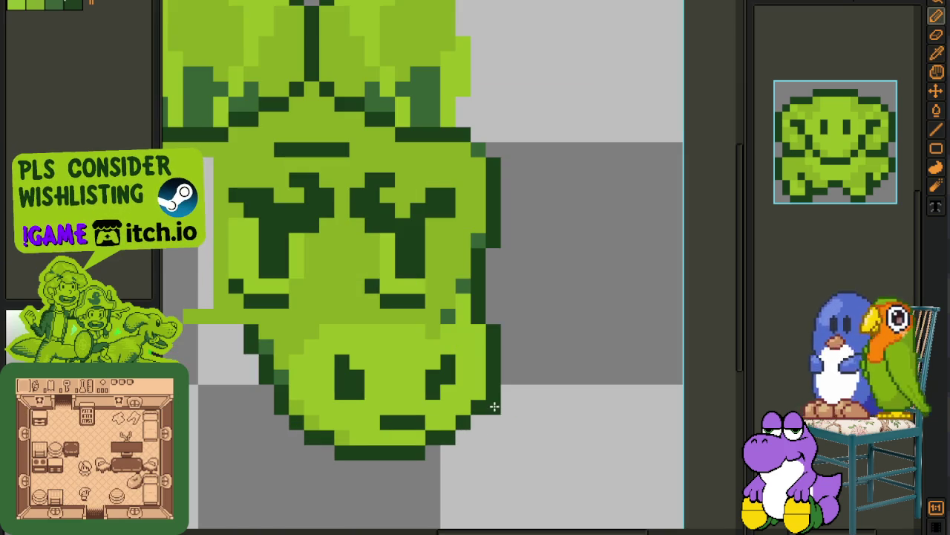
{"action": "scroll", "coordinate": [494, 390], "scroll_direction": "down", "scroll_amount": 3}
{"action": "scroll", "coordinate": [445, 371], "scroll_direction": "up", "scroll_amount": 2}
{"action": "scroll", "coordinate": [403, 378], "scroll_direction": "up", "scroll_amount": 1}
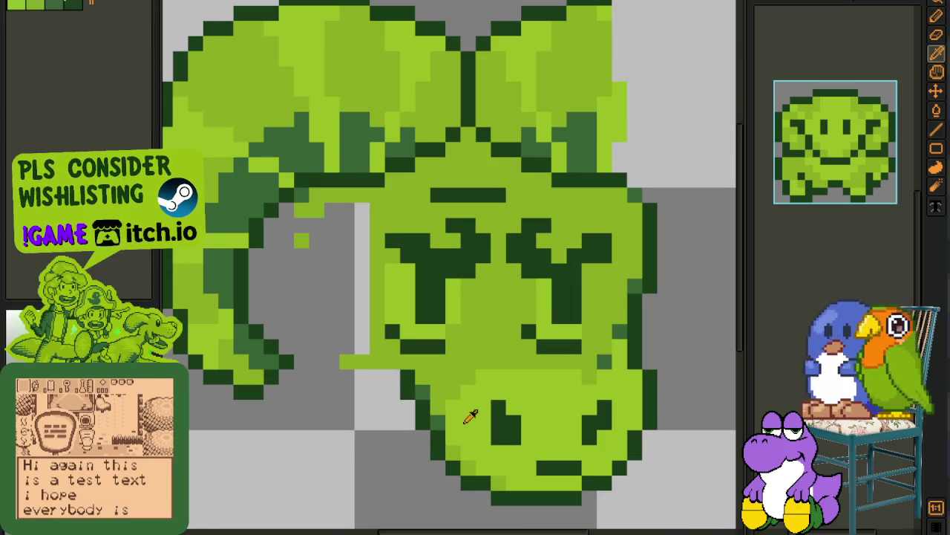
{"action": "scroll", "coordinate": [463, 423], "scroll_direction": "down", "scroll_amount": 1}
{"action": "scroll", "coordinate": [476, 430], "scroll_direction": "up", "scroll_amount": 1}
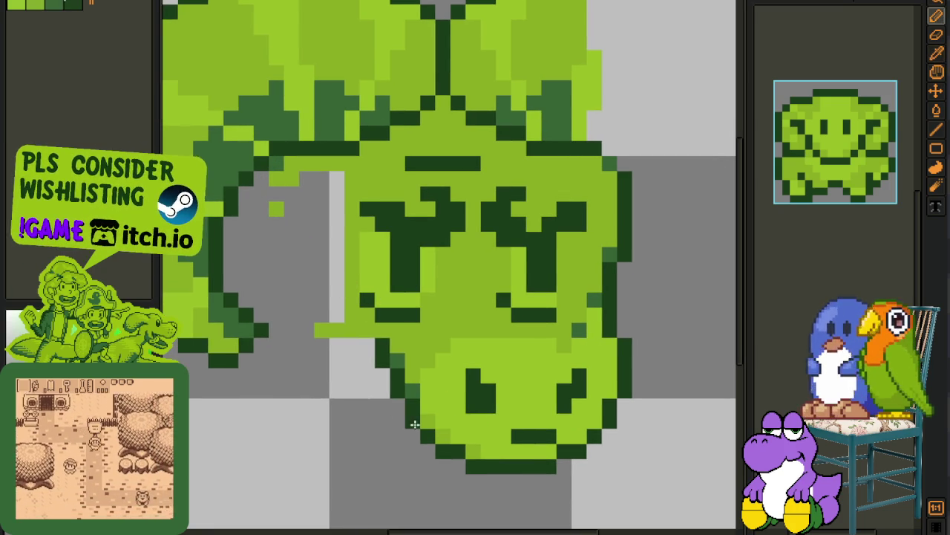
{"action": "key", "text": "b"}
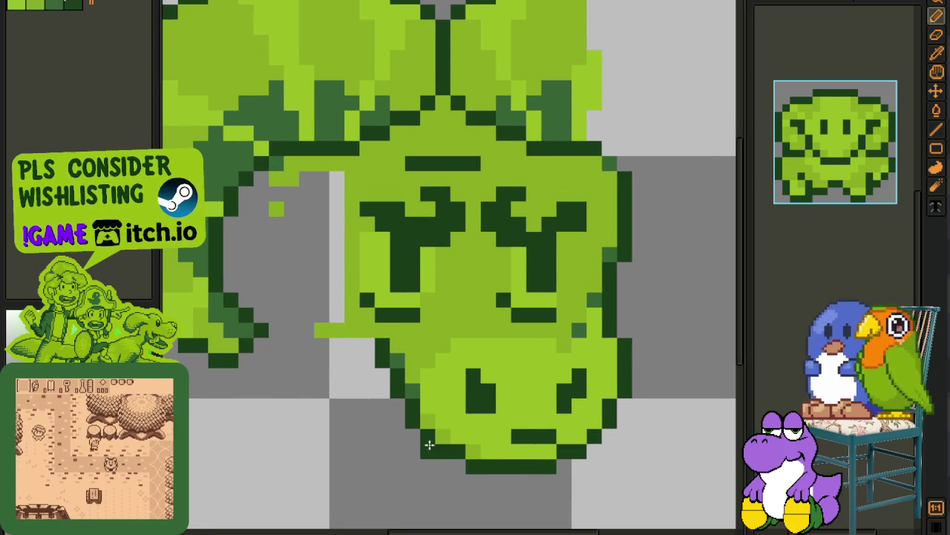
{"action": "left_click_drag", "start_coordinate": [420, 441], "coordinate": [317, 315]}
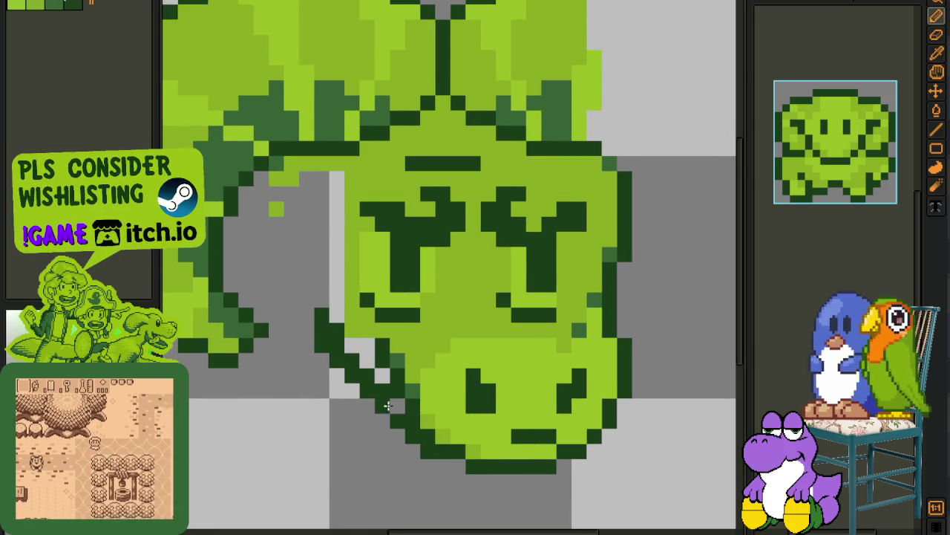
{"action": "left_click_drag", "start_coordinate": [356, 359], "coordinate": [324, 343]}
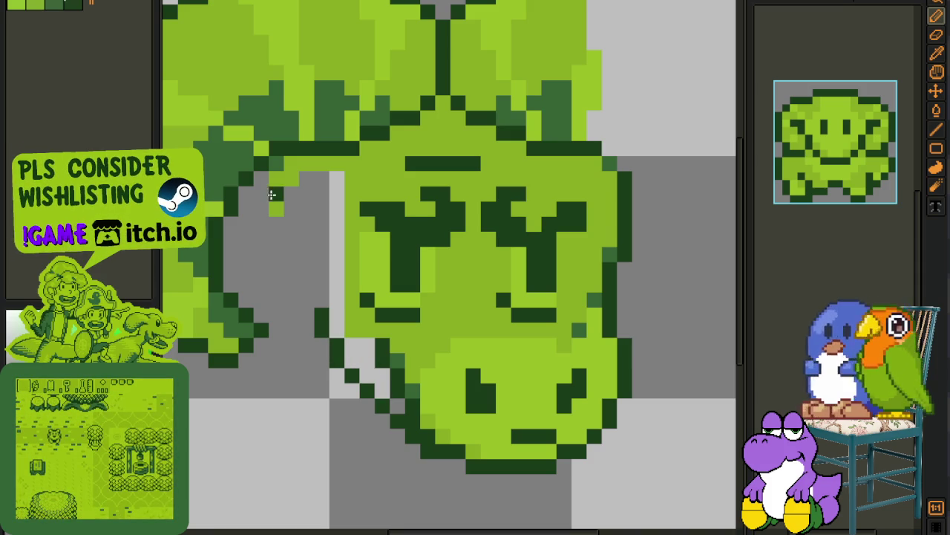
- Erase stray pixels beside the horn, darken the cheek edge, and paint the lower-left shading lime
{"action": "left_click_drag", "start_coordinate": [286, 191], "coordinate": [276, 210]}
{"action": "mouse_move", "coordinate": [321, 268]}
{"action": "left_mouse_down"}
{"action": "mouse_move", "coordinate": [321, 306]}
{"action": "mouse_move", "coordinate": [288, 159]}
{"action": "left_mouse_up"}
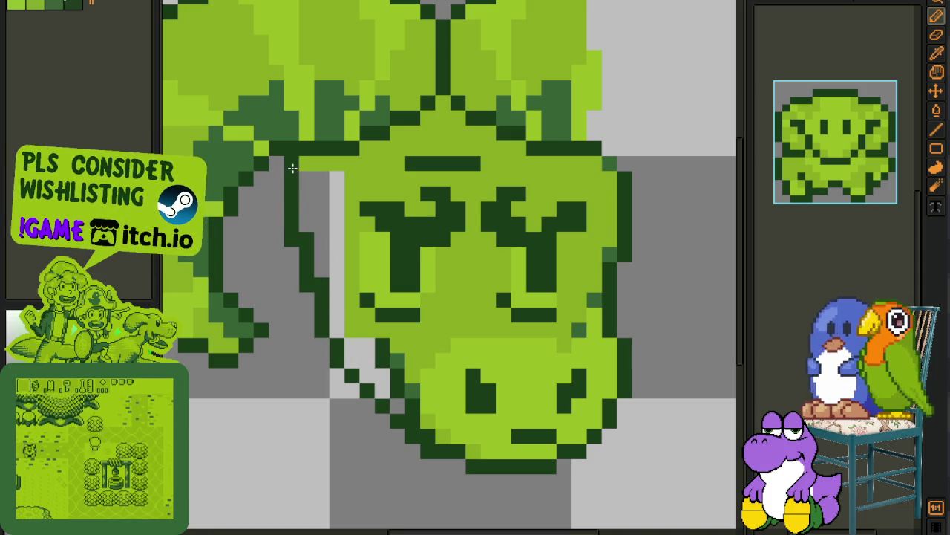
{"action": "scroll", "coordinate": [324, 252], "scroll_direction": "down", "scroll_amount": 2}
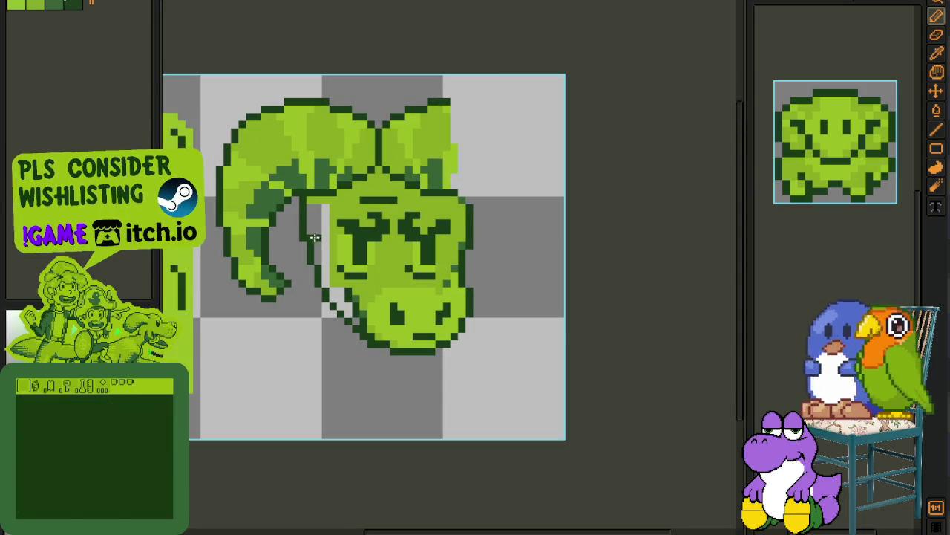
{"action": "key", "text": "i"}
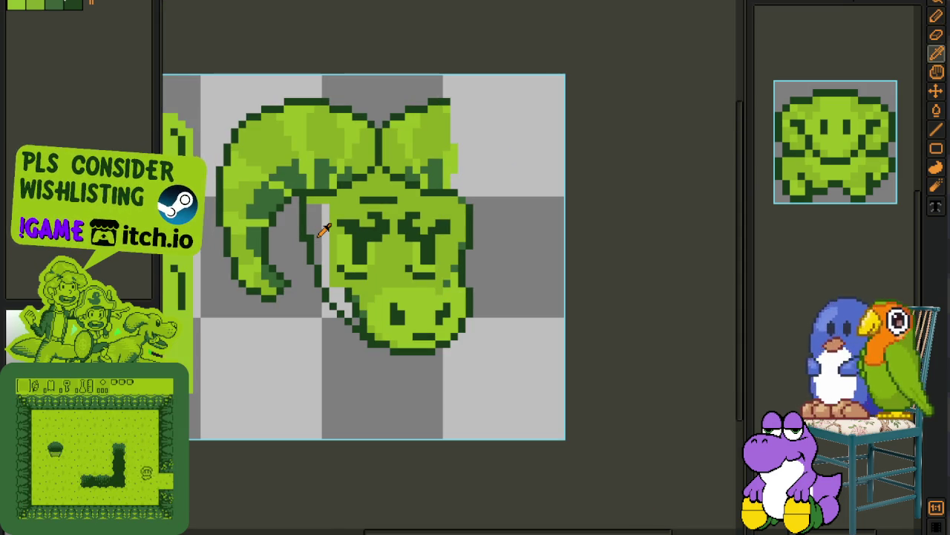
{"action": "scroll", "coordinate": [325, 231], "scroll_direction": "up", "scroll_amount": 1}
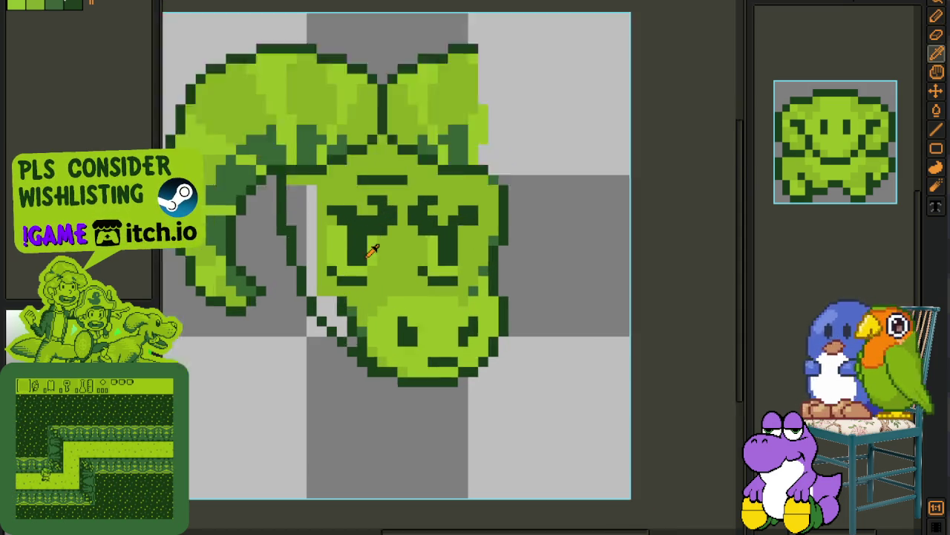
{"action": "scroll", "coordinate": [371, 341], "scroll_direction": "up", "scroll_amount": 2}
{"action": "key", "text": "b"}
{"action": "mouse_move", "coordinate": [360, 429]}
{"action": "left_mouse_down"}
{"action": "mouse_move", "coordinate": [363, 401]}
{"action": "mouse_move", "coordinate": [342, 357]}
{"action": "mouse_move", "coordinate": [336, 401]}
{"action": "left_mouse_up"}
{"action": "scroll", "coordinate": [347, 420], "scroll_direction": "down", "scroll_amount": 5}
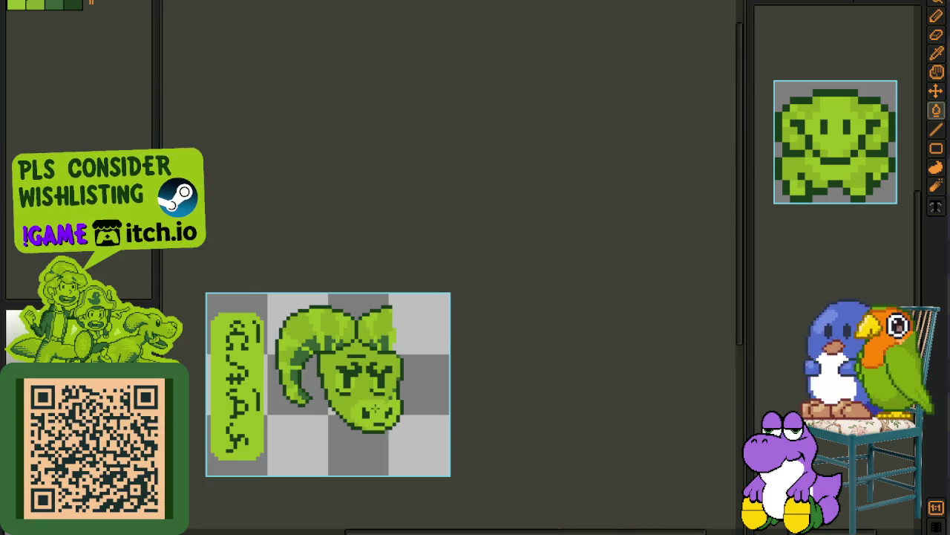
- Shift the ram's mouth one pixel to the right
{"action": "scroll", "coordinate": [435, 304], "scroll_direction": "up", "scroll_amount": 1}
{"action": "scroll", "coordinate": [434, 304], "scroll_direction": "up", "scroll_amount": 1}
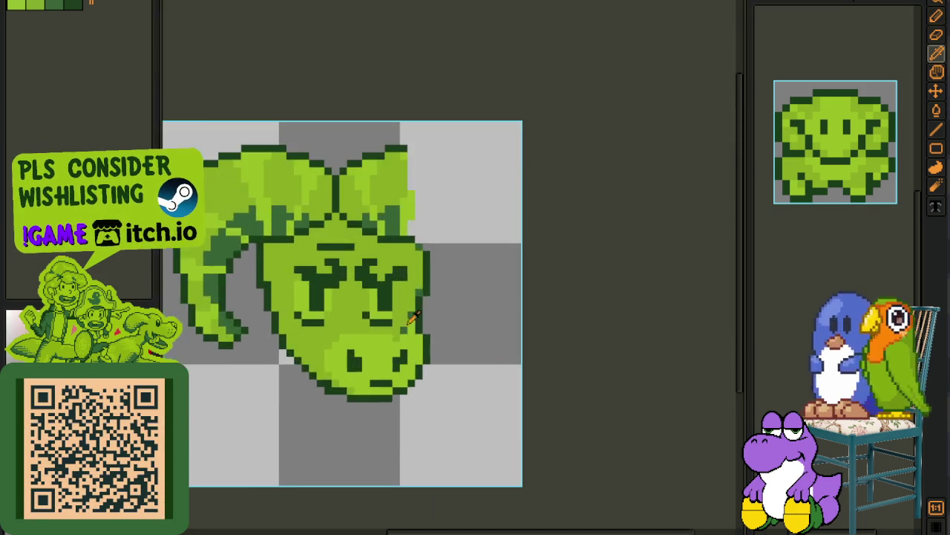
{"action": "scroll", "coordinate": [417, 313], "scroll_direction": "up", "scroll_amount": 2}
{"action": "key", "text": "b"}
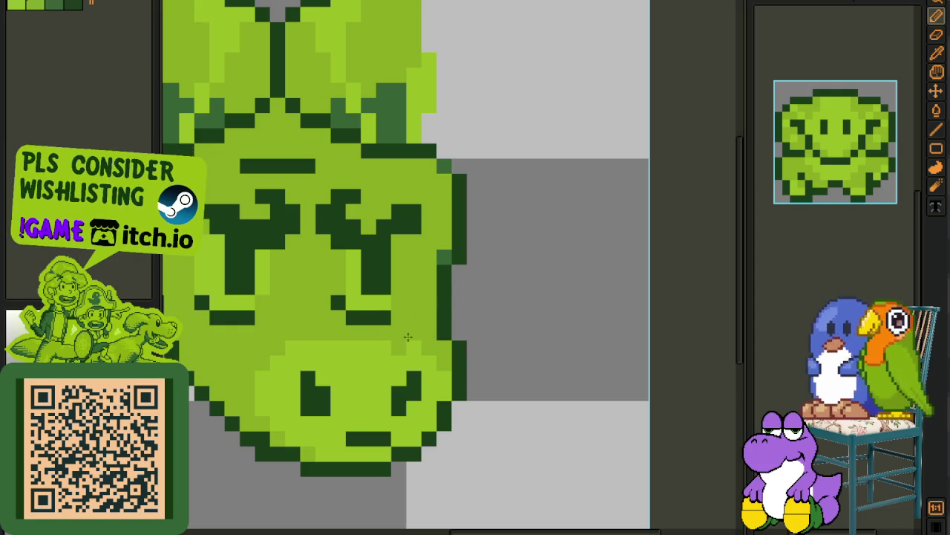
{"action": "left_click_drag", "start_coordinate": [308, 375], "coordinate": [428, 436]}
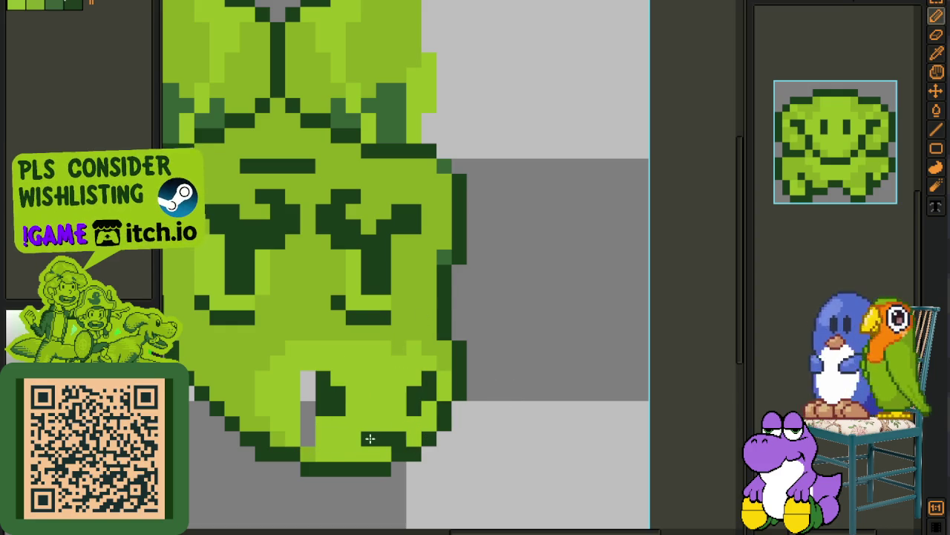
- Select the pixel block at the face's right edge and nudge it two pixels left
{"action": "scroll", "coordinate": [307, 424], "scroll_direction": "down", "scroll_amount": 3}
{"action": "scroll", "coordinate": [375, 414], "scroll_direction": "up", "scroll_amount": 2}
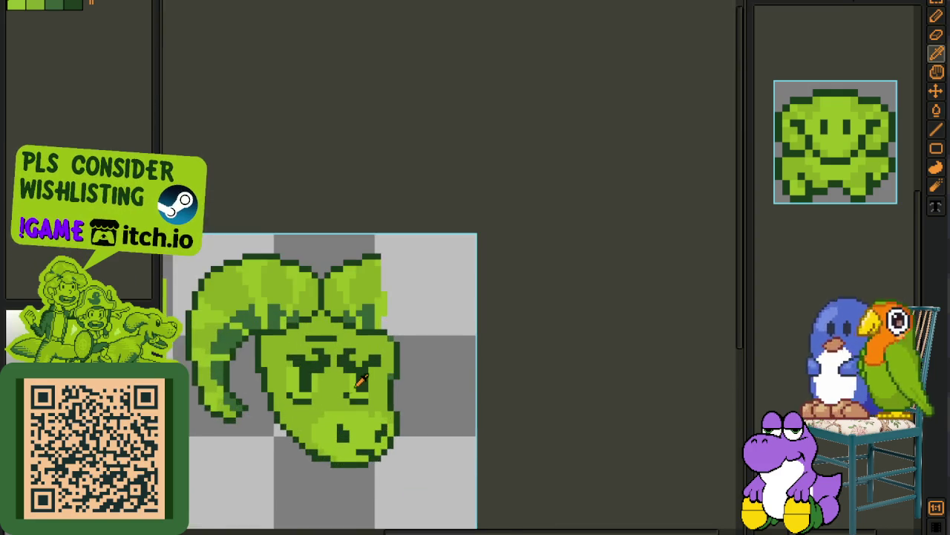
{"action": "scroll", "coordinate": [394, 386], "scroll_direction": "up", "scroll_amount": 1}
{"action": "scroll", "coordinate": [405, 364], "scroll_direction": "up", "scroll_amount": 1}
{"action": "scroll", "coordinate": [403, 372], "scroll_direction": "up", "scroll_amount": 1}
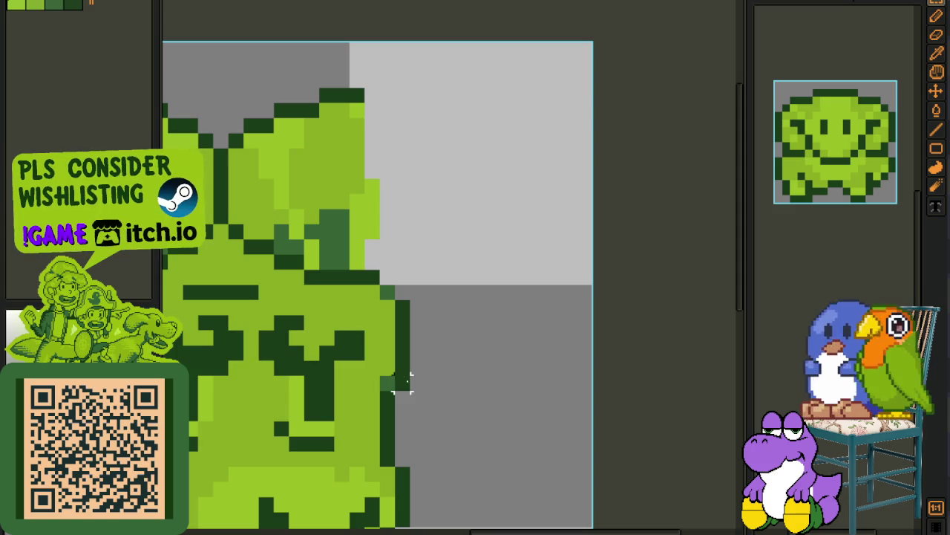
{"action": "left_click_drag", "start_coordinate": [411, 392], "coordinate": [362, 266]}
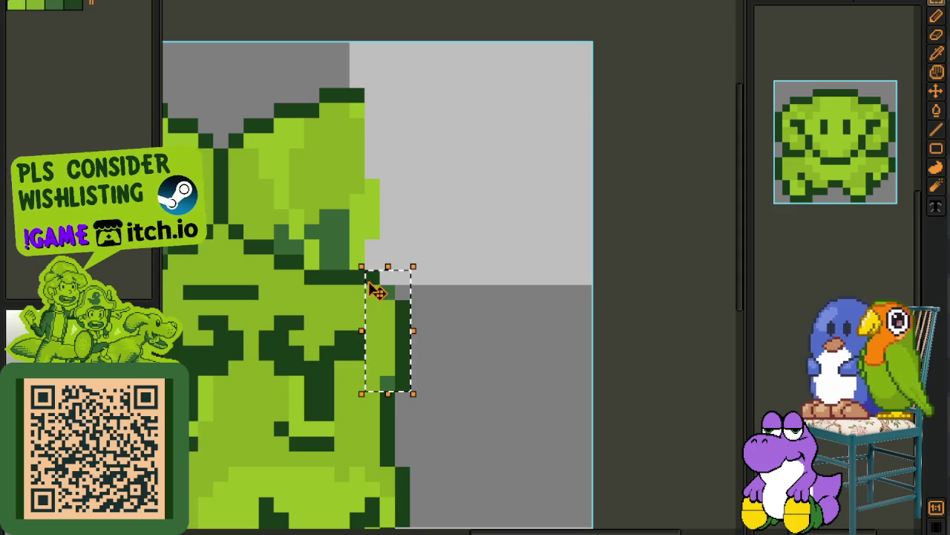
{"action": "key", "text": "Left"}
{"action": "key", "text": "Left"}
{"action": "left_click", "coordinate": [433, 321]}
- Undo a stray face stroke, then select the left eye area and nudge it right
{"action": "scroll", "coordinate": [384, 329], "scroll_direction": "down", "scroll_amount": 2}
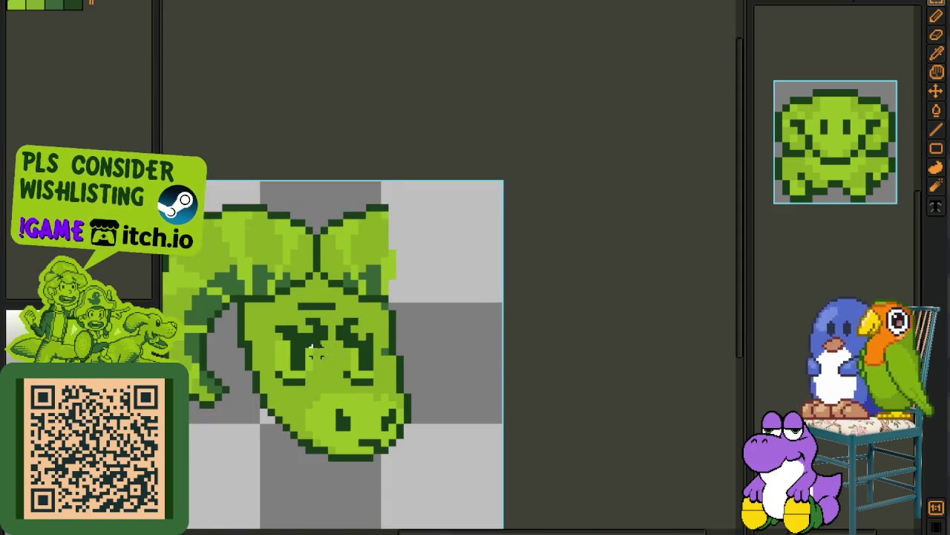
{"action": "scroll", "coordinate": [320, 340], "scroll_direction": "up", "scroll_amount": 1}
{"action": "left_click_drag", "start_coordinate": [256, 312], "coordinate": [275, 381]}
{"action": "key", "text": "ctrl+z"}
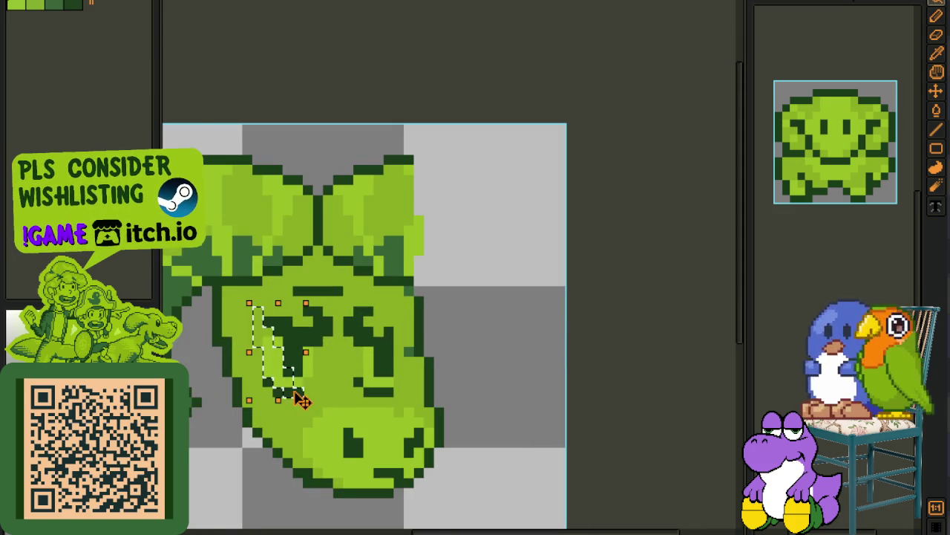
{"action": "mouse_move", "coordinate": [318, 310]}
{"action": "left_mouse_down"}
{"action": "mouse_move", "coordinate": [254, 349]}
{"action": "mouse_move", "coordinate": [318, 392]}
{"action": "mouse_move", "coordinate": [403, 341]}
{"action": "mouse_move", "coordinate": [301, 301]}
{"action": "left_mouse_up"}
{"action": "key", "text": "Right"}
{"action": "key", "text": "Right"}
{"action": "scroll", "coordinate": [471, 312], "scroll_direction": "down", "scroll_amount": 1}
{"action": "scroll", "coordinate": [472, 312], "scroll_direction": "down", "scroll_amount": 1}
{"action": "scroll", "coordinate": [453, 323], "scroll_direction": "up", "scroll_amount": 3}
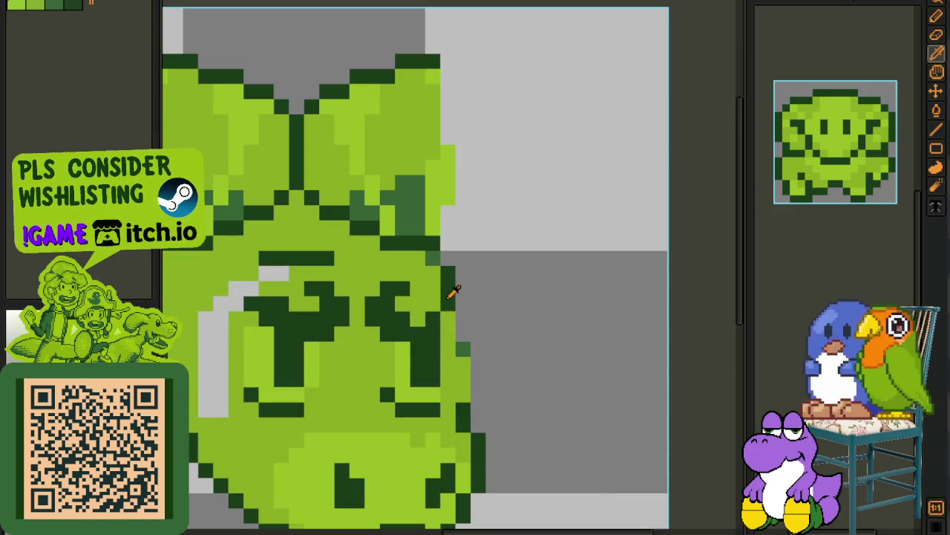
{"action": "scroll", "coordinate": [463, 399], "scroll_direction": "down", "scroll_amount": 3}
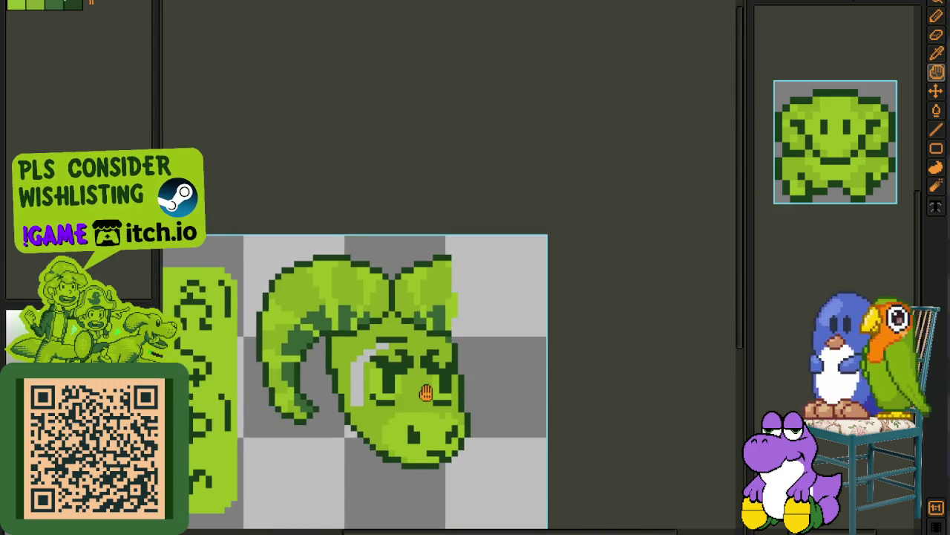
- Undo the stray grey stroke on the ram's face
{"action": "scroll", "coordinate": [424, 392], "scroll_direction": "up", "scroll_amount": 1}
{"action": "key", "text": "g"}
{"action": "key", "text": "ctrl+z"}
{"action": "scroll", "coordinate": [379, 308], "scroll_direction": "down", "scroll_amount": 2}
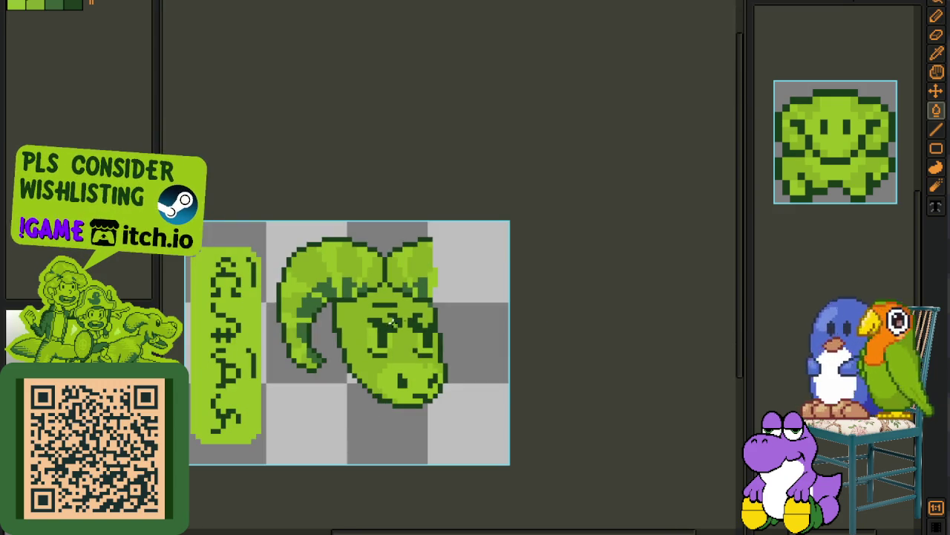
{"action": "key", "text": "h"}
{"action": "scroll", "coordinate": [462, 297], "scroll_direction": "down", "scroll_amount": 1}
{"action": "key", "text": "i"}
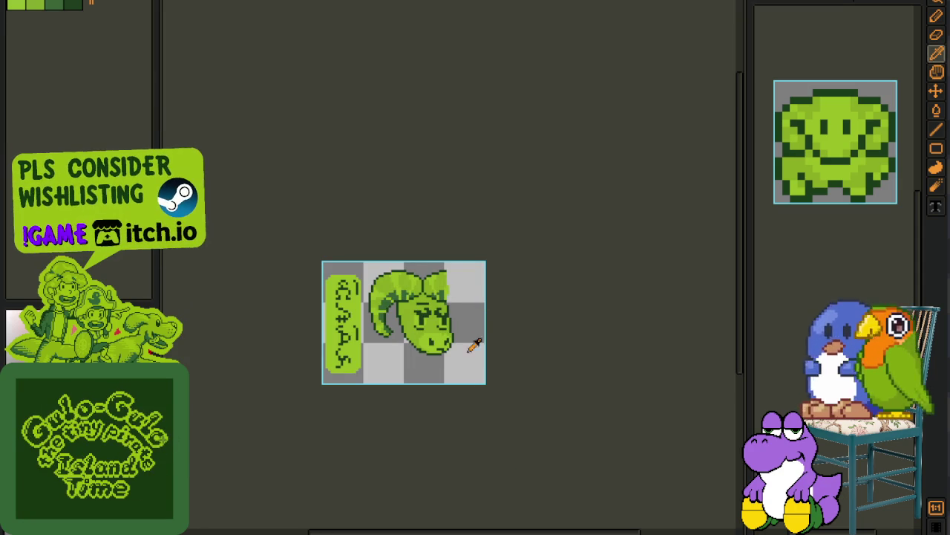
{"action": "scroll", "coordinate": [428, 315], "scroll_direction": "up", "scroll_amount": 1}
{"action": "scroll", "coordinate": [427, 315], "scroll_direction": "up", "scroll_amount": 1}
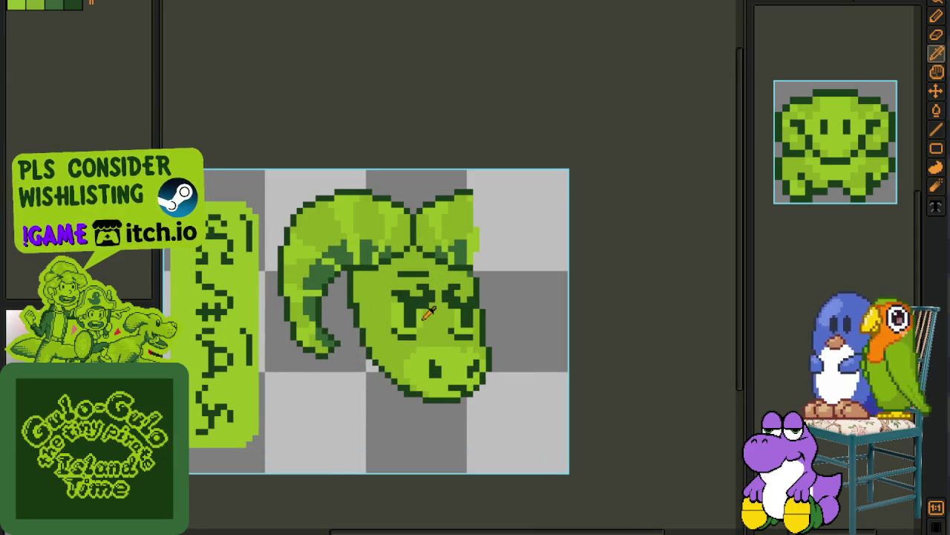
{"action": "scroll", "coordinate": [481, 262], "scroll_direction": "up", "scroll_amount": 1}
{"action": "scroll", "coordinate": [468, 268], "scroll_direction": "up", "scroll_amount": 1}
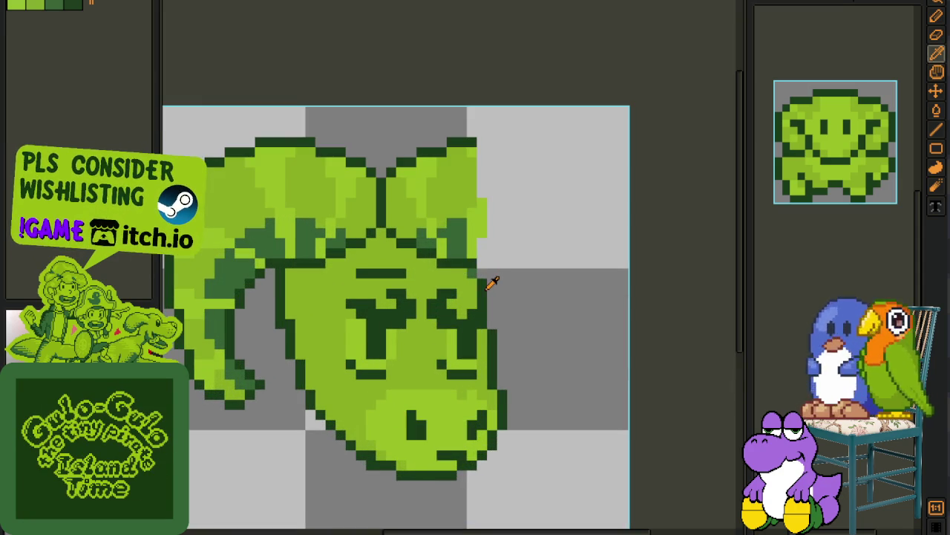
{"action": "key", "text": "b"}
{"action": "key", "text": "i"}
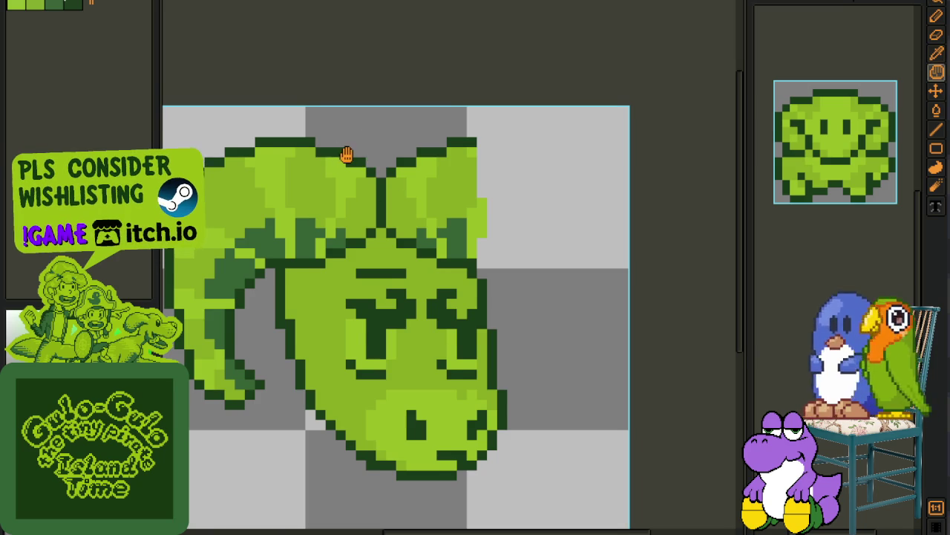
- Lasso the right horn and delete it
{"action": "left_click_drag", "start_coordinate": [373, 153], "coordinate": [389, 162]}
{"action": "mouse_move", "coordinate": [399, 251]}
{"action": "left_mouse_down"}
{"action": "mouse_move", "coordinate": [399, 212]}
{"action": "mouse_move", "coordinate": [556, 212]}
{"action": "mouse_move", "coordinate": [490, 256]}
{"action": "mouse_move", "coordinate": [420, 241]}
{"action": "left_mouse_up"}
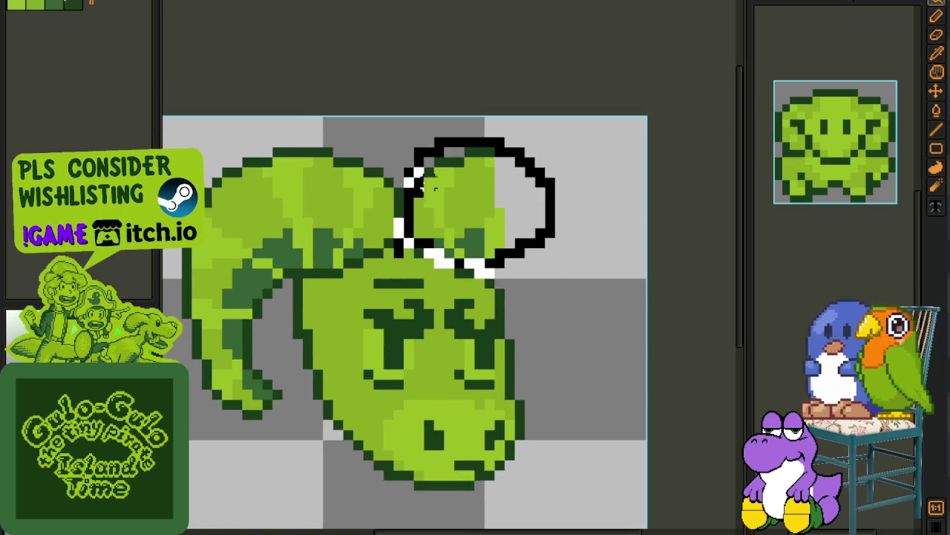
{"action": "left_click_drag", "start_coordinate": [416, 182], "coordinate": [413, 181]}
{"action": "key", "text": "Delete"}
- Lasso the left horn and drag it right toward the head's centre
{"action": "scroll", "coordinate": [378, 202], "scroll_direction": "down", "scroll_amount": 1}
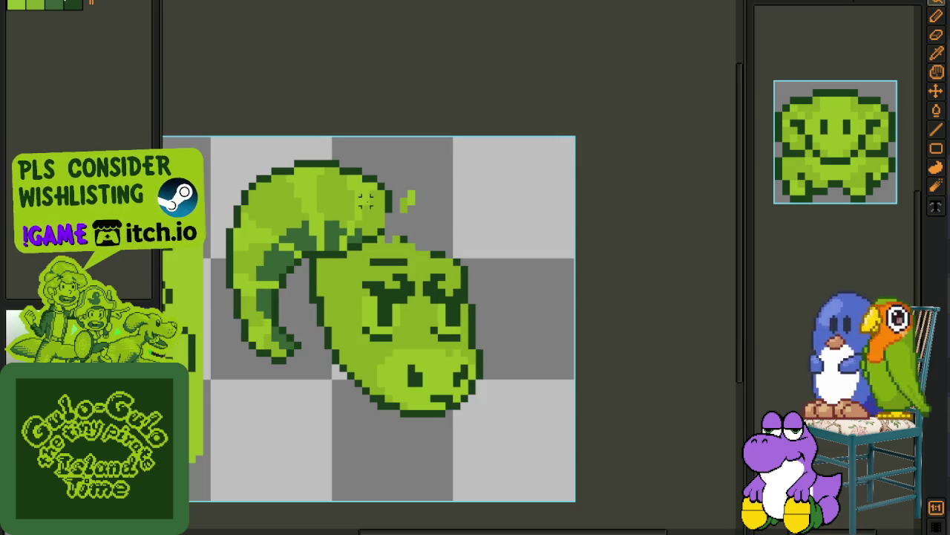
{"action": "mouse_move", "coordinate": [389, 223]}
{"action": "left_mouse_down"}
{"action": "mouse_move", "coordinate": [272, 153]}
{"action": "mouse_move", "coordinate": [212, 297]}
{"action": "mouse_move", "coordinate": [245, 392]}
{"action": "mouse_move", "coordinate": [297, 300]}
{"action": "left_mouse_up"}
{"action": "mouse_move", "coordinate": [311, 262]}
{"action": "left_mouse_down"}
{"action": "mouse_move", "coordinate": [389, 226]}
{"action": "mouse_move", "coordinate": [361, 215]}
{"action": "left_mouse_up"}
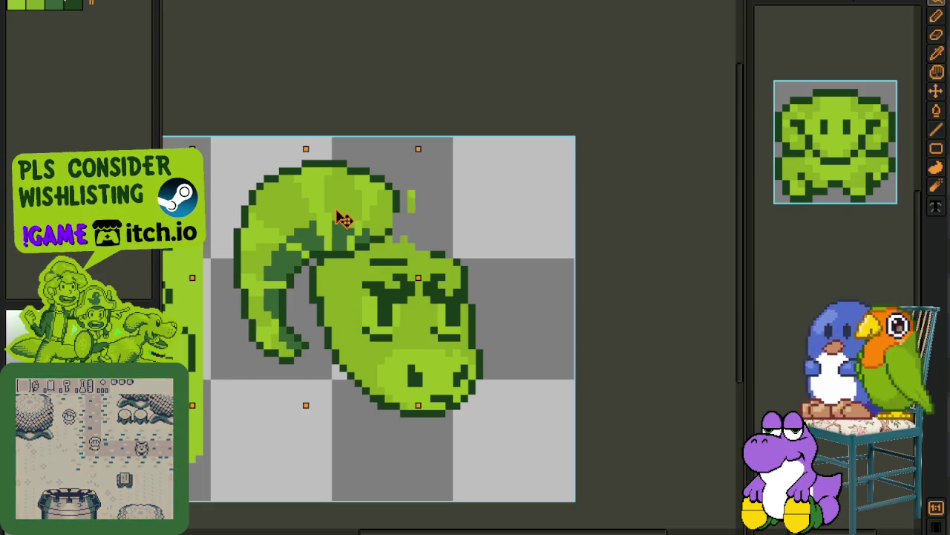
{"action": "key", "text": "b"}
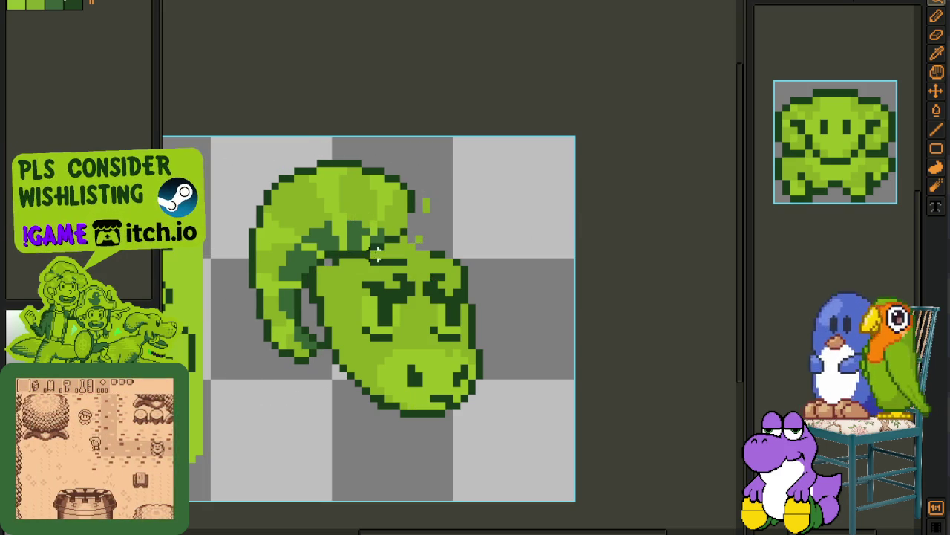
- Draw a short dark-green stroke on the head
{"action": "scroll", "coordinate": [340, 253], "scroll_direction": "up", "scroll_amount": 1}
{"action": "left_click_drag", "start_coordinate": [338, 253], "coordinate": [362, 252]}
{"action": "key", "text": "b"}
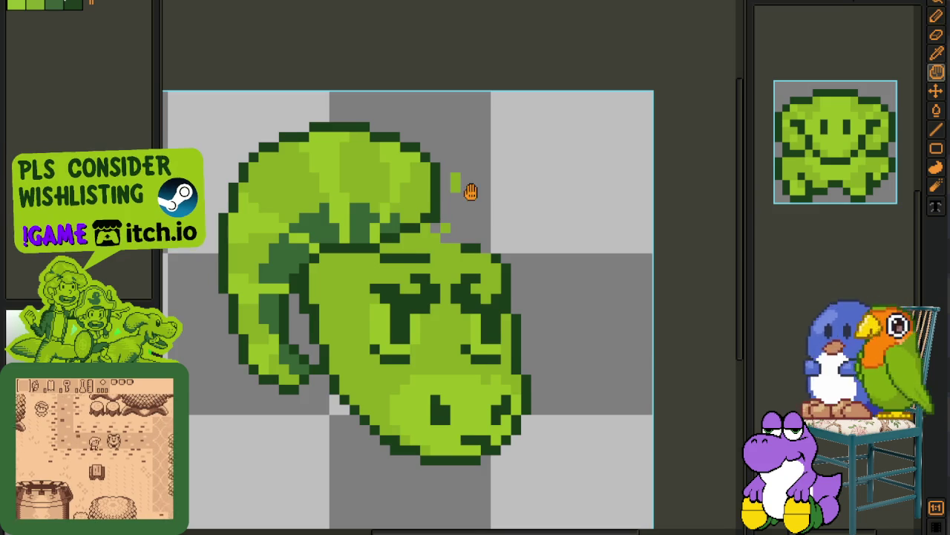
{"action": "scroll", "coordinate": [470, 191], "scroll_direction": "down", "scroll_amount": 1}
{"action": "scroll", "coordinate": [403, 173], "scroll_direction": "up", "scroll_amount": 1}
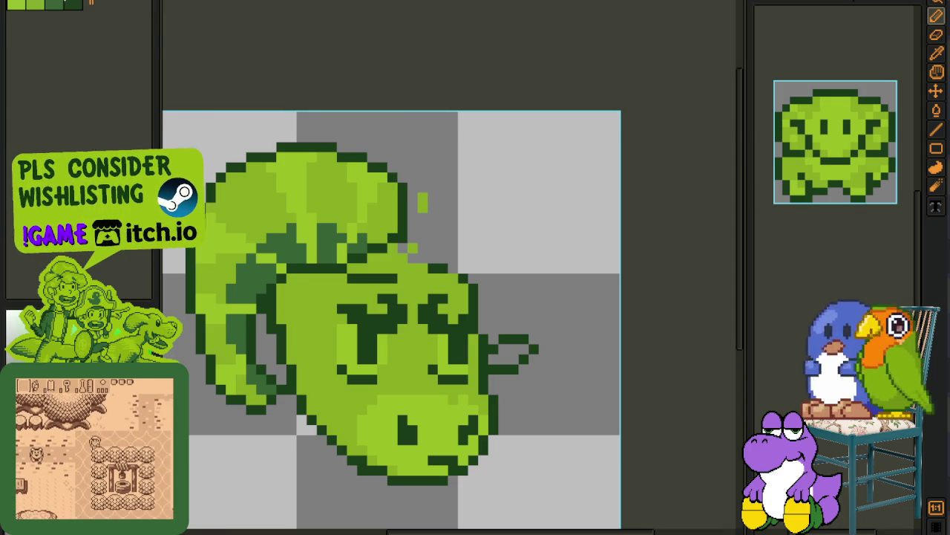
{"action": "scroll", "coordinate": [401, 178], "scroll_direction": "up", "scroll_amount": 1}
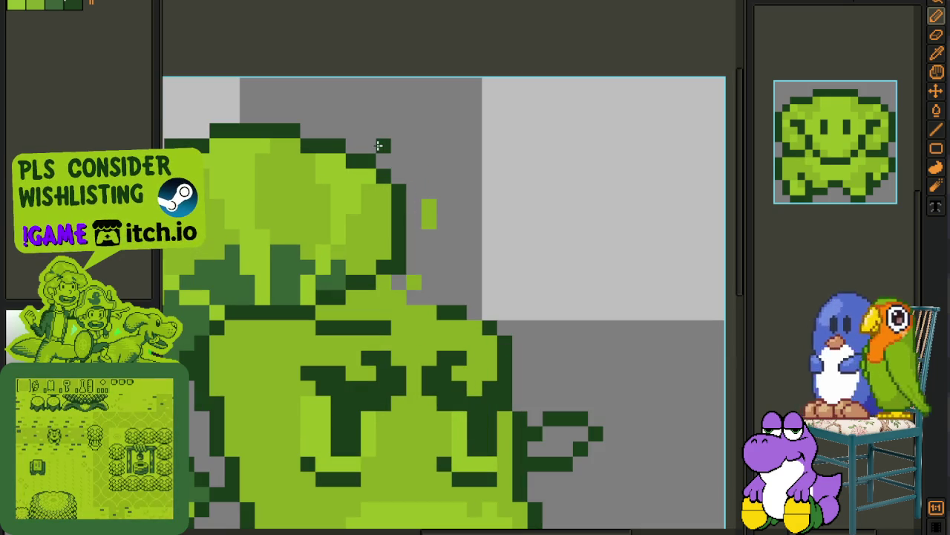
- Outline the new horn from above the head down the right side to a curling tip beside the face
{"action": "left_click_drag", "start_coordinate": [379, 146], "coordinate": [520, 133]}
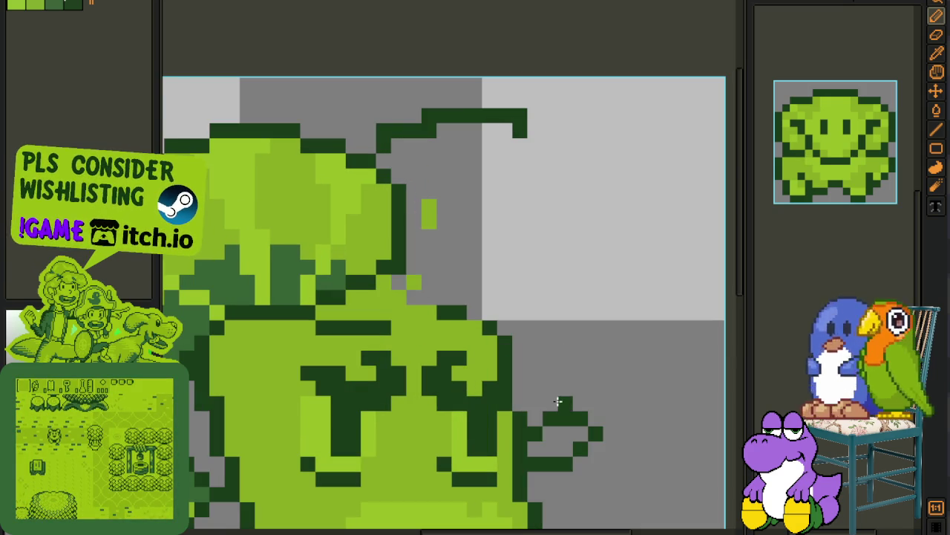
{"action": "right_click", "coordinate": [519, 116]}
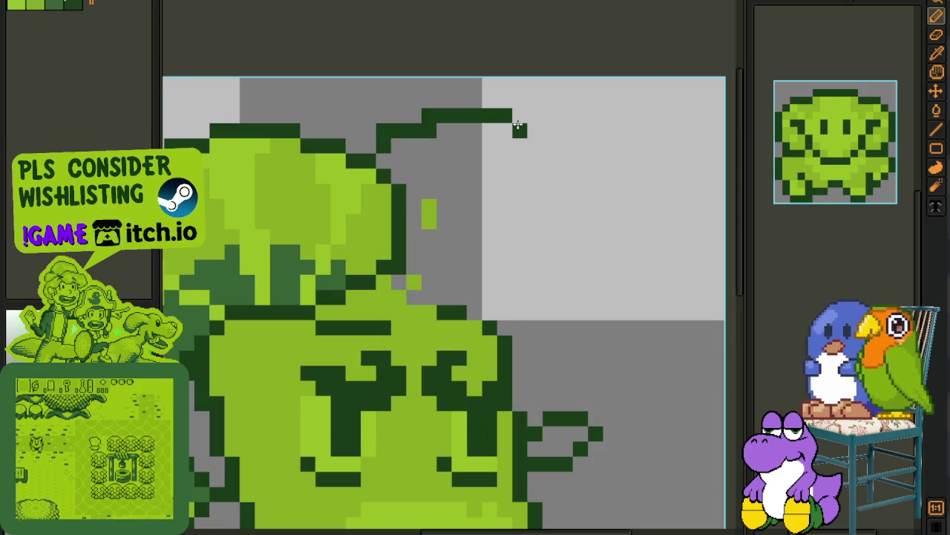
{"action": "left_click_drag", "start_coordinate": [534, 144], "coordinate": [564, 237]}
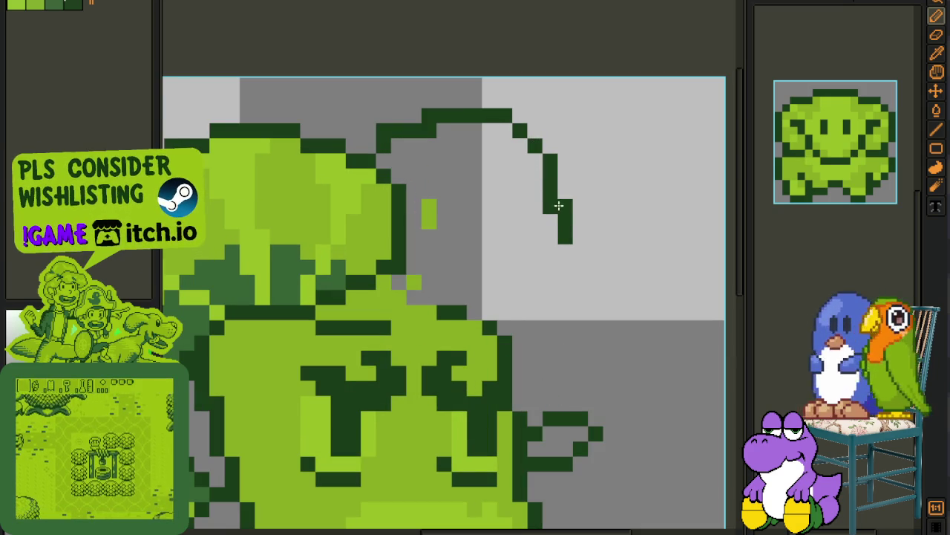
{"action": "mouse_move", "coordinate": [565, 239]}
{"action": "left_mouse_down"}
{"action": "mouse_move", "coordinate": [551, 281]}
{"action": "mouse_move", "coordinate": [551, 347]}
{"action": "left_mouse_up"}
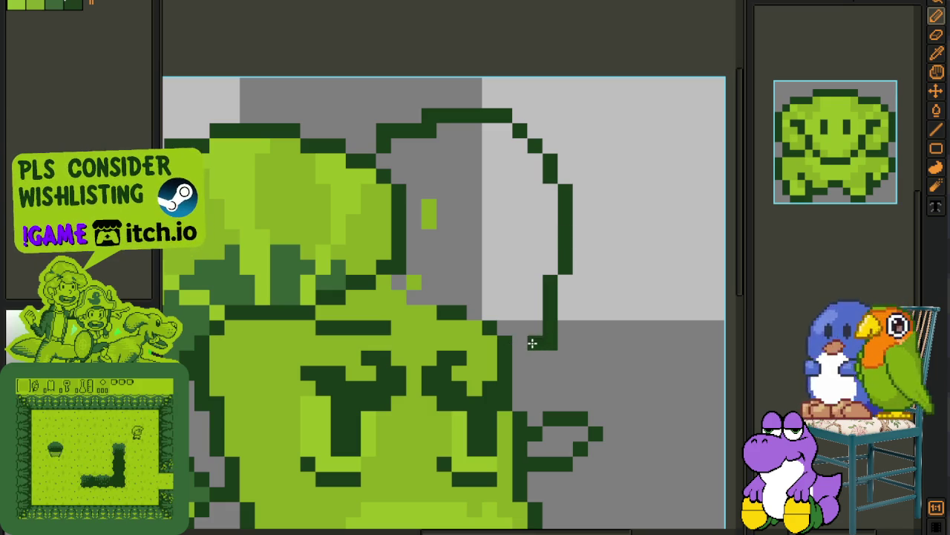
{"action": "left_click_drag", "start_coordinate": [562, 403], "coordinate": [534, 355]}
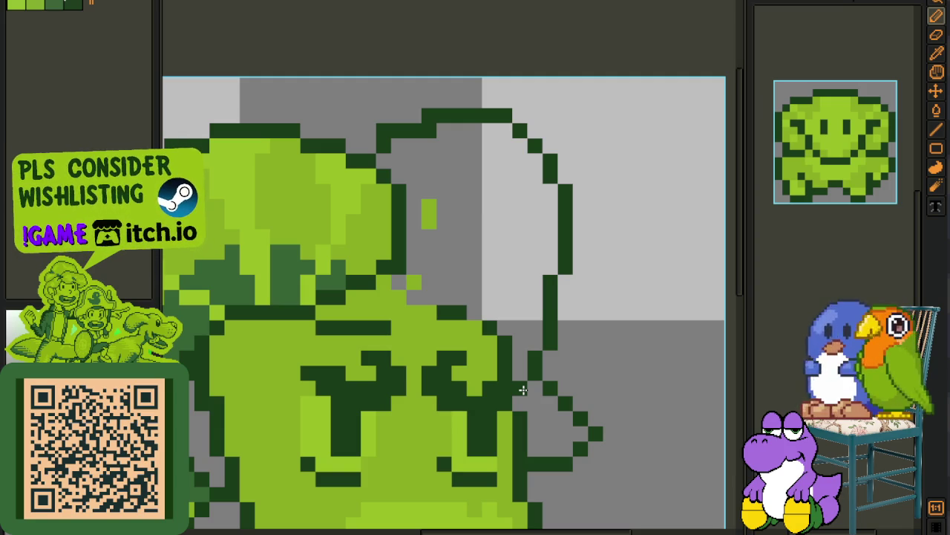
- Add the horn's inner lower edge and fix misplaced pixels on its outline
{"action": "scroll", "coordinate": [544, 345], "scroll_direction": "down", "scroll_amount": 3}
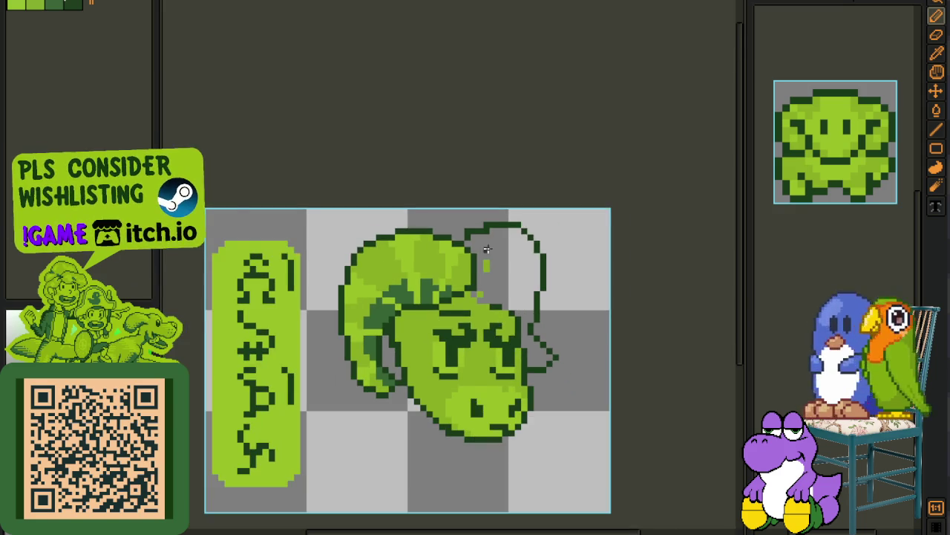
{"action": "scroll", "coordinate": [493, 256], "scroll_direction": "up", "scroll_amount": 3}
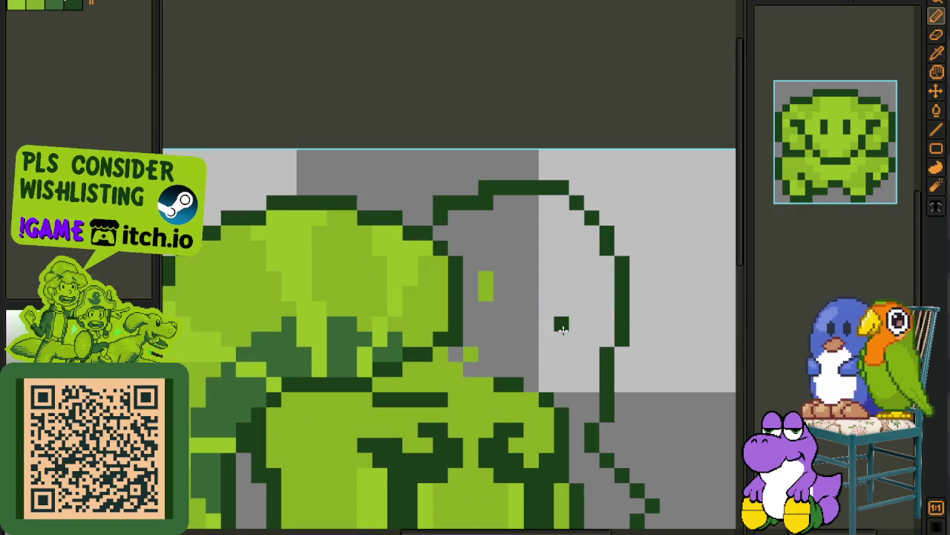
{"action": "left_click_drag", "start_coordinate": [547, 337], "coordinate": [557, 315]}
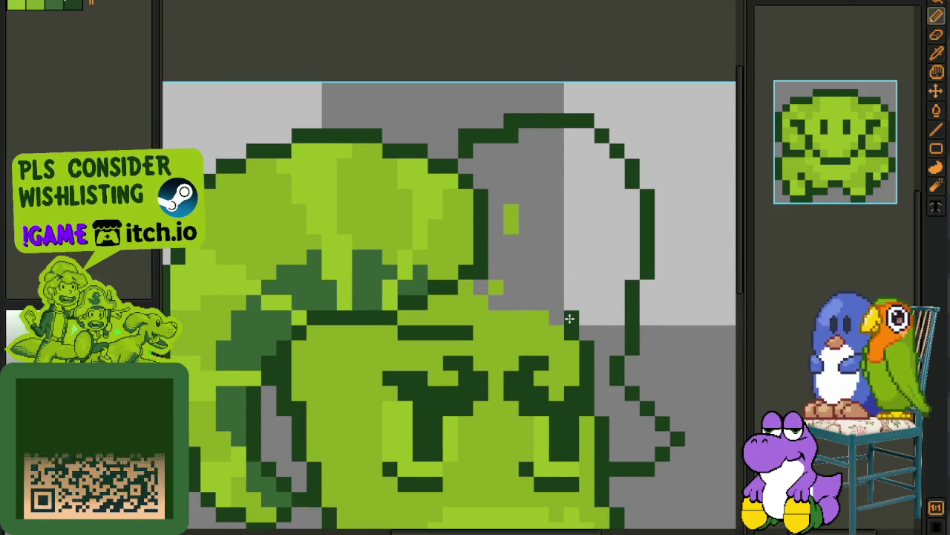
{"action": "left_click", "coordinate": [556, 303]}
{"action": "left_click_drag", "start_coordinate": [542, 286], "coordinate": [494, 286]}
{"action": "left_click", "coordinate": [547, 278]}
{"action": "left_click", "coordinate": [541, 286]}
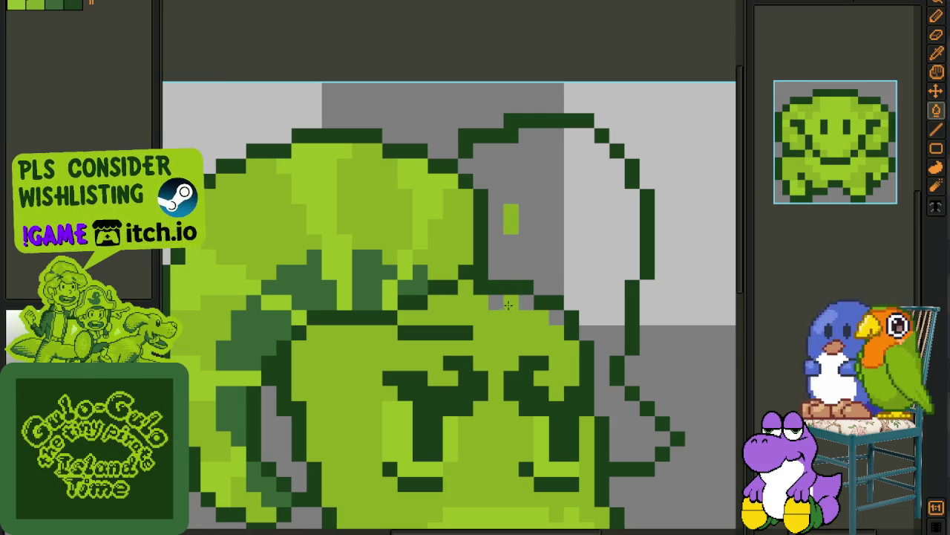
{"action": "scroll", "coordinate": [551, 314], "scroll_direction": "down", "scroll_amount": 5}
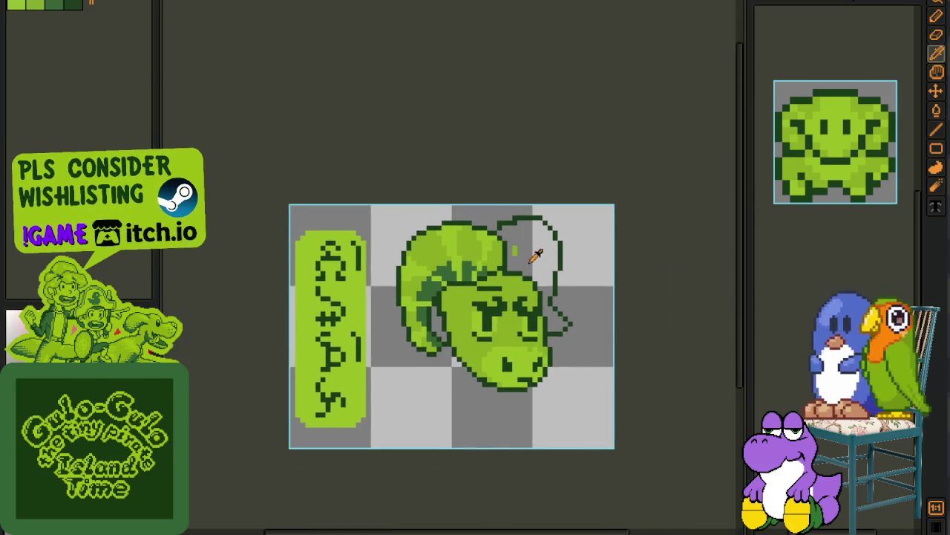
- Bucket-fill the new right horn solid lime green and save the sprite
{"action": "scroll", "coordinate": [486, 255], "scroll_direction": "up", "scroll_amount": 2}
{"action": "key", "text": "g"}
{"action": "left_click", "coordinate": [549, 264]}
{"action": "scroll", "coordinate": [579, 267], "scroll_direction": "down", "scroll_amount": 2}
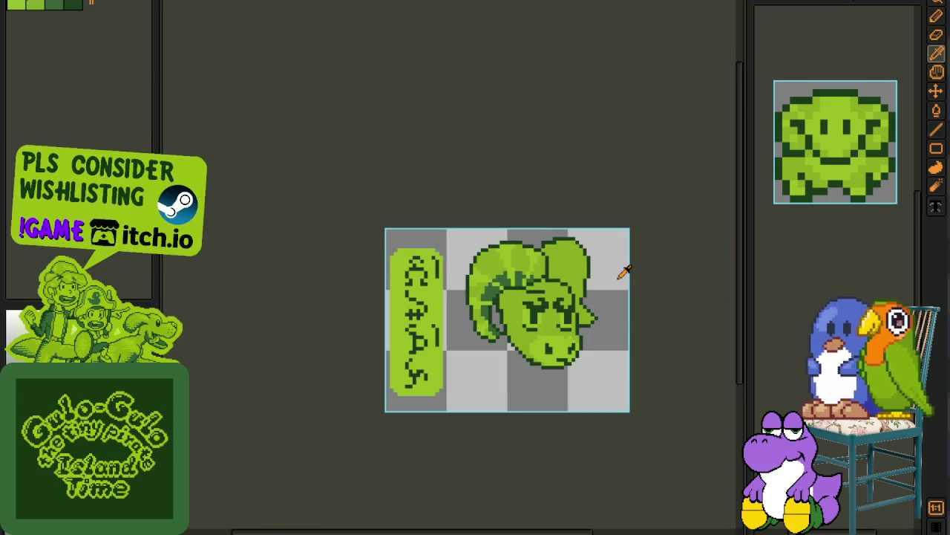
{"action": "scroll", "coordinate": [613, 286], "scroll_direction": "up", "scroll_amount": 1}
{"action": "key", "text": "ctrl+s"}
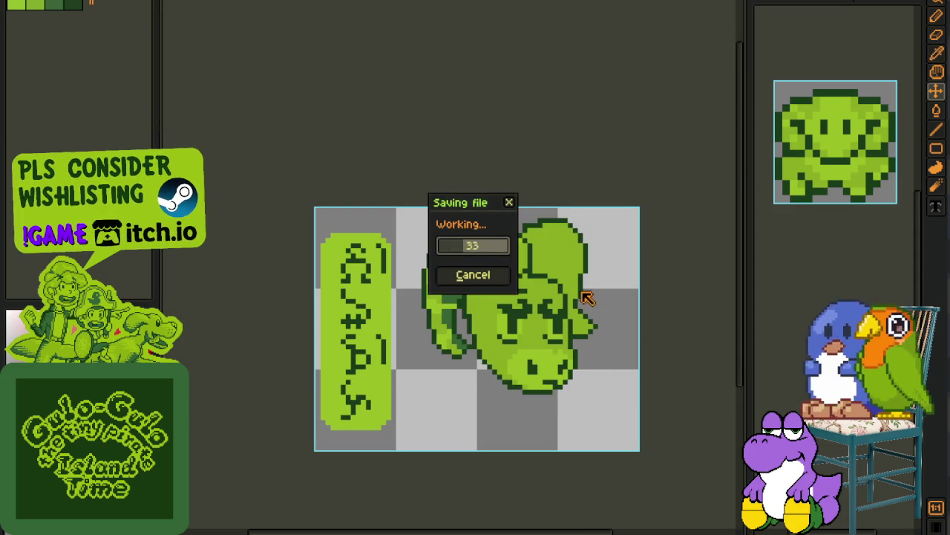
- Zoom and pan around the ram head to inspect it, toggling between Pencil and Eyedropper
{"action": "scroll", "coordinate": [601, 315], "scroll_direction": "up", "scroll_amount": 3}
{"action": "key", "text": "b"}
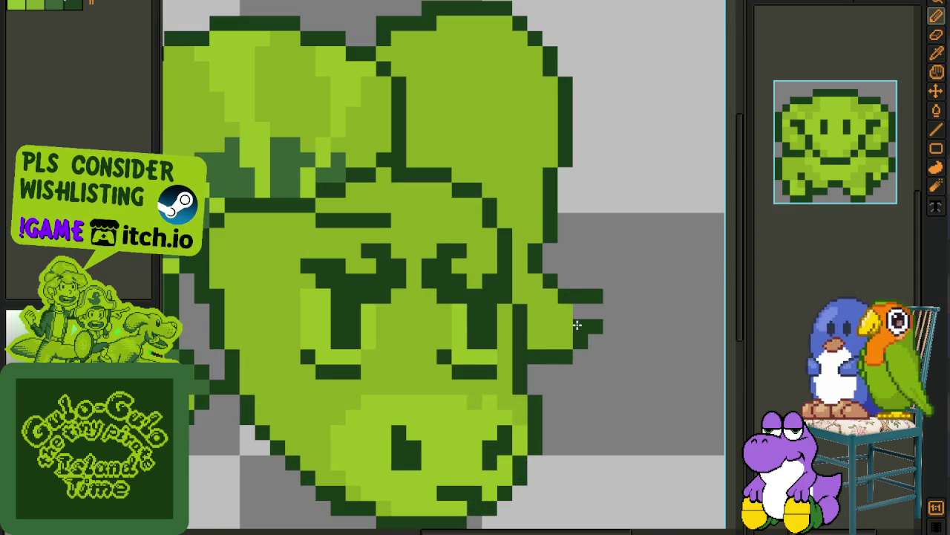
{"action": "key", "text": "i"}
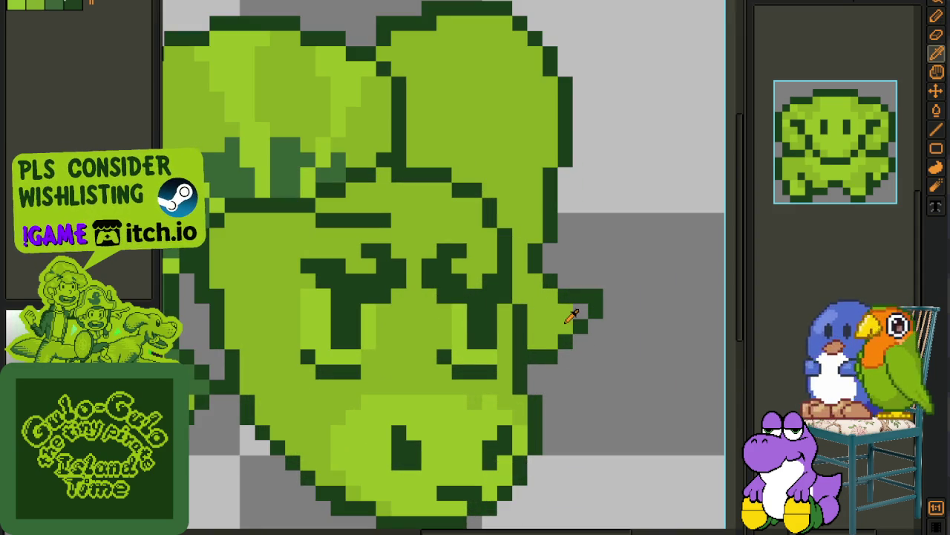
{"action": "scroll", "coordinate": [615, 279], "scroll_direction": "down", "scroll_amount": 3}
{"action": "scroll", "coordinate": [614, 280], "scroll_direction": "down", "scroll_amount": 1}
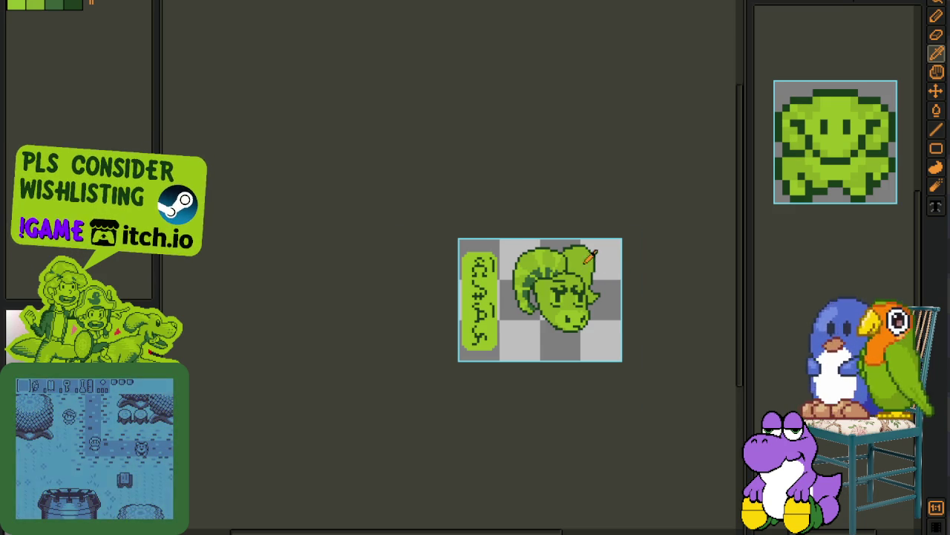
{"action": "scroll", "coordinate": [602, 268], "scroll_direction": "up", "scroll_amount": 2}
{"action": "scroll", "coordinate": [557, 234], "scroll_direction": "up", "scroll_amount": 1}
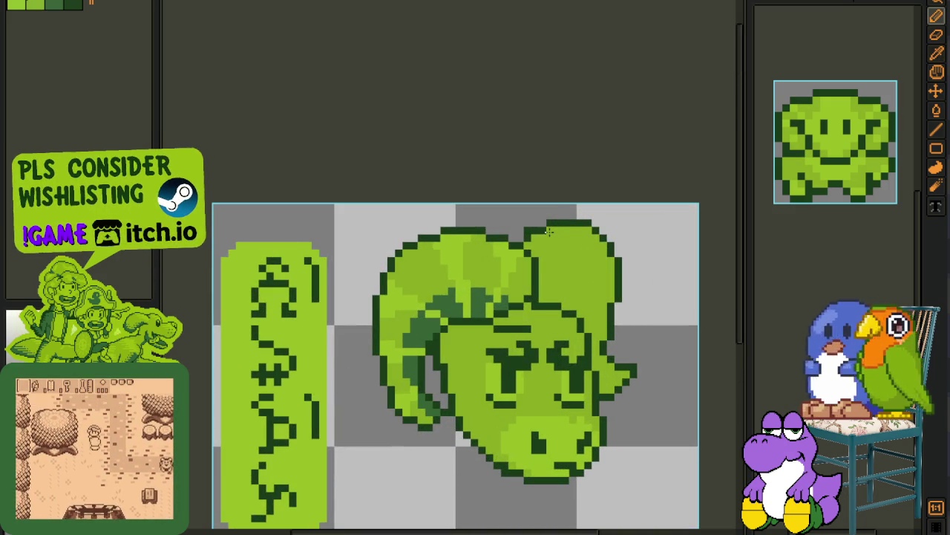
{"action": "key", "text": "b"}
{"action": "scroll", "coordinate": [568, 208], "scroll_direction": "up", "scroll_amount": 1}
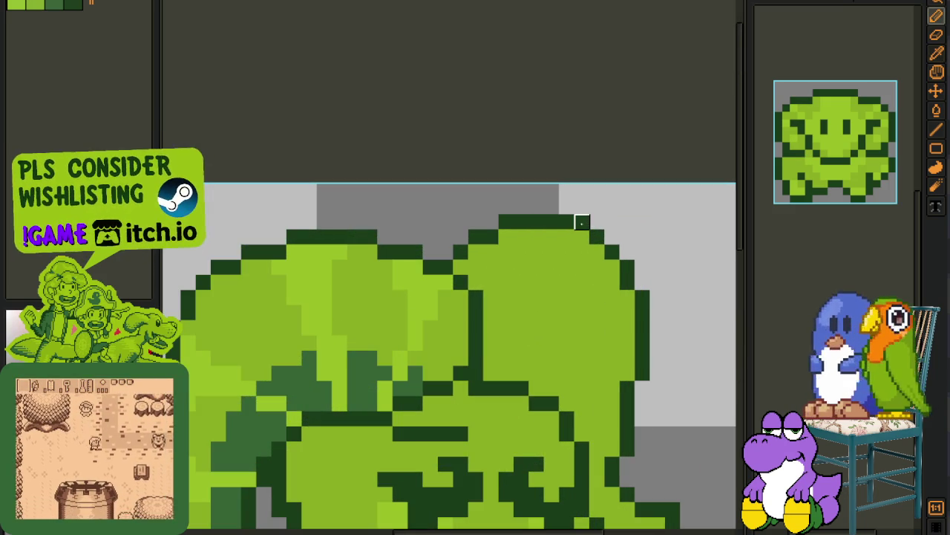
{"action": "scroll", "coordinate": [582, 223], "scroll_direction": "down", "scroll_amount": 2}
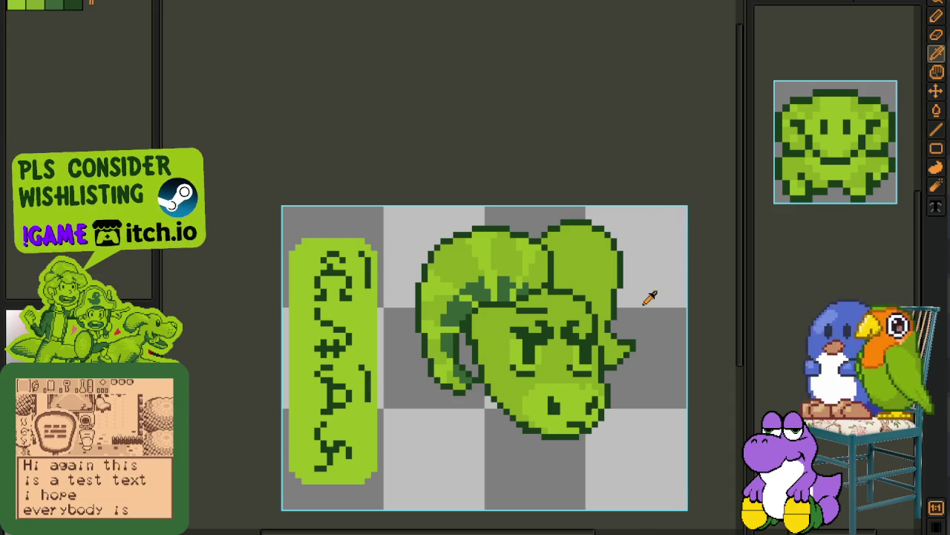
{"action": "left_click_drag", "start_coordinate": [591, 295], "coordinate": [575, 285]}
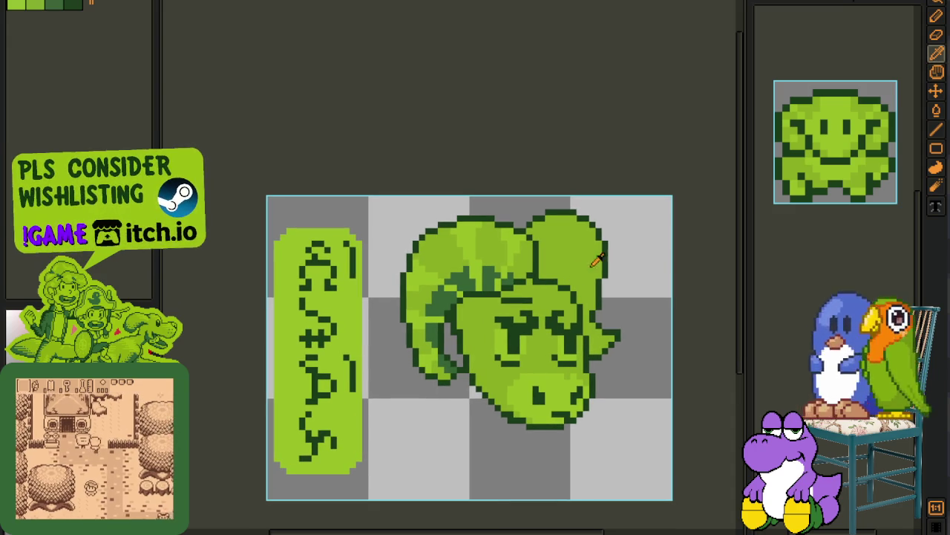
{"action": "scroll", "coordinate": [626, 244], "scroll_direction": "up", "scroll_amount": 1}
{"action": "scroll", "coordinate": [619, 240], "scroll_direction": "up", "scroll_amount": 1}
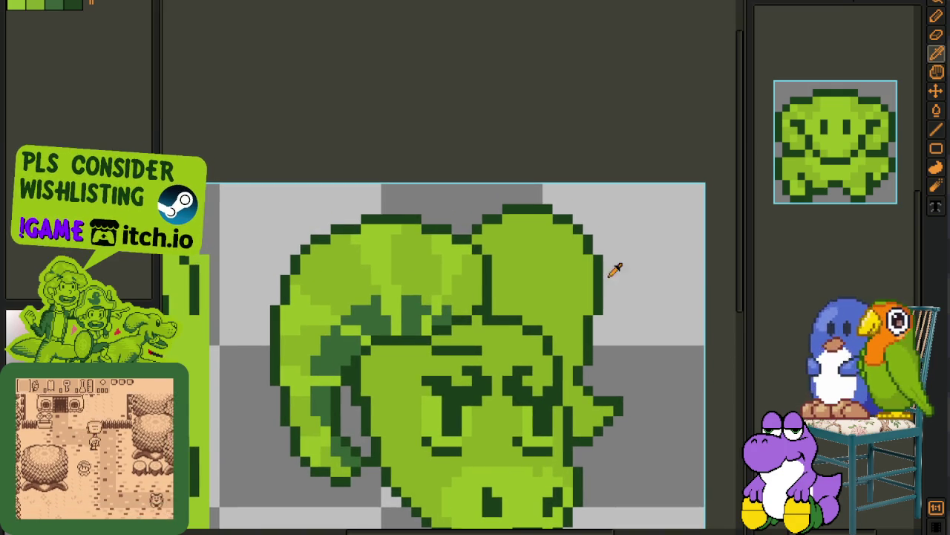
{"action": "scroll", "coordinate": [481, 281], "scroll_direction": "down", "scroll_amount": 1}
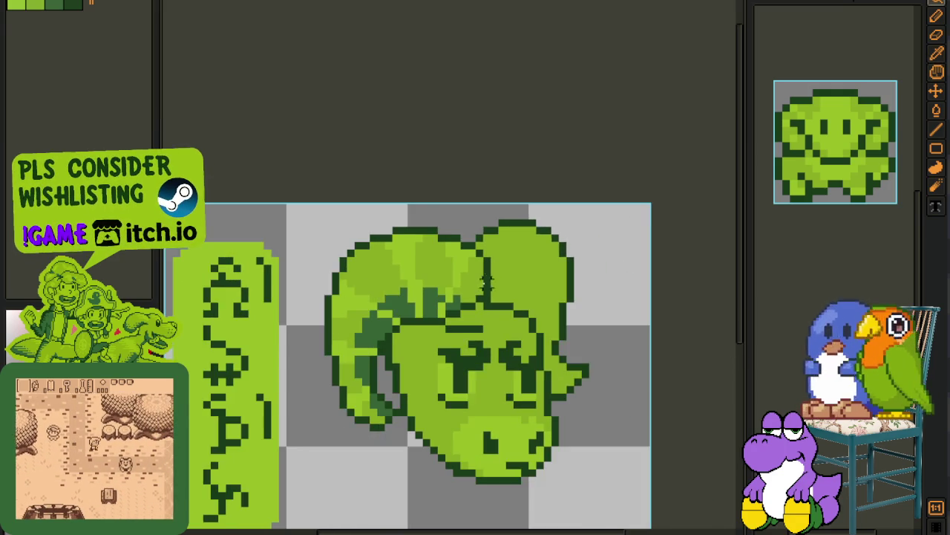
{"action": "scroll", "coordinate": [478, 286], "scroll_direction": "down", "scroll_amount": 1}
{"action": "scroll", "coordinate": [476, 293], "scroll_direction": "up", "scroll_amount": 1}
{"action": "scroll", "coordinate": [460, 253], "scroll_direction": "up", "scroll_amount": 2}
{"action": "scroll", "coordinate": [445, 237], "scroll_direction": "down", "scroll_amount": 1}
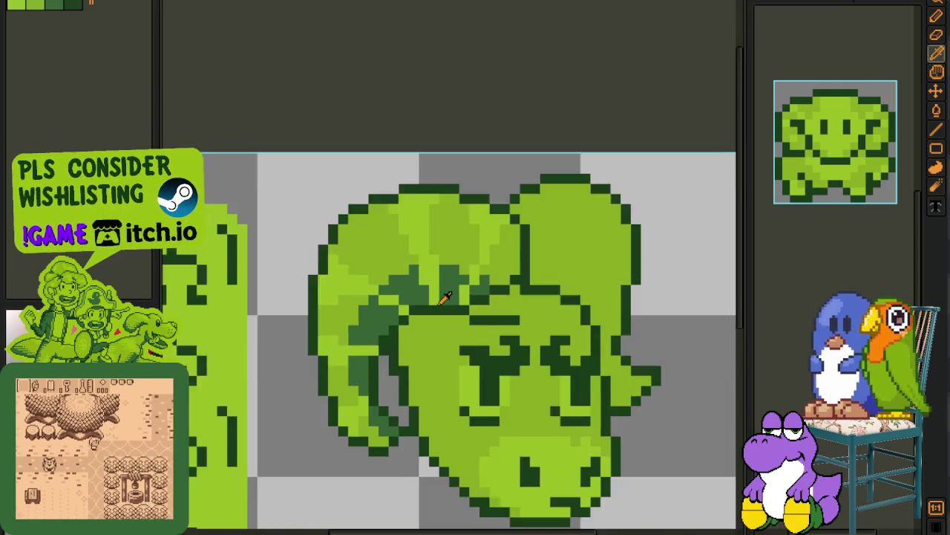
{"action": "scroll", "coordinate": [532, 283], "scroll_direction": "down", "scroll_amount": 1}
{"action": "scroll", "coordinate": [505, 267], "scroll_direction": "up", "scroll_amount": 1}
{"action": "scroll", "coordinate": [461, 253], "scroll_direction": "up", "scroll_amount": 1}
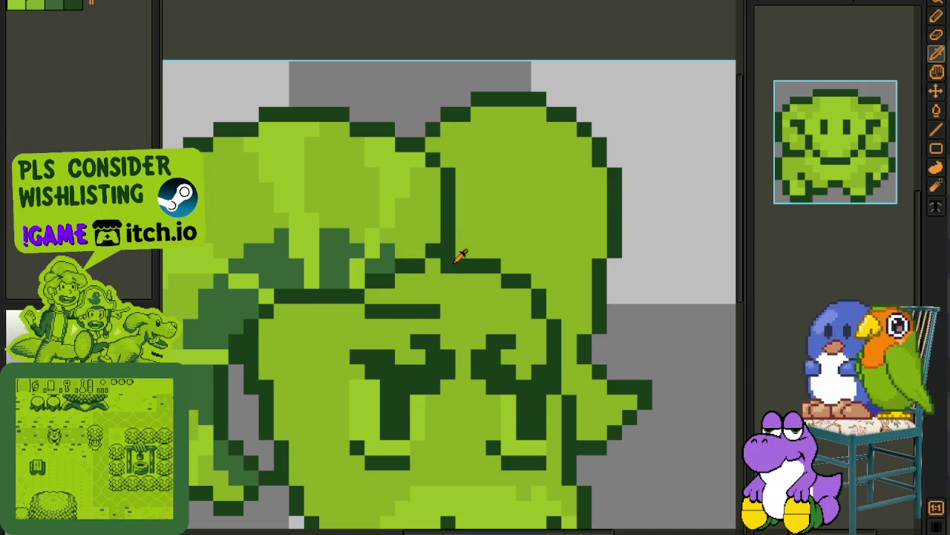
{"action": "scroll", "coordinate": [461, 256], "scroll_direction": "down", "scroll_amount": 1}
{"action": "scroll", "coordinate": [520, 252], "scroll_direction": "up", "scroll_amount": 1}
- Save the sprite again after a final zoom check of the head
{"action": "key", "text": "b"}
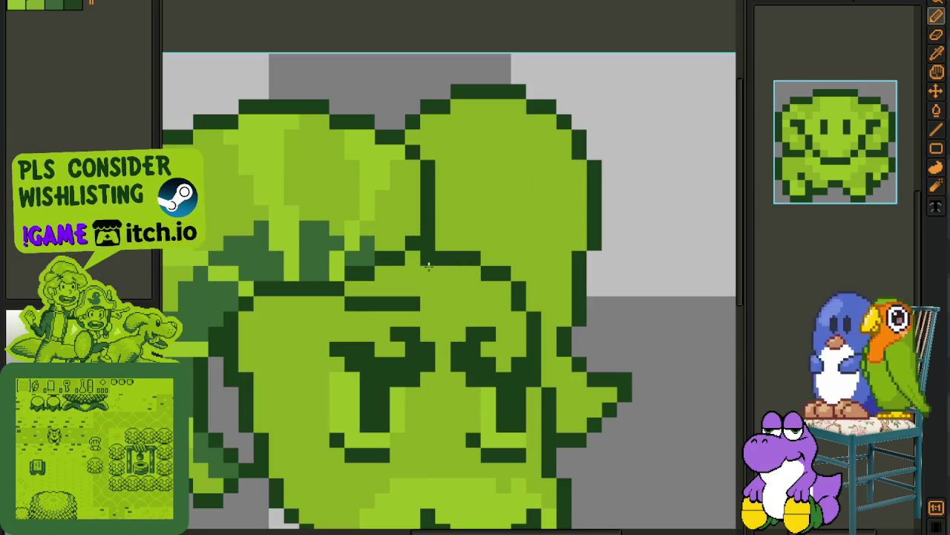
{"action": "key", "text": "i"}
{"action": "scroll", "coordinate": [475, 260], "scroll_direction": "down", "scroll_amount": 2}
{"action": "scroll", "coordinate": [504, 267], "scroll_direction": "down", "scroll_amount": 1}
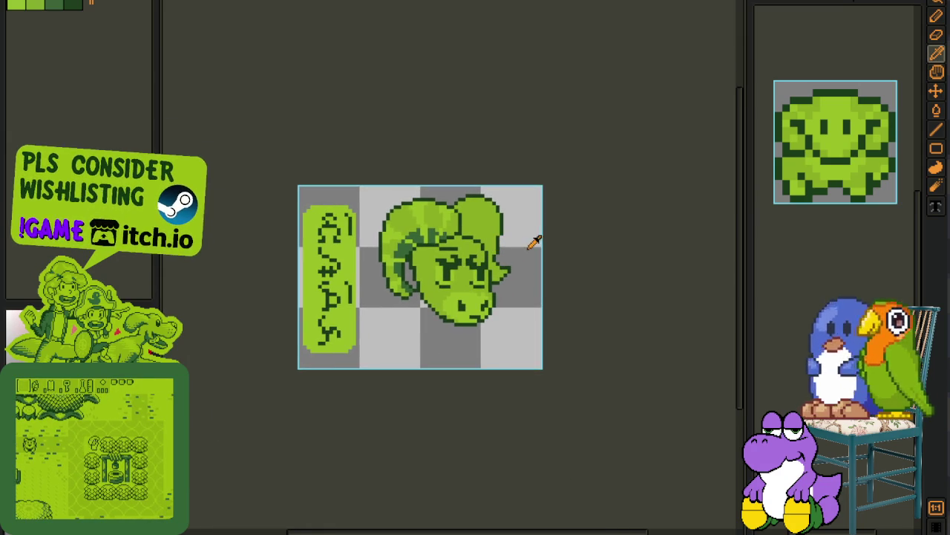
{"action": "key", "text": "ctrl+s"}
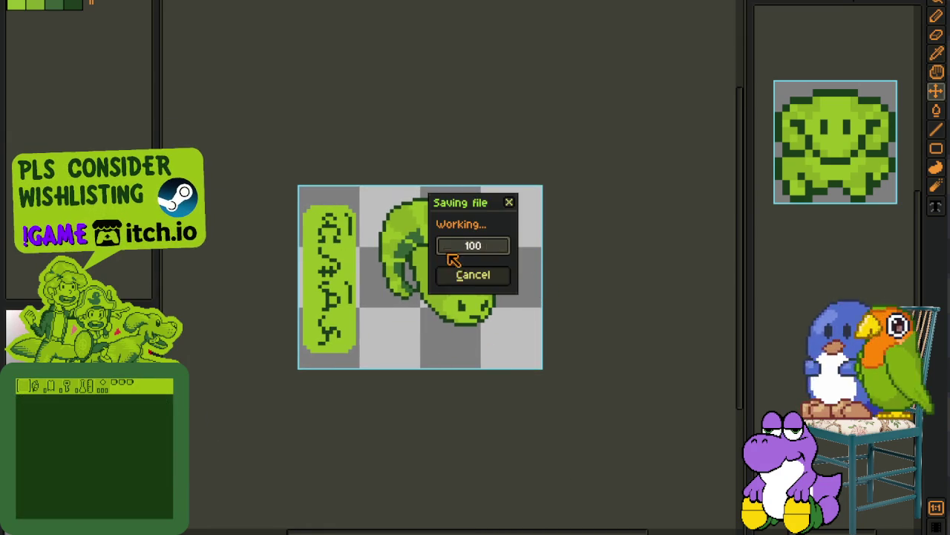
{"action": "scroll", "coordinate": [440, 232], "scroll_direction": "up", "scroll_amount": 1}
{"action": "scroll", "coordinate": [461, 233], "scroll_direction": "down", "scroll_amount": 1}
{"action": "scroll", "coordinate": [505, 239], "scroll_direction": "down", "scroll_amount": 2}
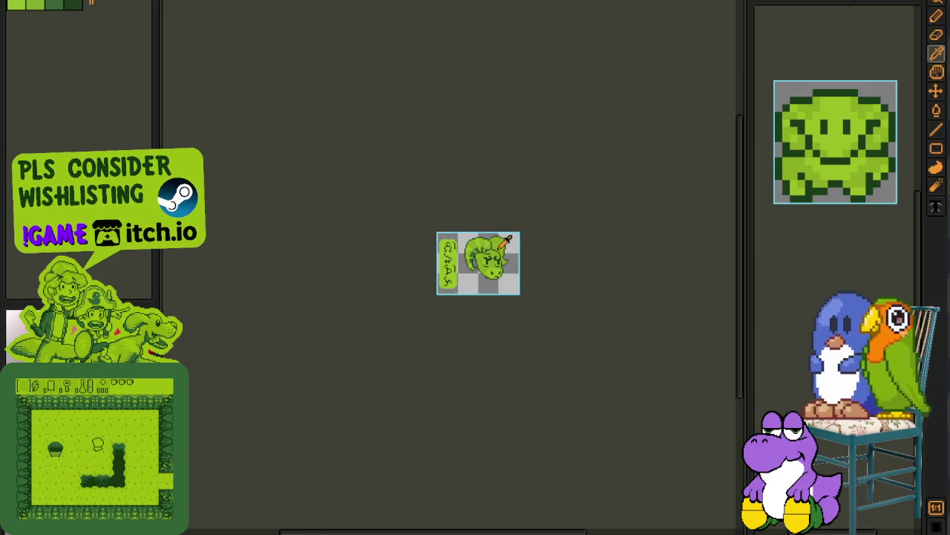
{"action": "scroll", "coordinate": [498, 241], "scroll_direction": "up", "scroll_amount": 2}
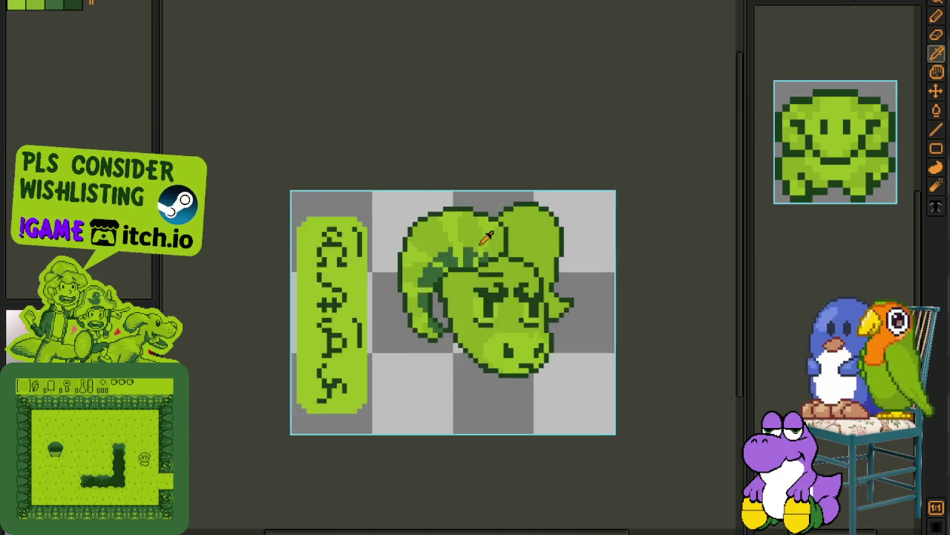
{"action": "scroll", "coordinate": [480, 245], "scroll_direction": "up", "scroll_amount": 1}
{"action": "left_click", "coordinate": [418, 348], "text": "alt"}
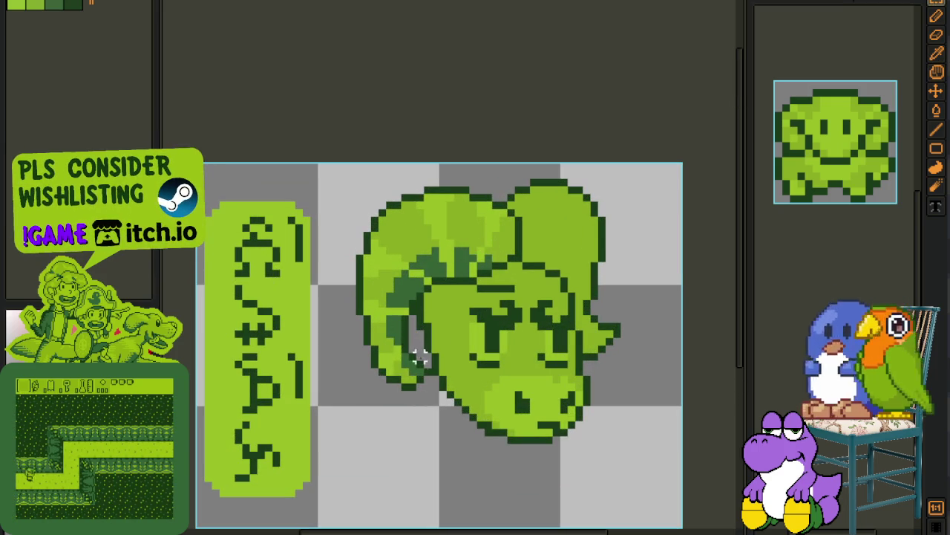
- Erase the left horn's bottom tip, its lower-left part and the stub beside the head
{"action": "left_click", "coordinate": [403, 388]}
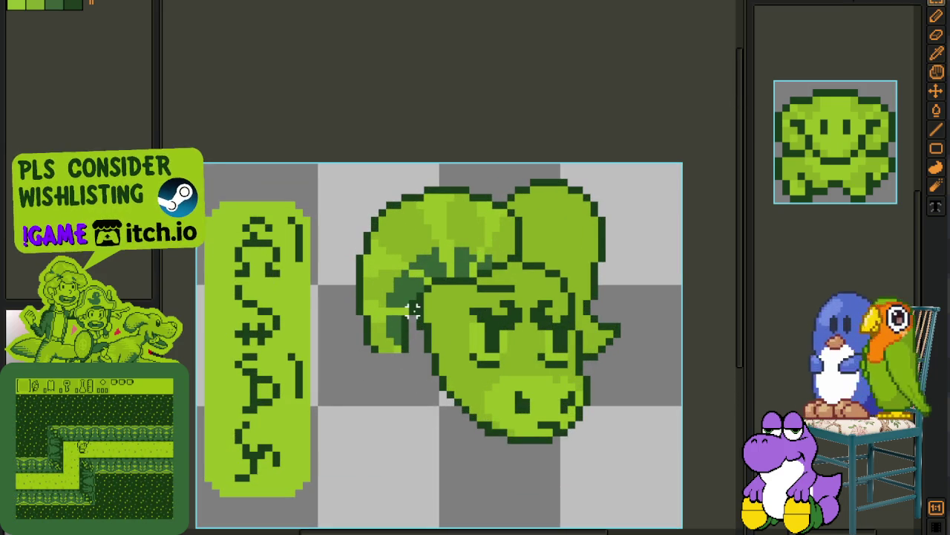
{"action": "left_click_drag", "start_coordinate": [413, 301], "coordinate": [349, 394]}
{"action": "key", "text": "Delete"}
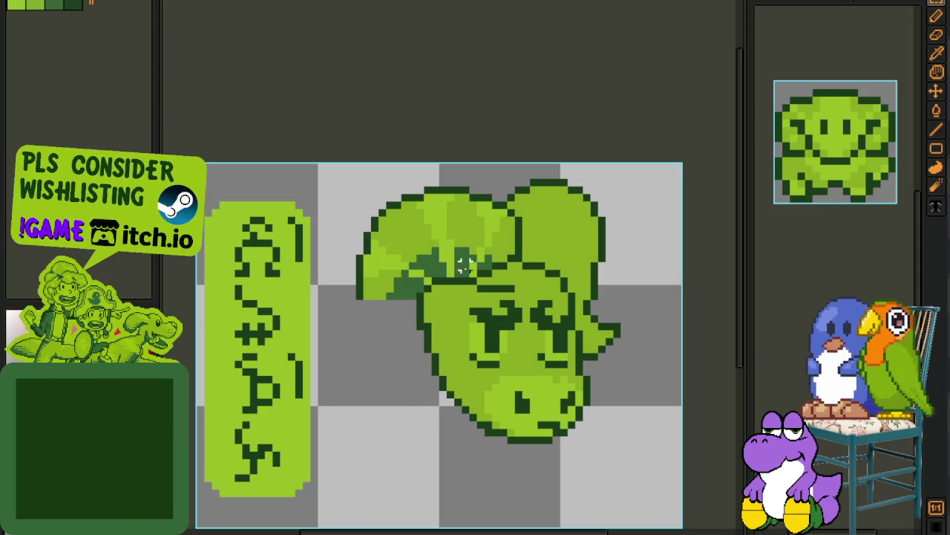
{"action": "key", "text": "Delete"}
{"action": "mouse_move", "coordinate": [462, 271]}
{"action": "left_mouse_down"}
{"action": "mouse_move", "coordinate": [336, 165]}
{"action": "mouse_move", "coordinate": [416, 346]}
{"action": "left_mouse_up"}
{"action": "key", "text": "Delete"}
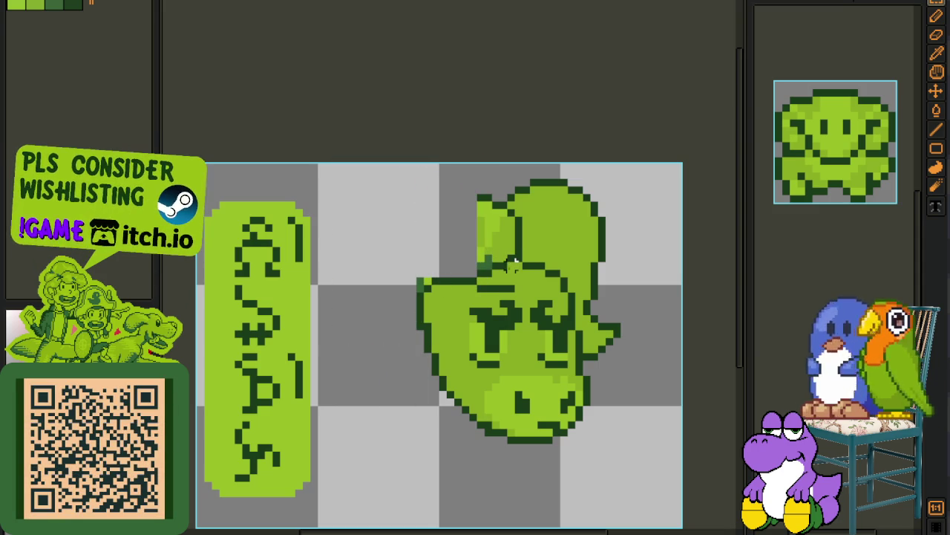
- Clear the light-green patch and small stub beside the horn top, then save
{"action": "left_click_drag", "start_coordinate": [511, 273], "coordinate": [438, 208]}
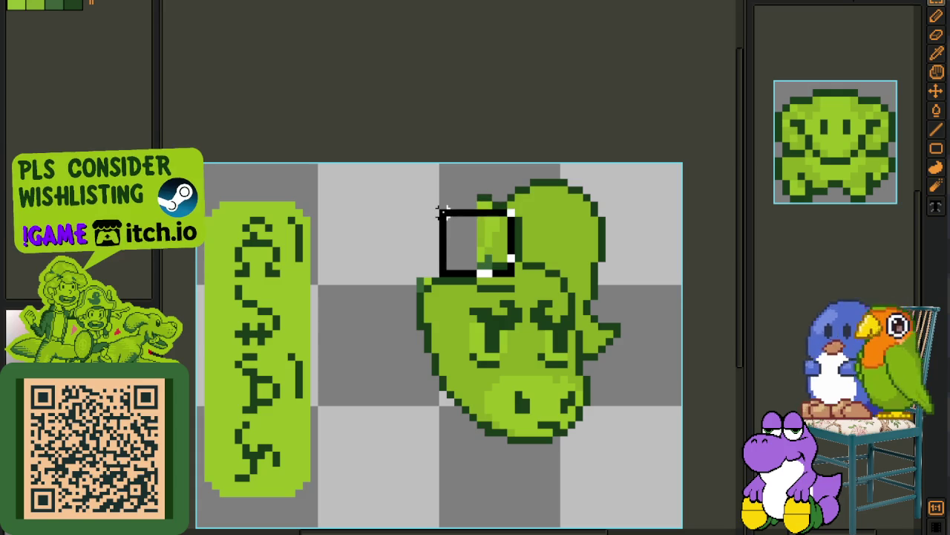
{"action": "key", "text": "Delete"}
{"action": "left_click_drag", "start_coordinate": [512, 190], "coordinate": [475, 213]}
{"action": "key", "text": "Delete"}
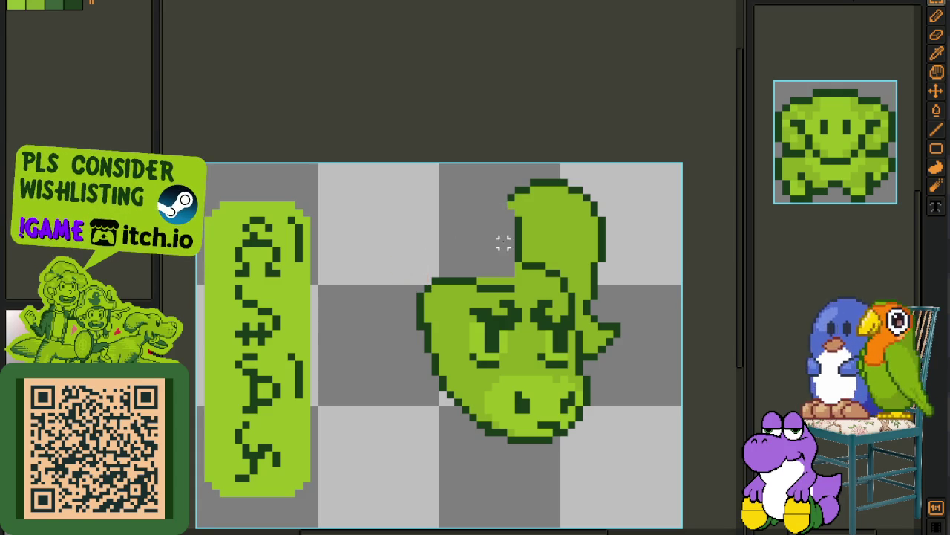
{"action": "key", "text": "ctrl+s"}
{"action": "key", "text": "Tab"}
- Duplicate the Attempt 2 Copy layer, save, and hide the layer list
{"action": "right_click", "coordinate": [310, 487]}
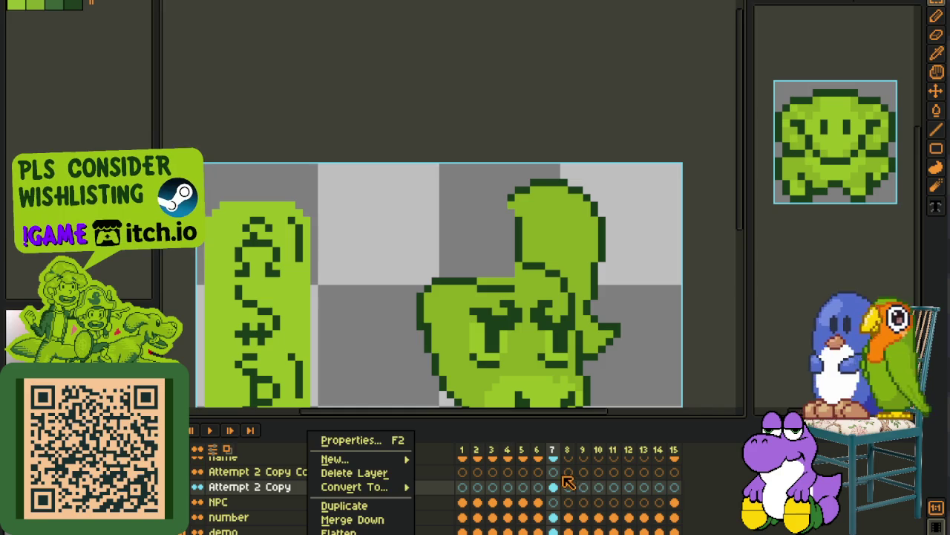
{"action": "left_click", "coordinate": [343, 505]}
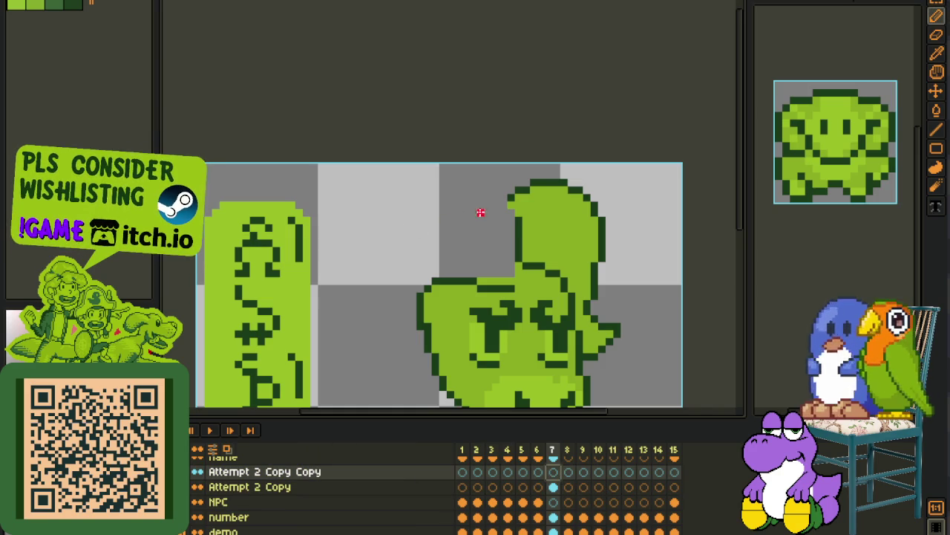
{"action": "key", "text": "ctrl+s"}
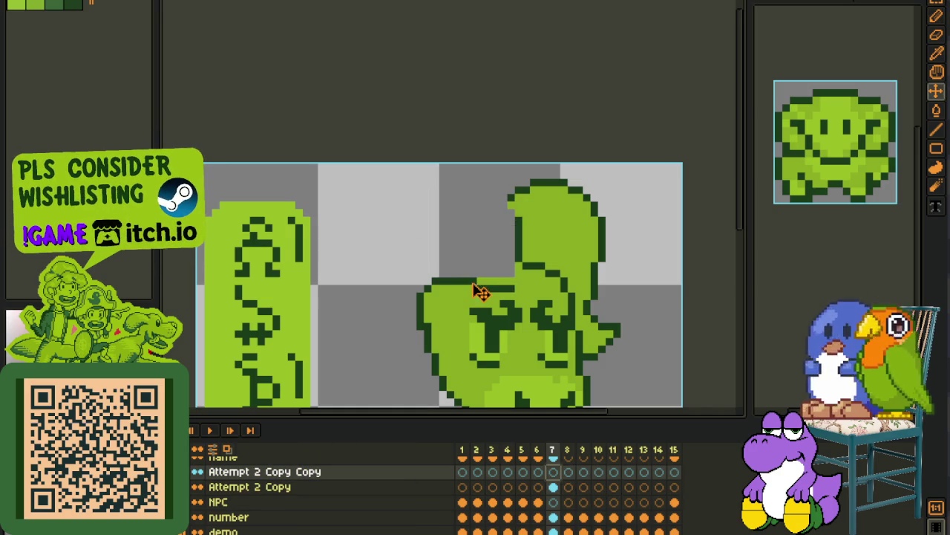
{"action": "key", "text": "ctrl+h"}
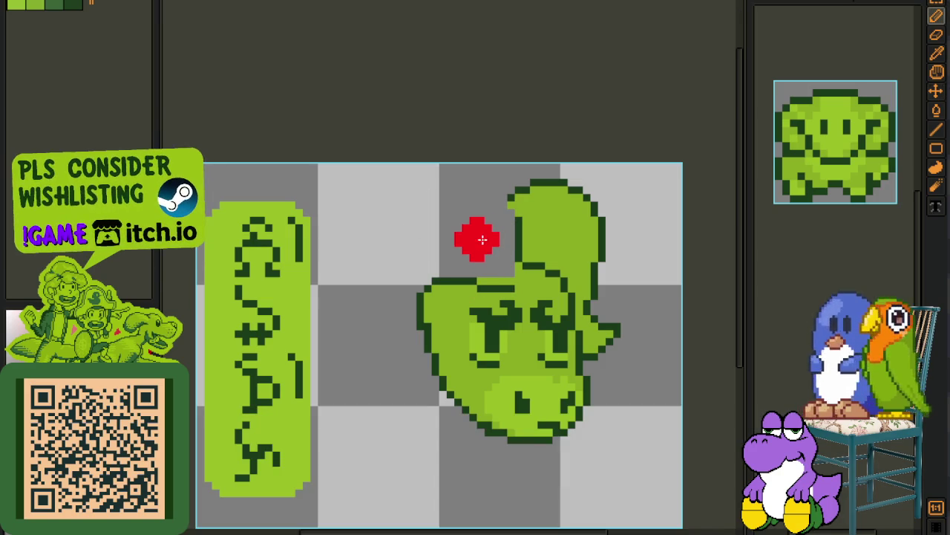
- Paint a solid red C-shaped horn beside the upper-left of the ram's head
{"action": "mouse_move", "coordinate": [502, 255]}
{"action": "left_mouse_down"}
{"action": "mouse_move", "coordinate": [494, 212]}
{"action": "mouse_move", "coordinate": [424, 190]}
{"action": "mouse_move", "coordinate": [481, 187]}
{"action": "mouse_move", "coordinate": [388, 208]}
{"action": "mouse_move", "coordinate": [358, 296]}
{"action": "left_mouse_up"}
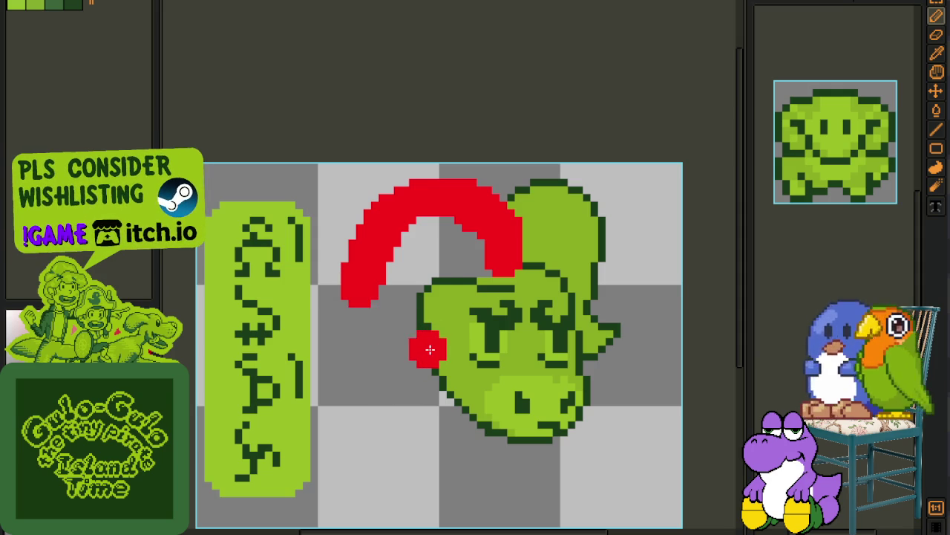
{"action": "left_click_drag", "start_coordinate": [430, 349], "coordinate": [344, 313]}
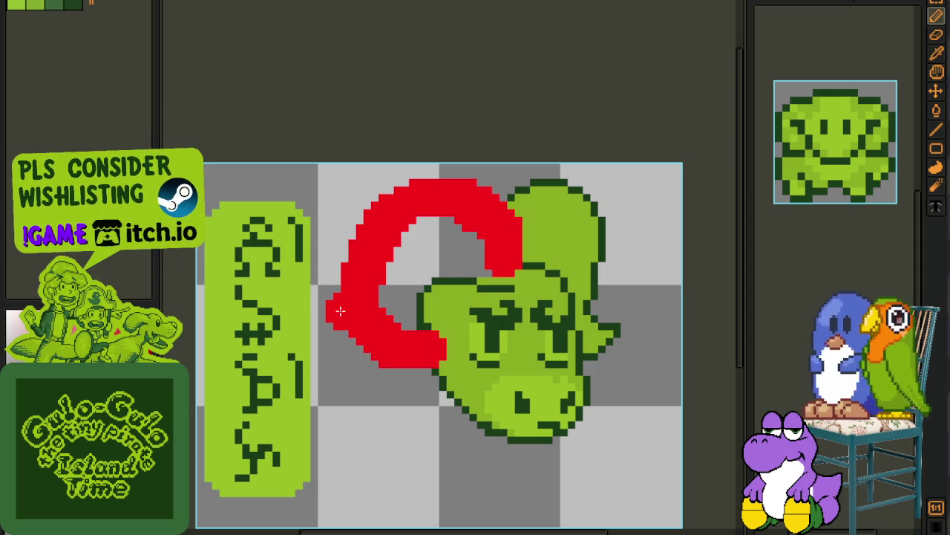
{"action": "scroll", "coordinate": [327, 293], "scroll_direction": "up", "scroll_amount": 1}
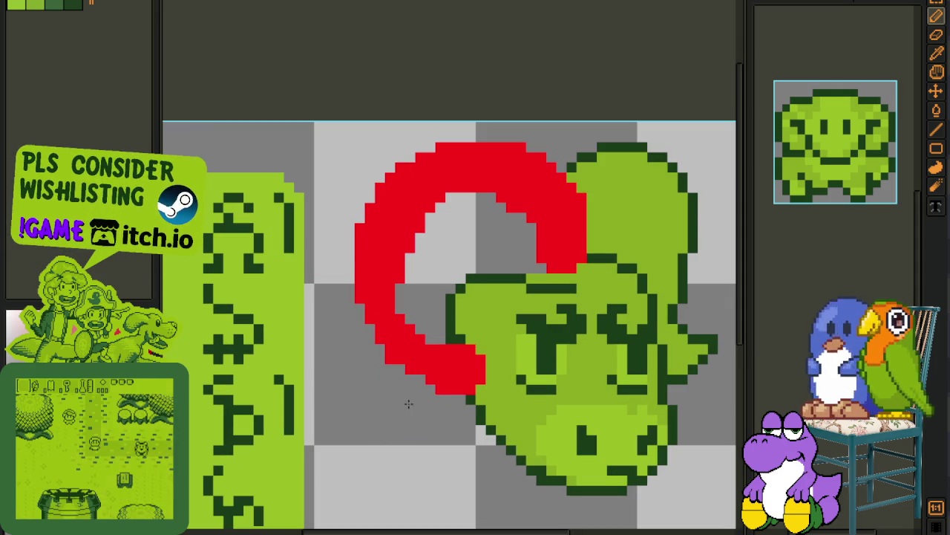
{"action": "mouse_move", "coordinate": [472, 360]}
{"action": "left_mouse_down"}
{"action": "mouse_move", "coordinate": [416, 335]}
{"action": "mouse_move", "coordinate": [416, 276]}
{"action": "mouse_move", "coordinate": [430, 313]}
{"action": "mouse_move", "coordinate": [478, 230]}
{"action": "mouse_move", "coordinate": [500, 238]}
{"action": "mouse_move", "coordinate": [485, 251]}
{"action": "mouse_move", "coordinate": [541, 268]}
{"action": "mouse_move", "coordinate": [458, 208]}
{"action": "left_mouse_up"}
{"action": "scroll", "coordinate": [441, 214], "scroll_direction": "down", "scroll_amount": 2}
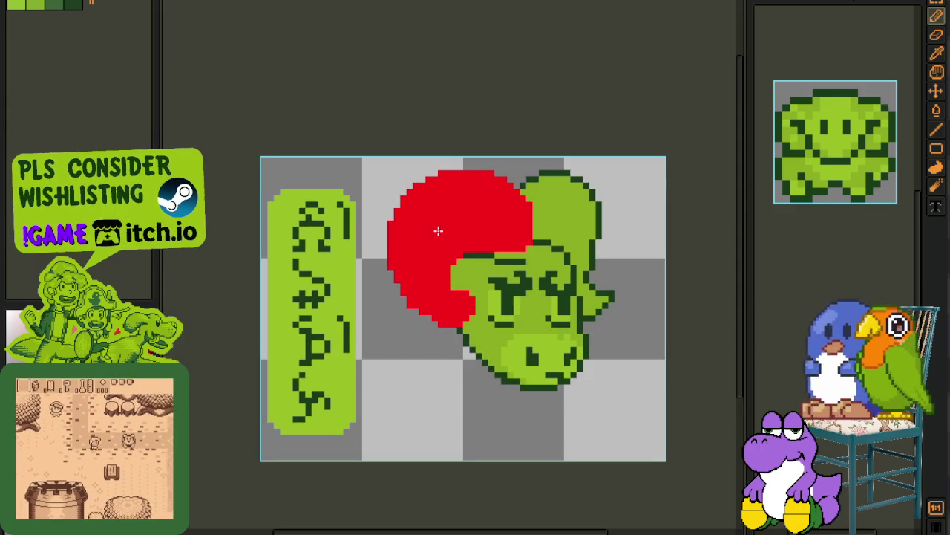
- Erase stray pixels along the red circle's lower edge and reposition the view
{"action": "key", "text": "i"}
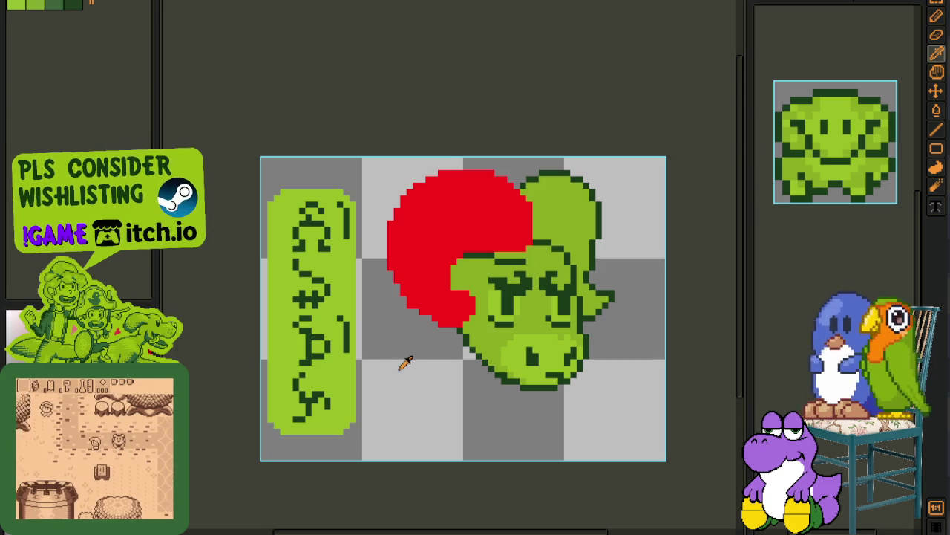
{"action": "scroll", "coordinate": [460, 327], "scroll_direction": "up", "scroll_amount": 2}
{"action": "key", "text": "e"}
{"action": "mouse_move", "coordinate": [512, 306]}
{"action": "left_mouse_down"}
{"action": "mouse_move", "coordinate": [451, 339]}
{"action": "mouse_move", "coordinate": [496, 309]}
{"action": "left_mouse_up"}
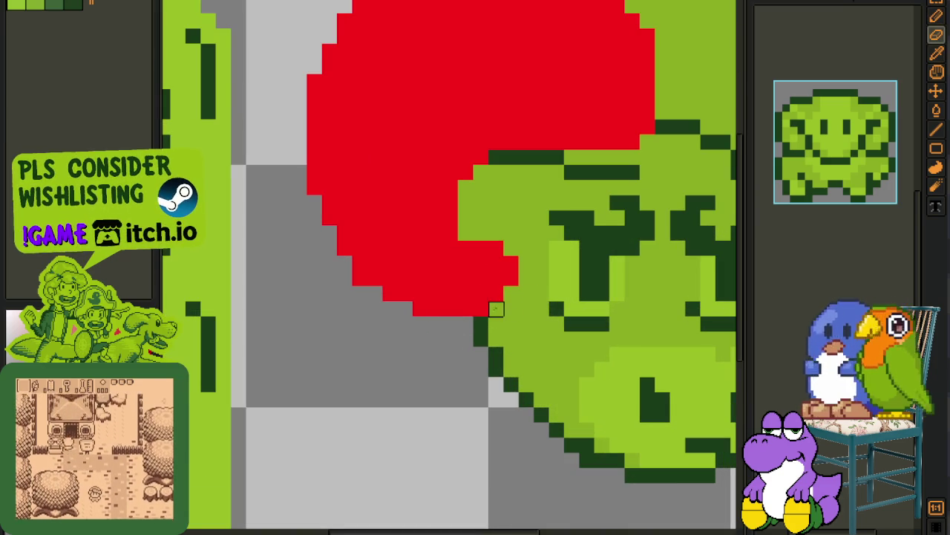
{"action": "scroll", "coordinate": [496, 293], "scroll_direction": "down", "scroll_amount": 2}
{"action": "key", "text": "h"}
{"action": "left_click_drag", "start_coordinate": [436, 333], "coordinate": [318, 373]}
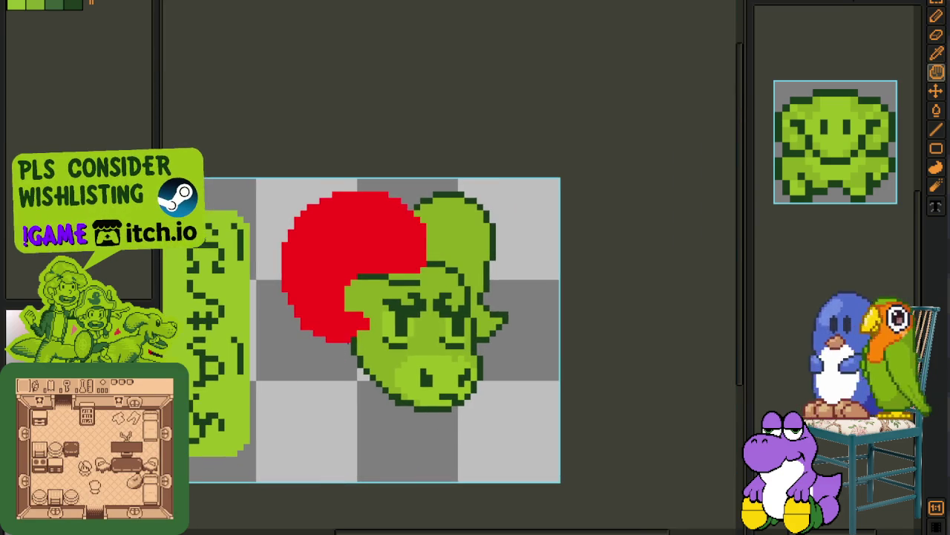
{"action": "key", "text": "b"}
{"action": "scroll", "coordinate": [413, 206], "scroll_direction": "up", "scroll_amount": 2}
- Outline the horn edge and the head's top and left edge in sampled dark green
{"action": "left_click", "coordinate": [435, 201]}
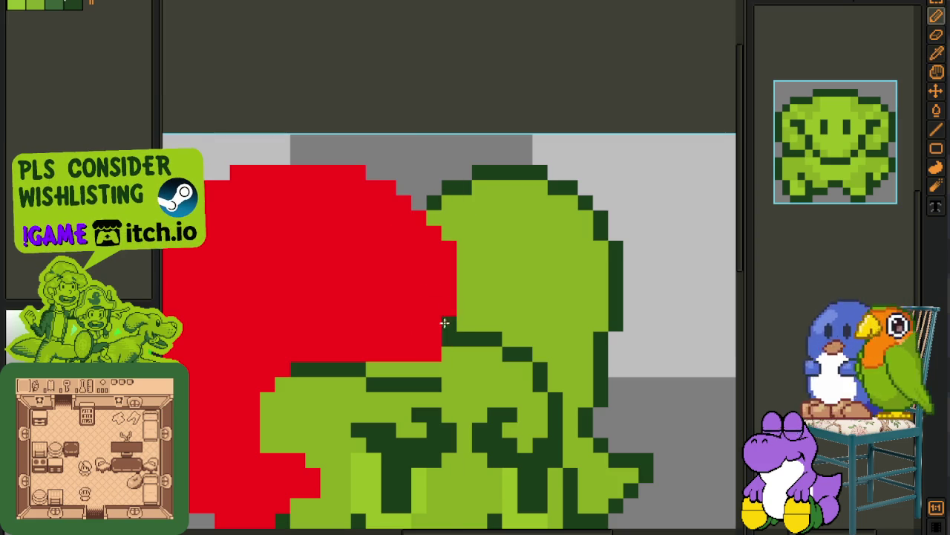
{"action": "left_click_drag", "start_coordinate": [444, 332], "coordinate": [452, 253]}
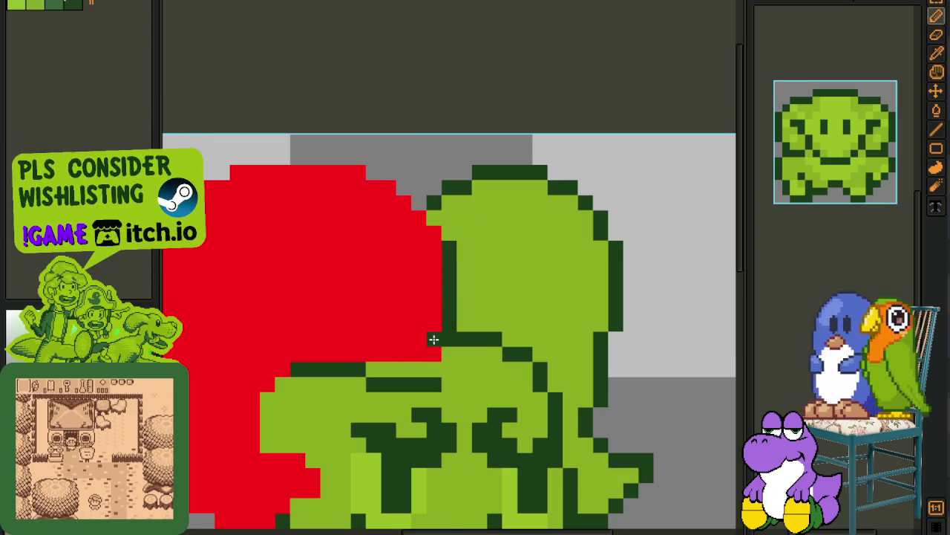
{"action": "left_click", "coordinate": [431, 354]}
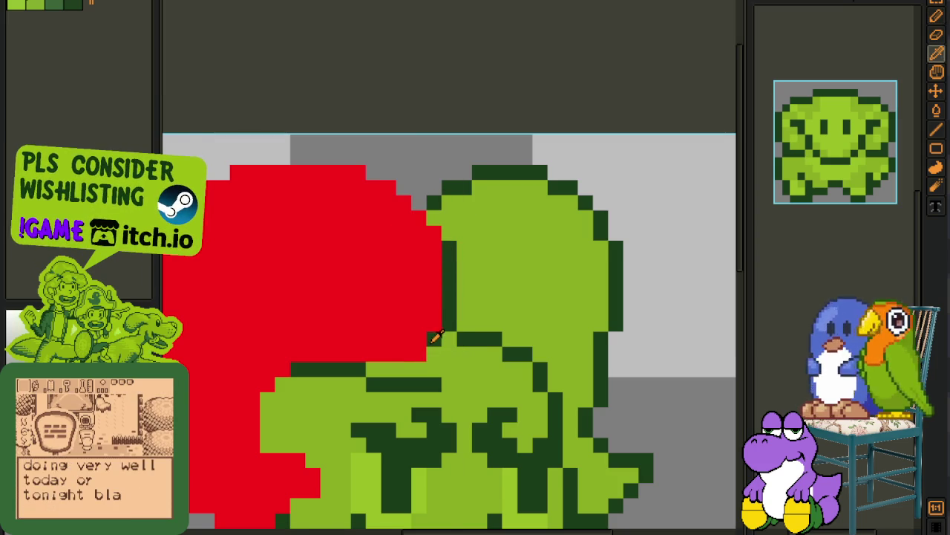
{"action": "left_click_drag", "start_coordinate": [365, 369], "coordinate": [309, 371]}
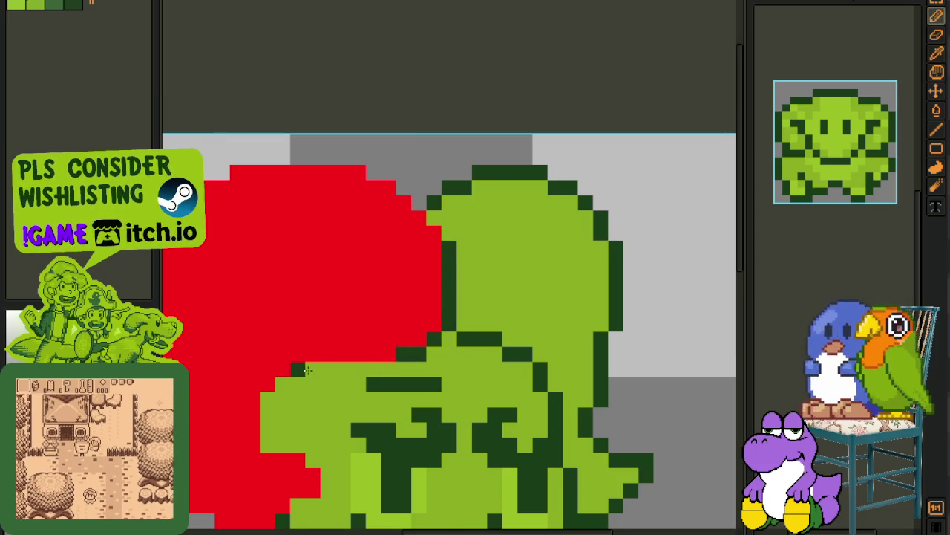
{"action": "left_click", "coordinate": [419, 353]}
{"action": "left_click", "coordinate": [421, 341]}
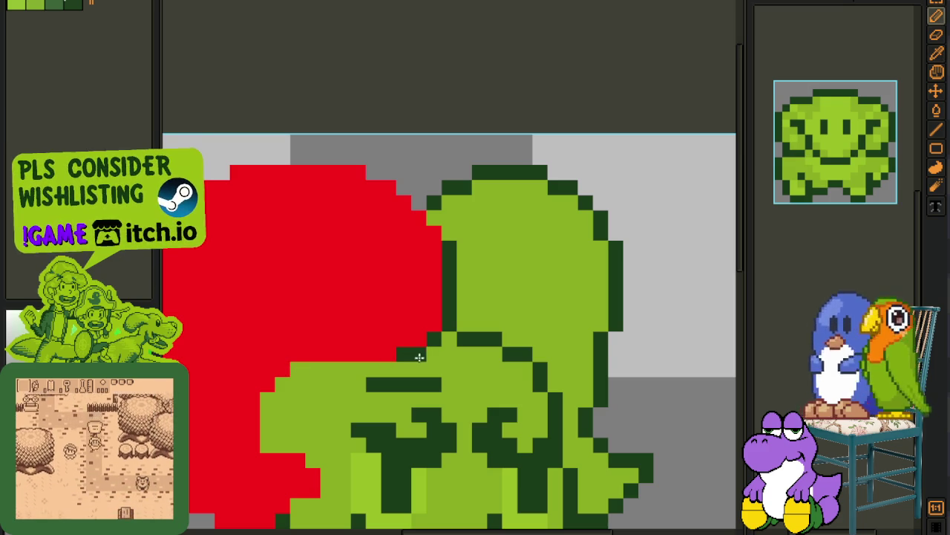
{"action": "left_click", "coordinate": [435, 339]}
{"action": "left_click", "coordinate": [420, 354]}
{"action": "mouse_move", "coordinate": [405, 354]}
{"action": "left_mouse_down"}
{"action": "mouse_move", "coordinate": [338, 354]}
{"action": "mouse_move", "coordinate": [375, 314]}
{"action": "left_mouse_up"}
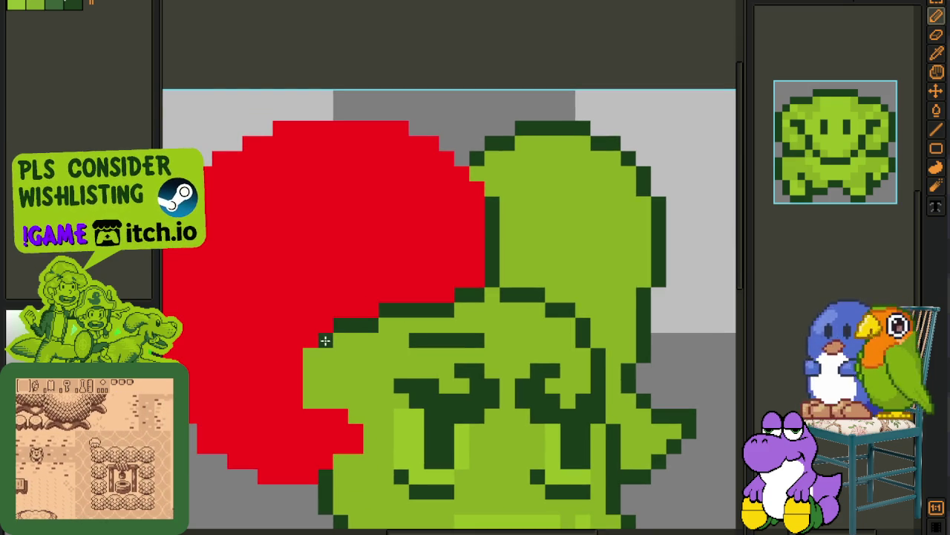
{"action": "left_click_drag", "start_coordinate": [323, 336], "coordinate": [306, 397]}
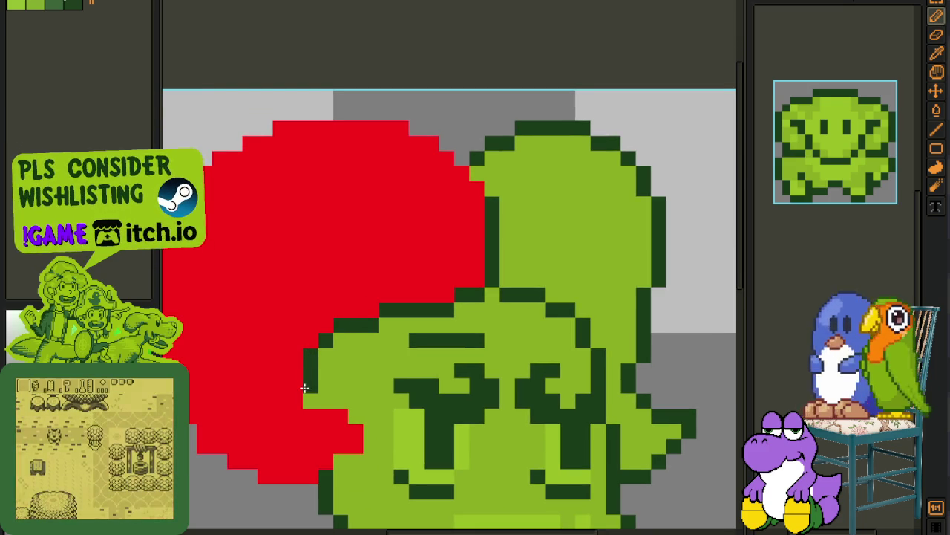
{"action": "left_click", "coordinate": [323, 413]}
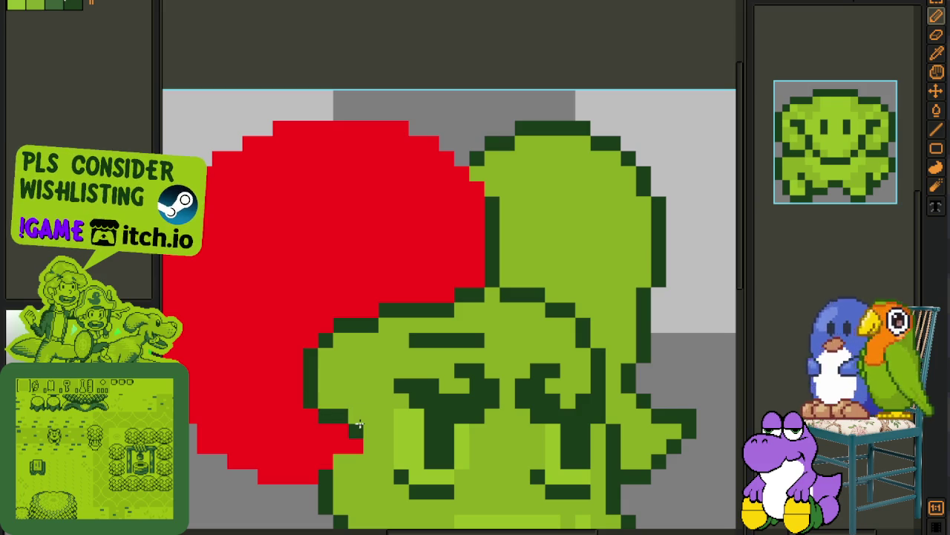
- Extend the dark-green outline along the red circle's bottom, lower-left and upper-left edges
{"action": "left_click_drag", "start_coordinate": [358, 427], "coordinate": [379, 380]}
{"action": "left_click", "coordinate": [390, 397]}
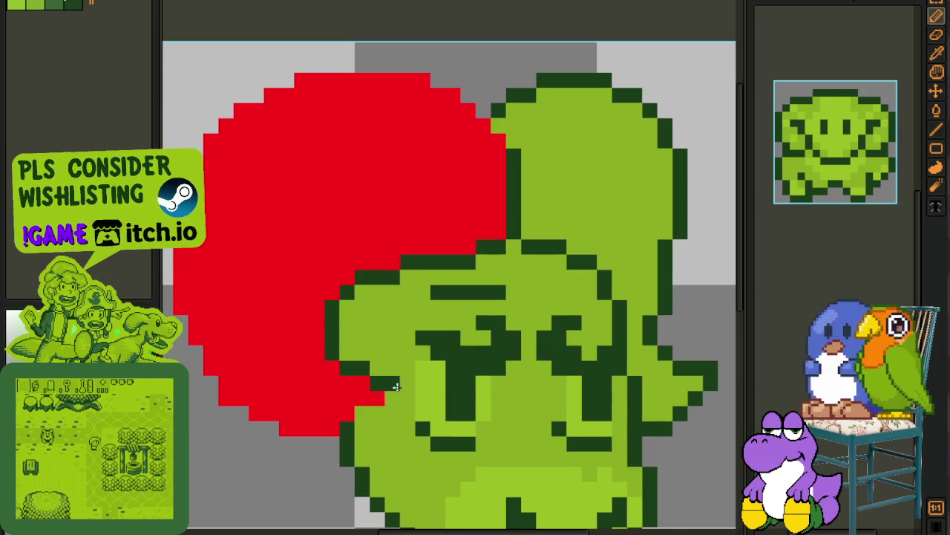
{"action": "left_click", "coordinate": [377, 397]}
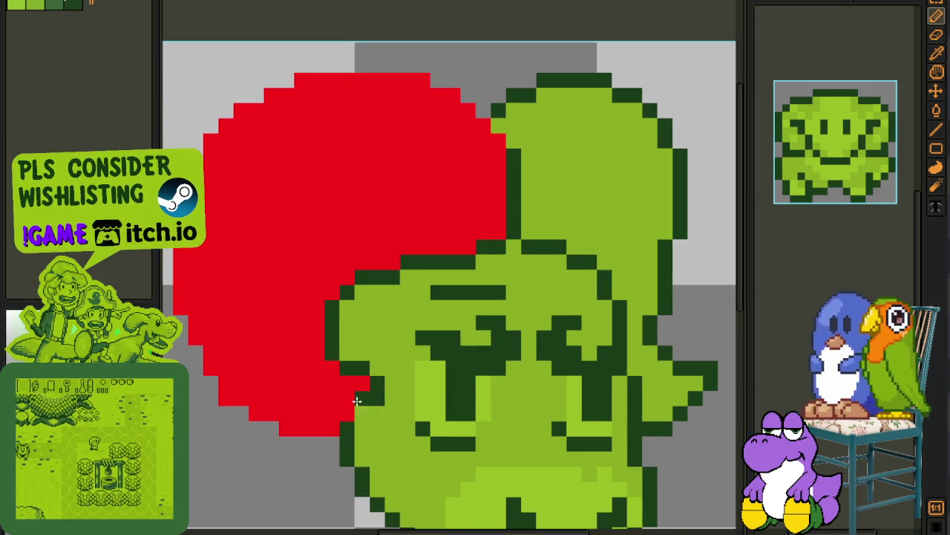
{"action": "left_click", "coordinate": [376, 381]}
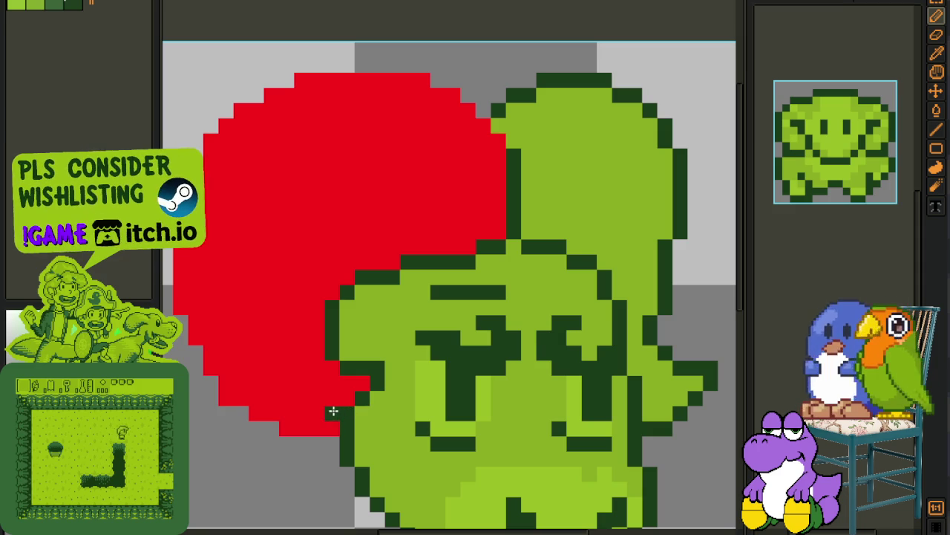
{"action": "mouse_move", "coordinate": [327, 432]}
{"action": "left_mouse_down"}
{"action": "mouse_move", "coordinate": [275, 429]}
{"action": "mouse_move", "coordinate": [227, 395]}
{"action": "left_mouse_up"}
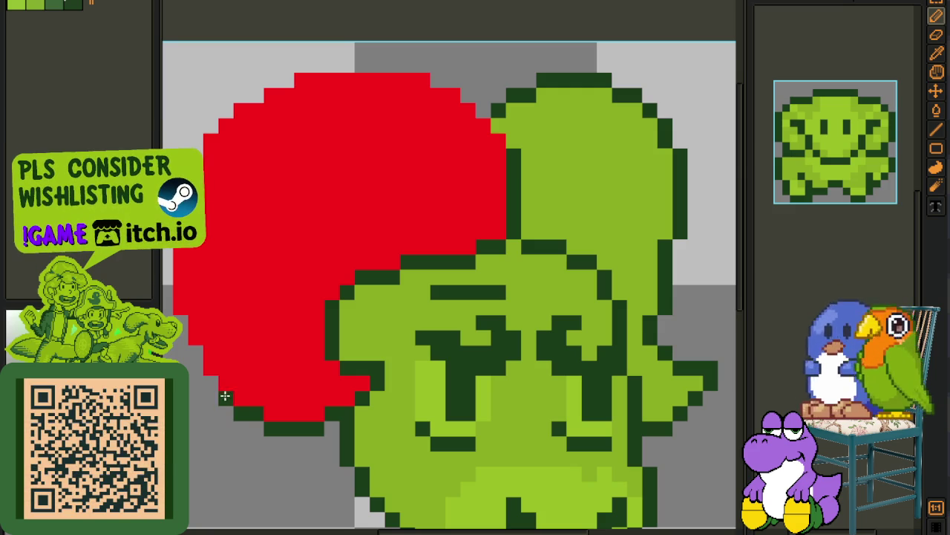
{"action": "mouse_move", "coordinate": [221, 384]}
{"action": "left_mouse_down"}
{"action": "mouse_move", "coordinate": [203, 367]}
{"action": "mouse_move", "coordinate": [193, 295]}
{"action": "left_mouse_up"}
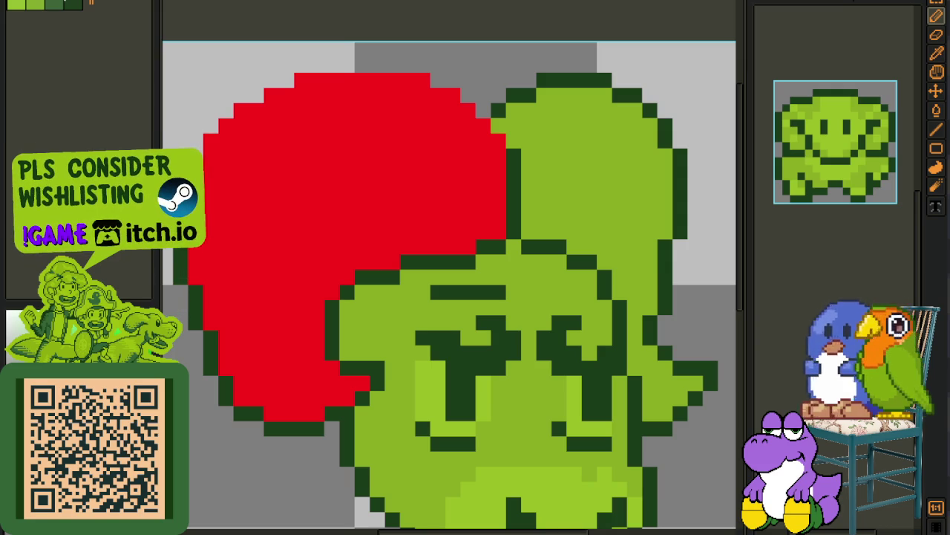
{"action": "mouse_move", "coordinate": [215, 167]}
{"action": "left_mouse_down"}
{"action": "mouse_move", "coordinate": [211, 141]}
{"action": "mouse_move", "coordinate": [249, 111]}
{"action": "mouse_move", "coordinate": [238, 106]}
{"action": "mouse_move", "coordinate": [293, 81]}
{"action": "mouse_move", "coordinate": [421, 81]}
{"action": "mouse_move", "coordinate": [467, 108]}
{"action": "mouse_move", "coordinate": [496, 144]}
{"action": "left_mouse_up"}
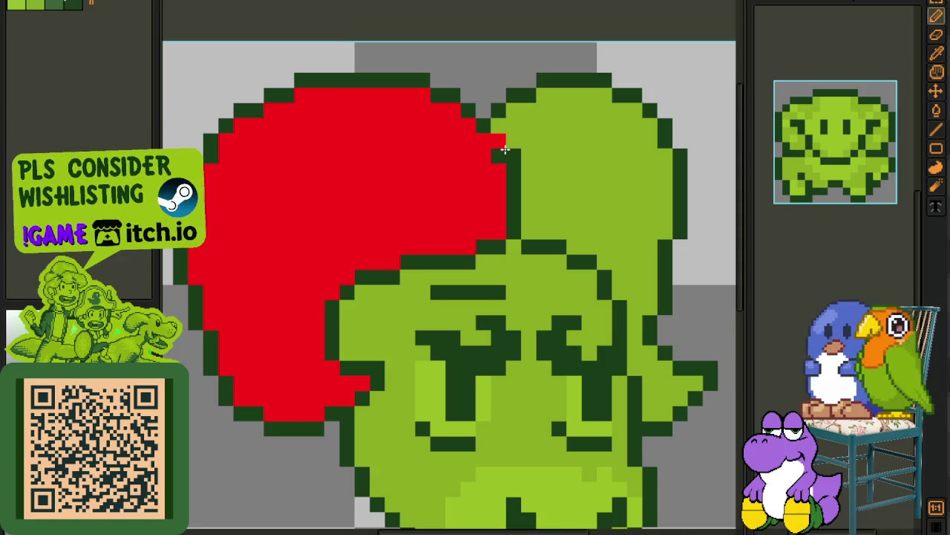
{"action": "scroll", "coordinate": [497, 144], "scroll_direction": "down", "scroll_amount": 5}
- Fill the red horn with the head's sampled light green and save the file
{"action": "scroll", "coordinate": [498, 220], "scroll_direction": "up", "scroll_amount": 2}
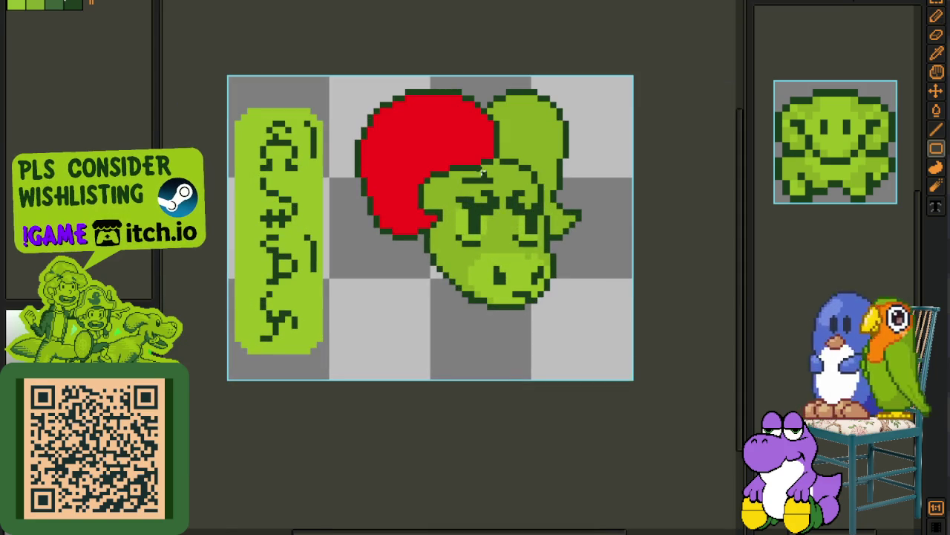
{"action": "key", "text": "i"}
{"action": "left_click", "coordinate": [512, 135]}
{"action": "scroll", "coordinate": [508, 140], "scroll_direction": "down", "scroll_amount": 2}
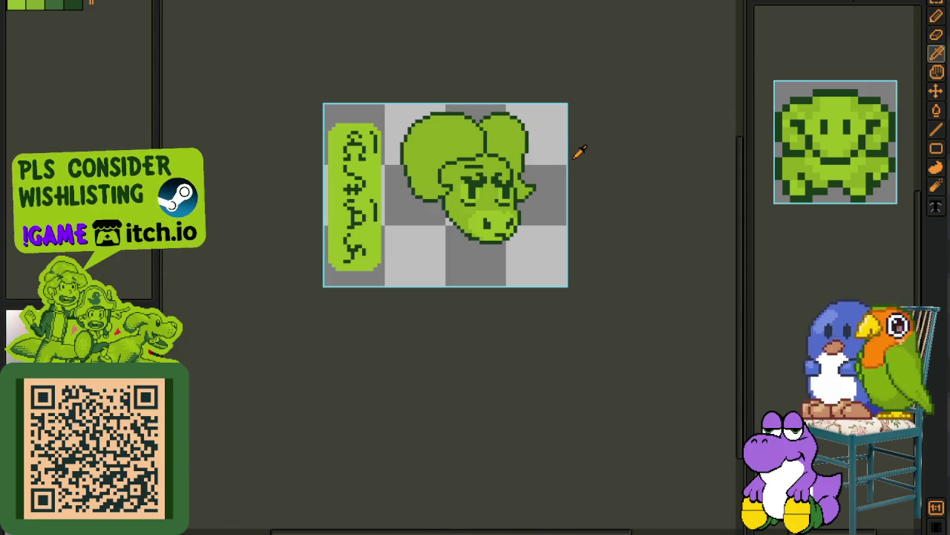
{"action": "key", "text": "ctrl+s"}
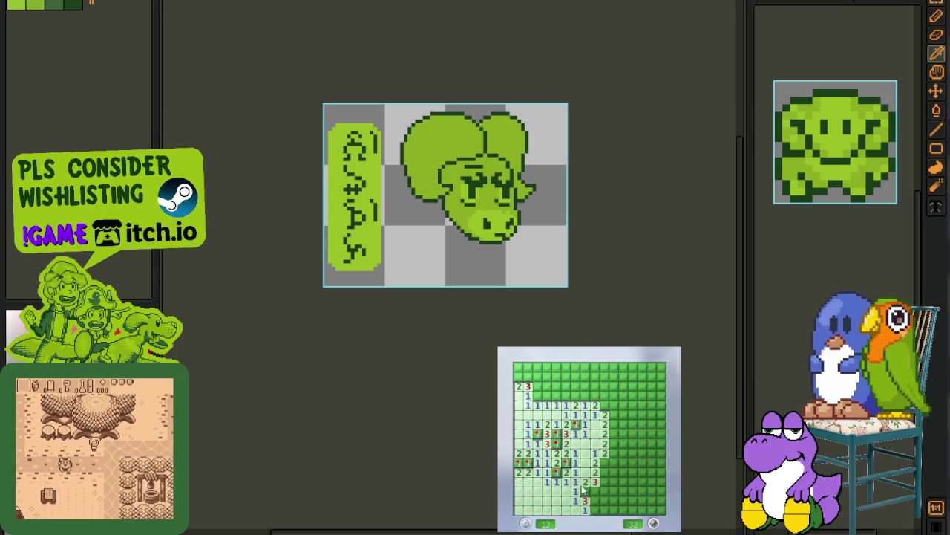
- Flag suspected mines and reveal safe cells in the middle, top rows and right of the board
{"action": "right_click", "coordinate": [600, 461]}
{"action": "right_click", "coordinate": [600, 472]}
{"action": "left_click", "coordinate": [597, 482]}
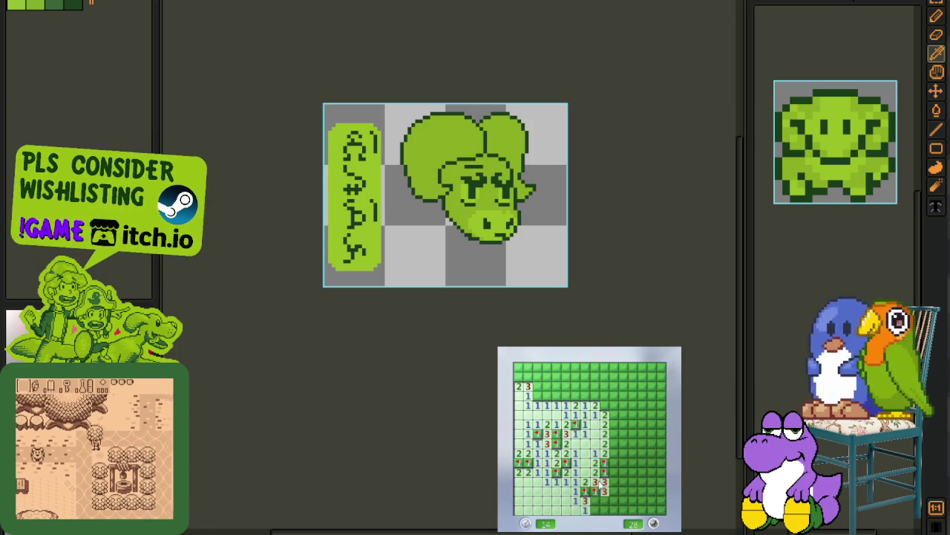
{"action": "left_click", "coordinate": [605, 410]}
{"action": "left_click", "coordinate": [595, 405]}
{"action": "left_click", "coordinate": [571, 386]}
{"action": "left_click", "coordinate": [579, 378]}
{"action": "right_click", "coordinate": [604, 388]}
{"action": "right_click", "coordinate": [614, 398]}
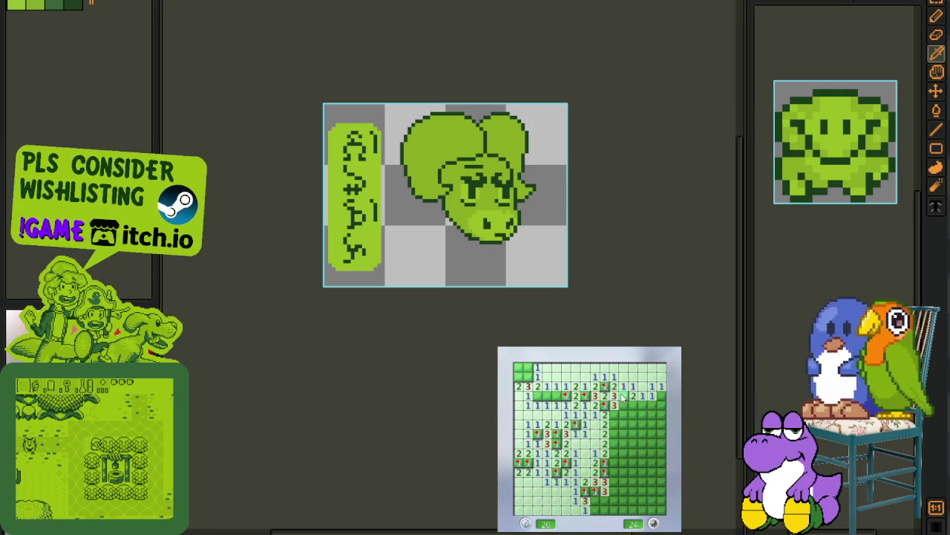
{"action": "left_click", "coordinate": [662, 397]}
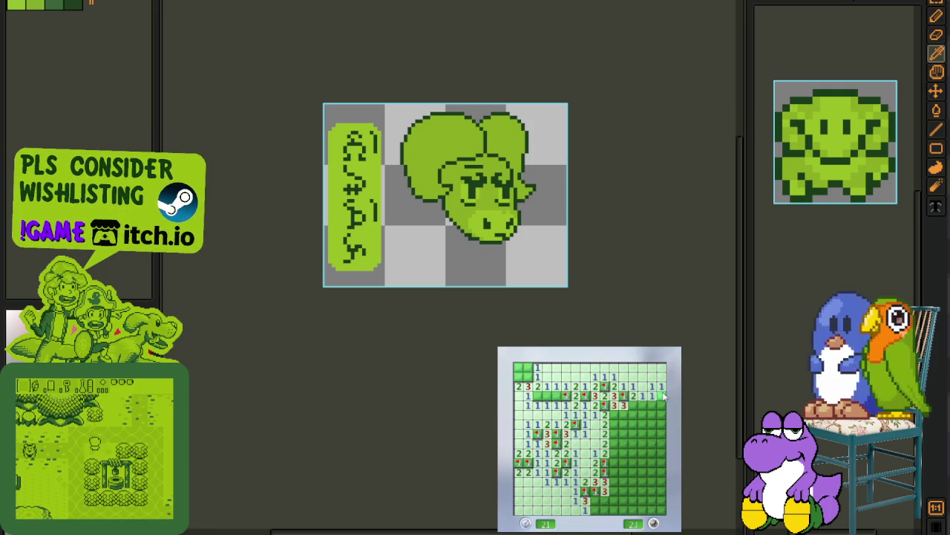
- Flag mines on the right and top-left, reveal the top-left cells, then hit a mine
{"action": "right_click", "coordinate": [625, 406]}
{"action": "right_click", "coordinate": [536, 396]}
{"action": "right_click", "coordinate": [518, 376]}
{"action": "right_click", "coordinate": [528, 376]}
{"action": "left_click", "coordinate": [518, 367]}
{"action": "left_click", "coordinate": [527, 367]}
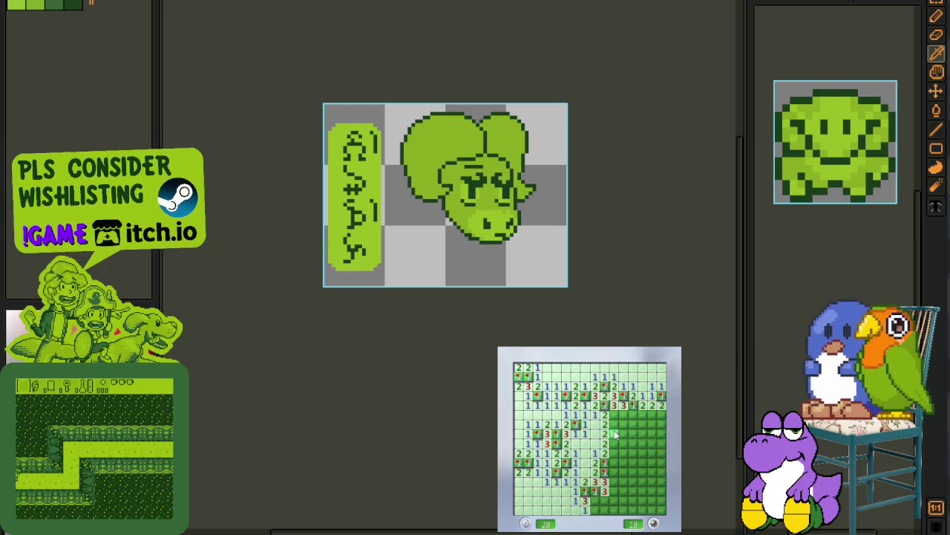
{"action": "left_click", "coordinate": [615, 462]}
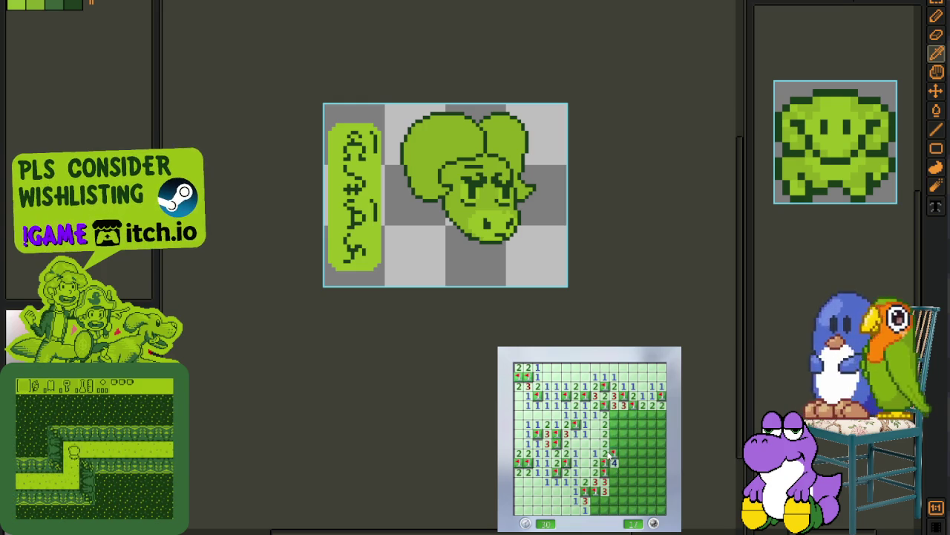
{"action": "left_click", "coordinate": [613, 443]}
- Start a new game, remove a wrong flag, and open the left side while flagging mines
{"action": "left_click", "coordinate": [599, 463]}
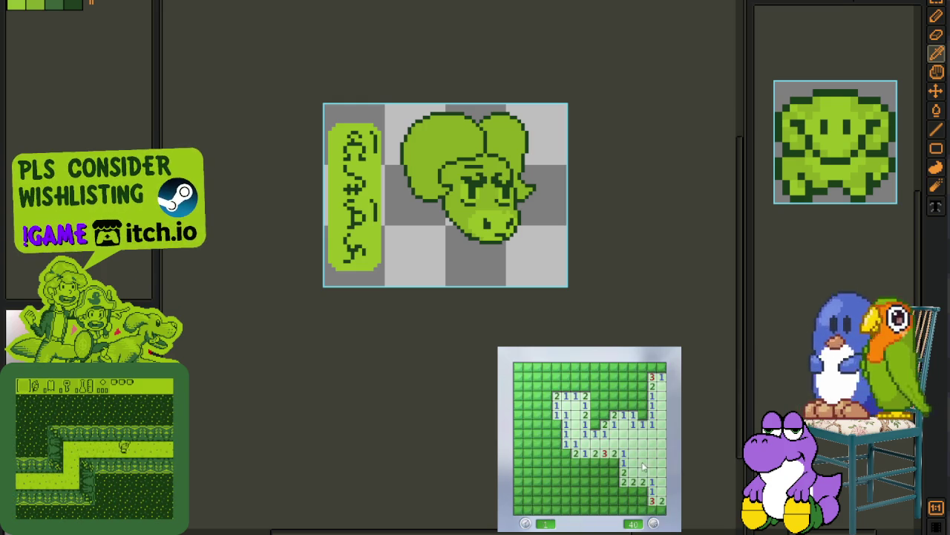
{"action": "right_click", "coordinate": [601, 464]}
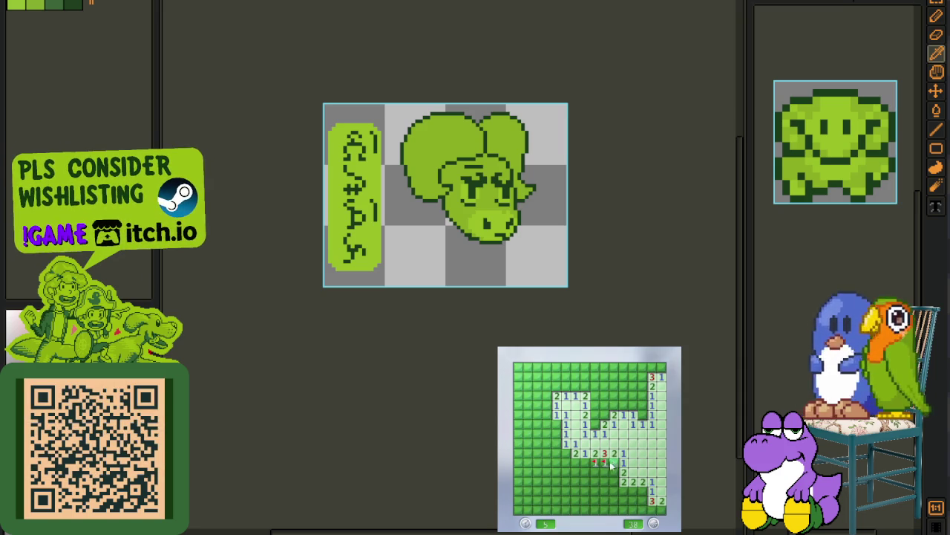
{"action": "left_click", "coordinate": [604, 473]}
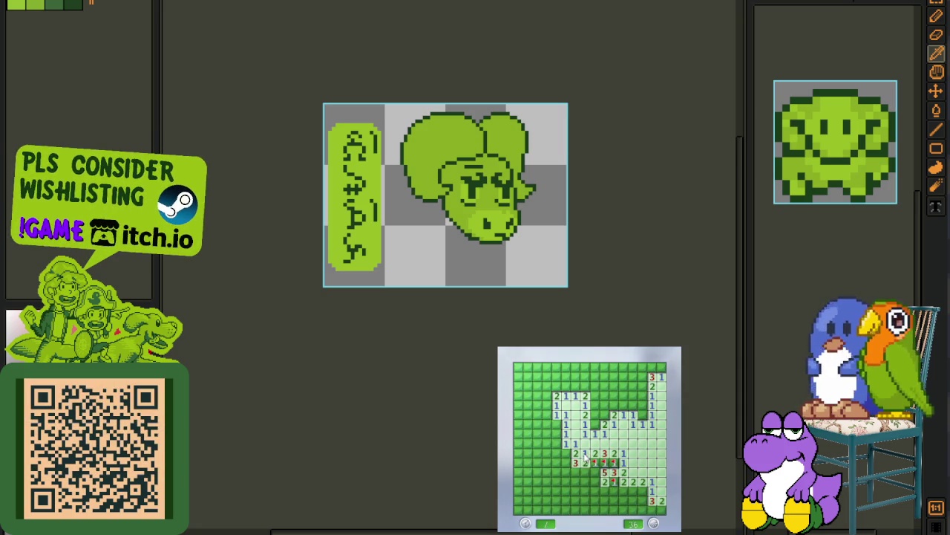
{"action": "right_click", "coordinate": [566, 453]}
{"action": "right_click", "coordinate": [566, 462]}
{"action": "left_click", "coordinate": [556, 462]}
{"action": "right_click", "coordinate": [566, 472]}
{"action": "left_click", "coordinate": [556, 481]}
- Clear the lower and lower-left parts of the board, flagging the mines there
{"action": "left_click", "coordinate": [576, 482]}
{"action": "left_click", "coordinate": [592, 475]}
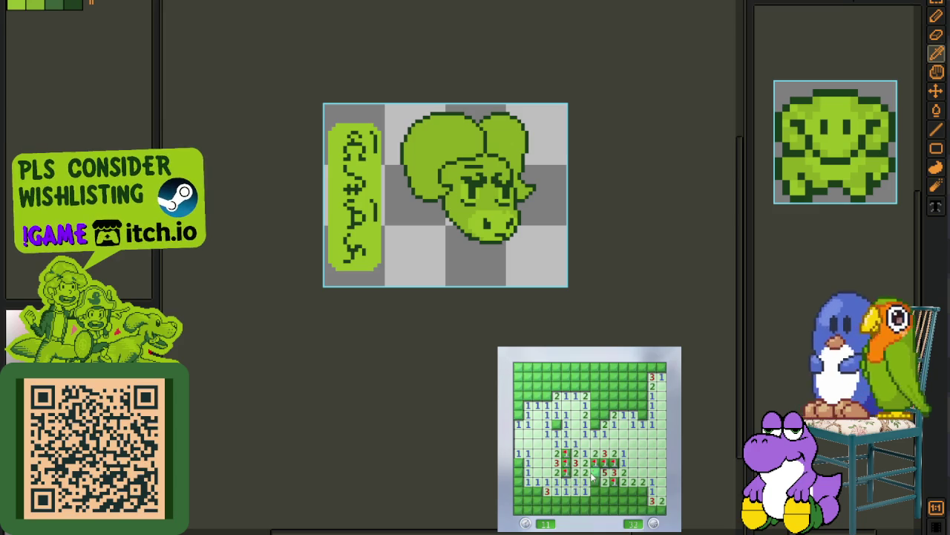
{"action": "left_click", "coordinate": [585, 483]}
{"action": "right_click", "coordinate": [614, 492]}
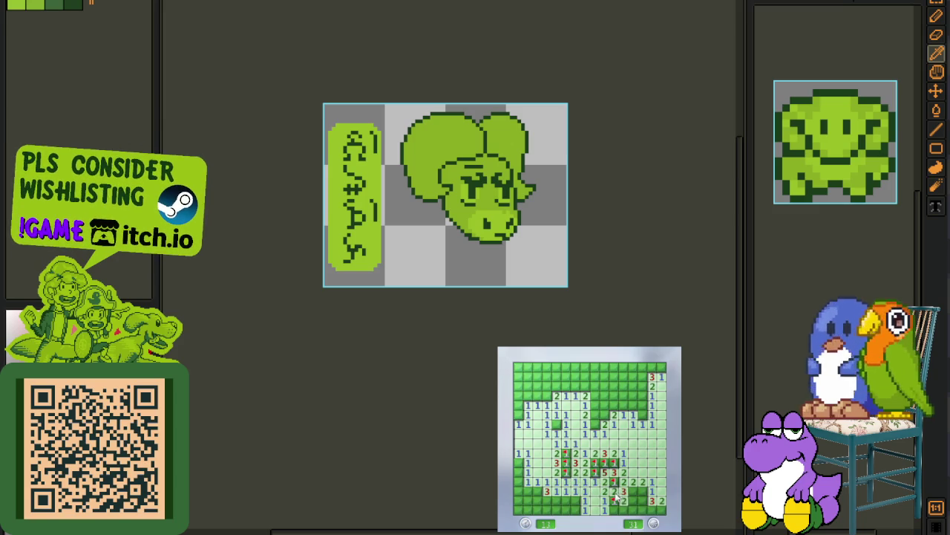
{"action": "right_click", "coordinate": [634, 492]}
{"action": "left_click", "coordinate": [622, 500]}
{"action": "right_click", "coordinate": [654, 510]}
{"action": "left_click", "coordinate": [572, 500]}
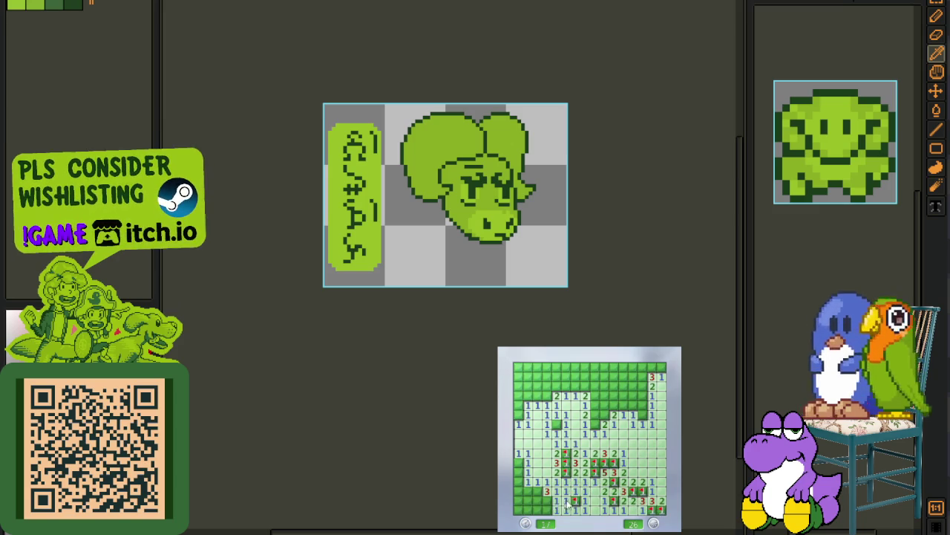
{"action": "right_click", "coordinate": [538, 502]}
{"action": "left_click", "coordinate": [527, 491]}
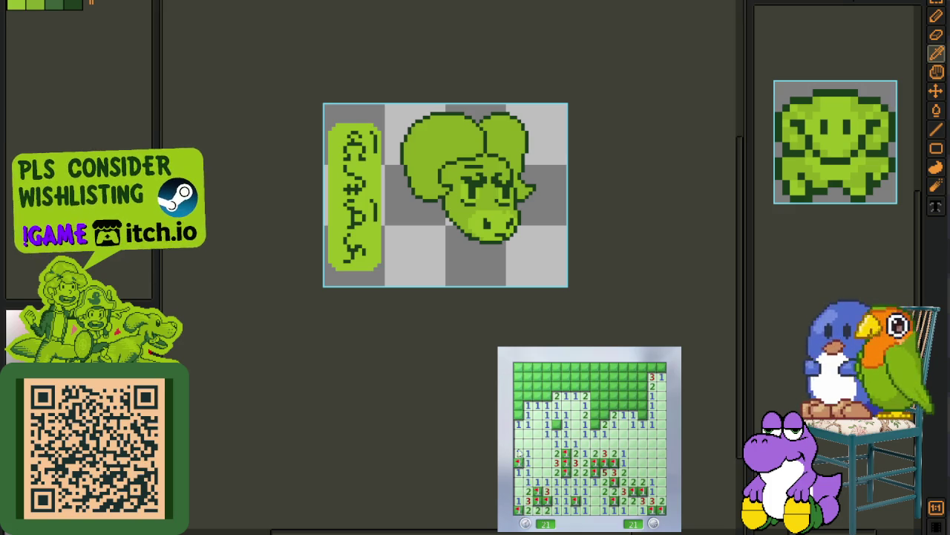
- Open cells near the top-left and upper right, flagging the mine next to the 3
{"action": "left_click", "coordinate": [530, 408]}
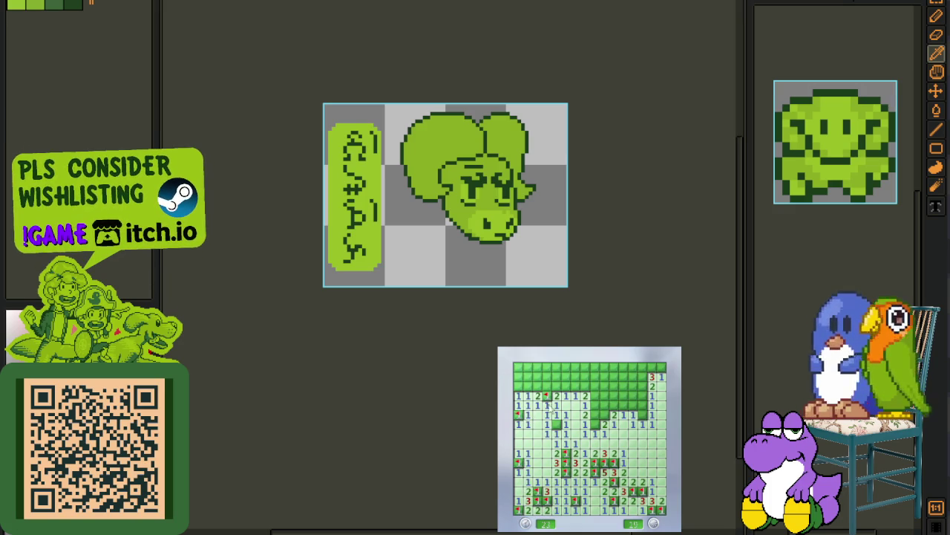
{"action": "right_click", "coordinate": [556, 424]}
{"action": "left_click", "coordinate": [594, 414]}
{"action": "right_click", "coordinate": [594, 405]}
{"action": "left_click", "coordinate": [594, 396]}
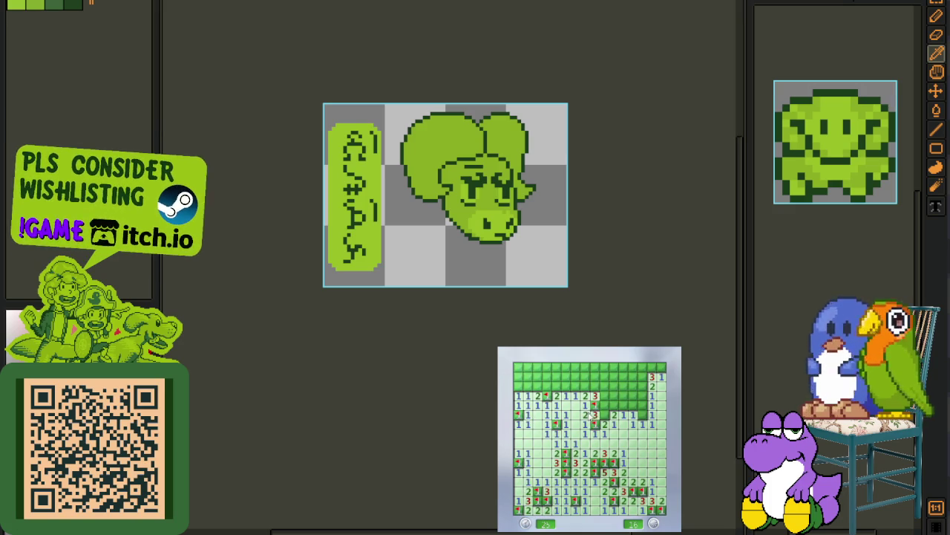
{"action": "left_click", "coordinate": [605, 406]}
{"action": "right_click", "coordinate": [642, 414]}
{"action": "left_click", "coordinate": [631, 405]}
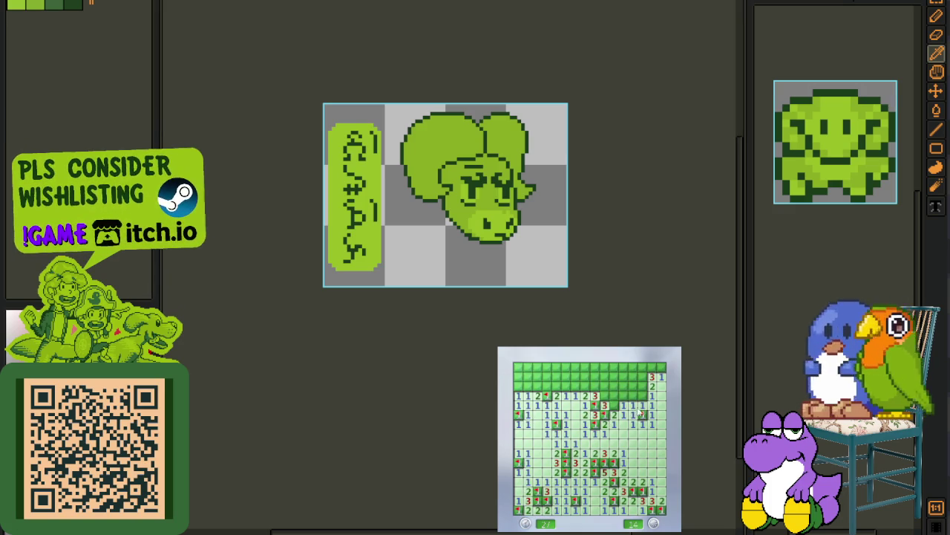
- Flag mines near the top, open safe cells there, and guess a covered top-row cell, losing
{"action": "right_click", "coordinate": [643, 376]}
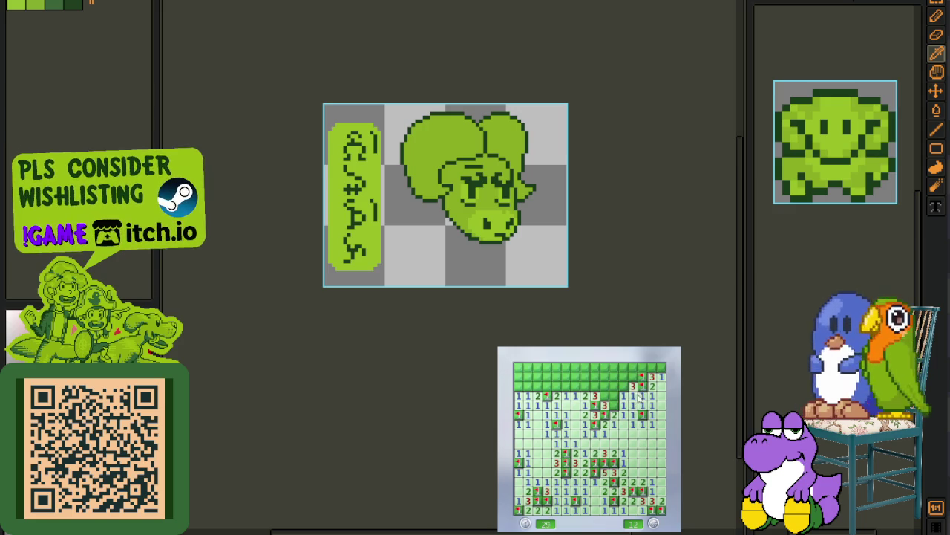
{"action": "right_click", "coordinate": [614, 406]}
{"action": "left_click", "coordinate": [615, 388]}
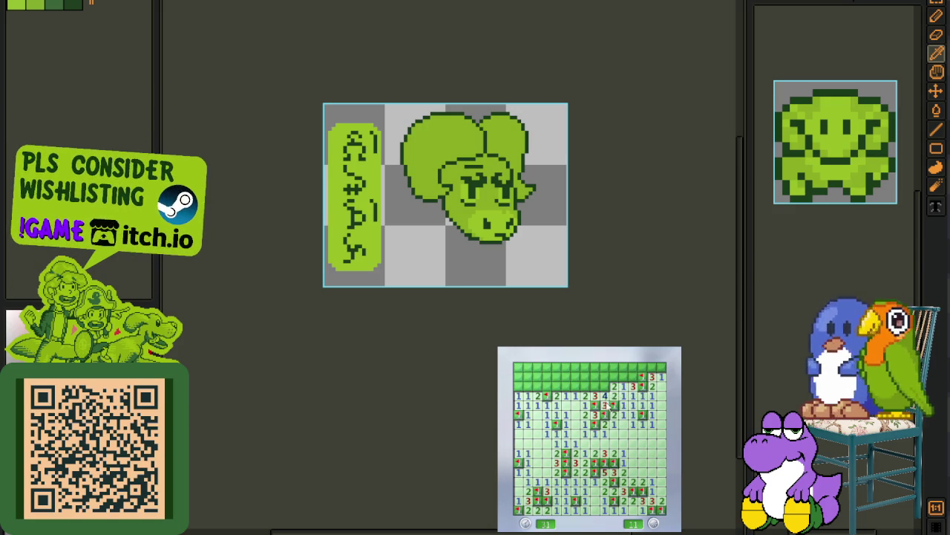
{"action": "right_click", "coordinate": [598, 392]}
{"action": "left_click", "coordinate": [577, 382]}
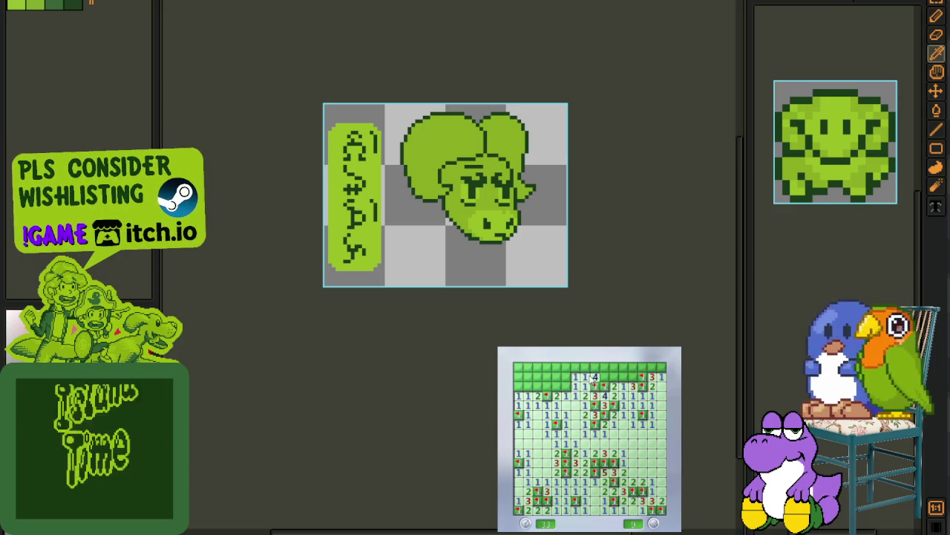
{"action": "left_click", "coordinate": [587, 375]}
{"action": "right_click", "coordinate": [605, 372]}
{"action": "left_click", "coordinate": [614, 378]}
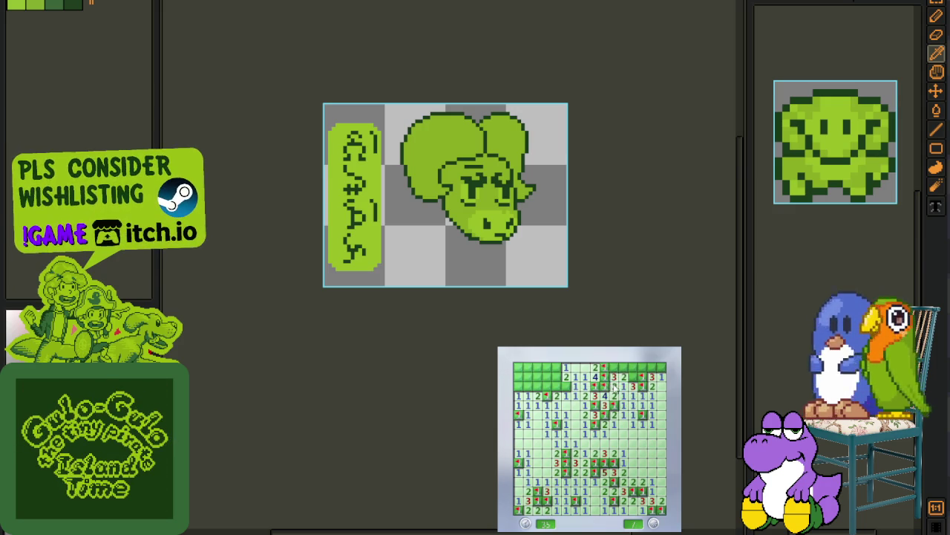
{"action": "left_click", "coordinate": [635, 370]}
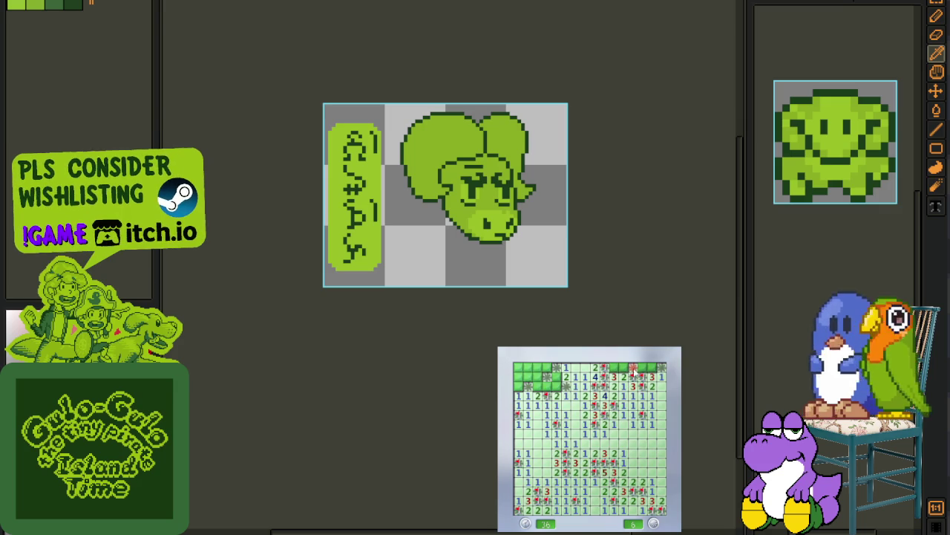
- Start a fresh board, open the first patch, and flag mines on the lower right
{"action": "left_click", "coordinate": [639, 464]}
{"action": "left_click", "coordinate": [629, 462]}
{"action": "right_click", "coordinate": [613, 462]}
{"action": "right_click", "coordinate": [632, 471]}
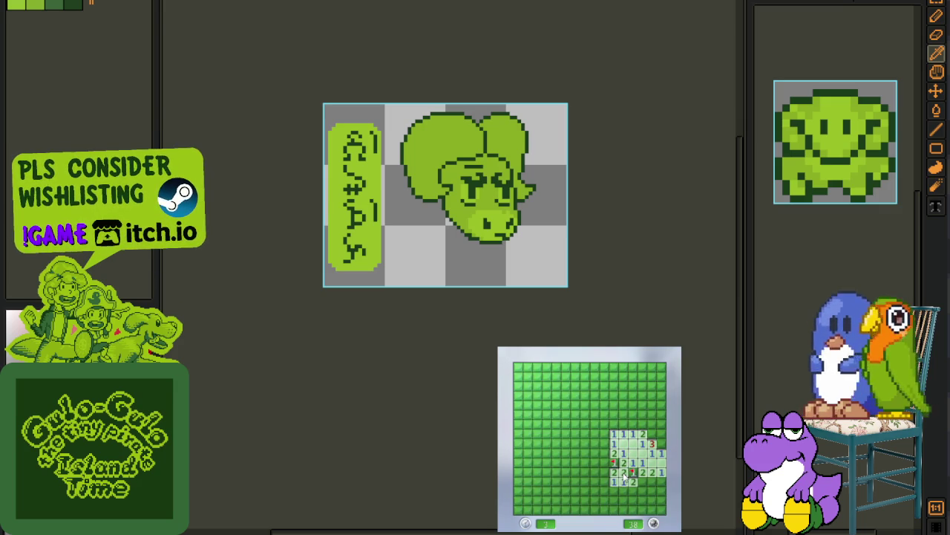
{"action": "left_click", "coordinate": [625, 482]}
{"action": "right_click", "coordinate": [642, 472]}
{"action": "left_click", "coordinate": [651, 502]}
{"action": "right_click", "coordinate": [660, 501]}
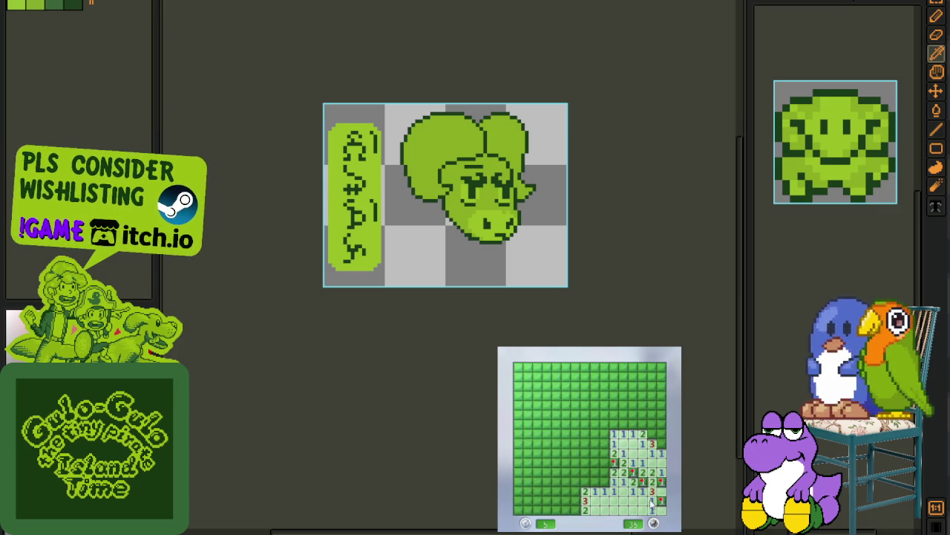
- Clear the cells around the 3s and 4, flagging the mines among them
{"action": "left_click", "coordinate": [604, 462]}
{"action": "left_click", "coordinate": [605, 472]}
{"action": "right_click", "coordinate": [604, 481]}
{"action": "left_click", "coordinate": [595, 483]}
{"action": "right_click", "coordinate": [575, 511]}
{"action": "left_click", "coordinate": [581, 483]}
{"action": "right_click", "coordinate": [585, 473]}
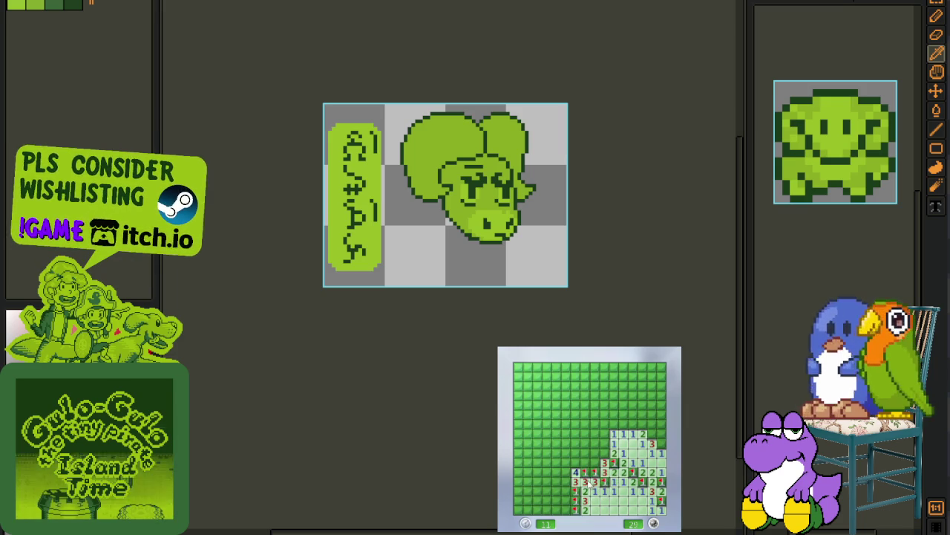
{"action": "right_click", "coordinate": [594, 482]}
{"action": "left_click", "coordinate": [608, 475]}
{"action": "left_click", "coordinate": [595, 477]}
- Flag mines and open safe cells across the upper right up to the top edge
{"action": "right_click", "coordinate": [652, 434]}
{"action": "right_click", "coordinate": [660, 434]}
{"action": "left_click", "coordinate": [660, 424]}
{"action": "right_click", "coordinate": [642, 424]}
{"action": "left_click", "coordinate": [632, 415]}
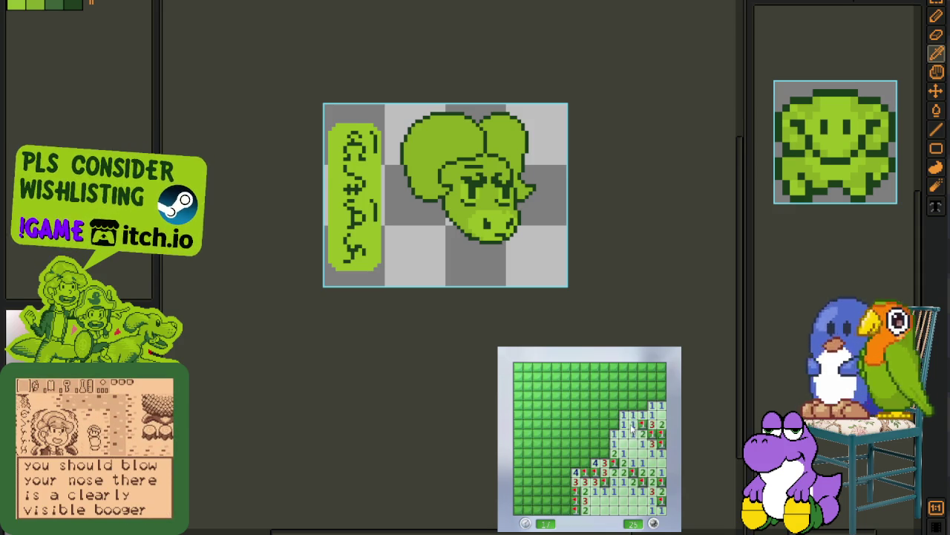
{"action": "left_click", "coordinate": [639, 420]}
{"action": "right_click", "coordinate": [651, 367]}
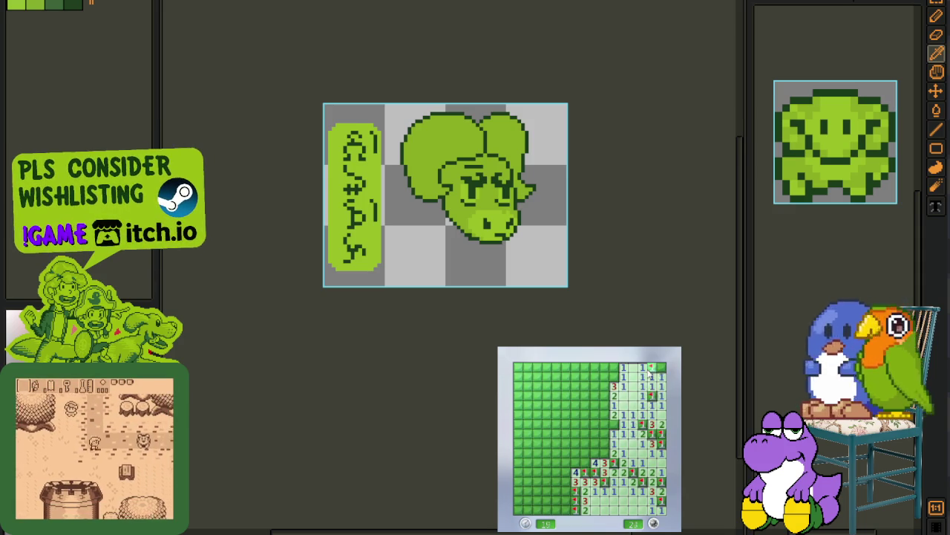
{"action": "right_click", "coordinate": [613, 376]}
{"action": "left_click", "coordinate": [614, 367]}
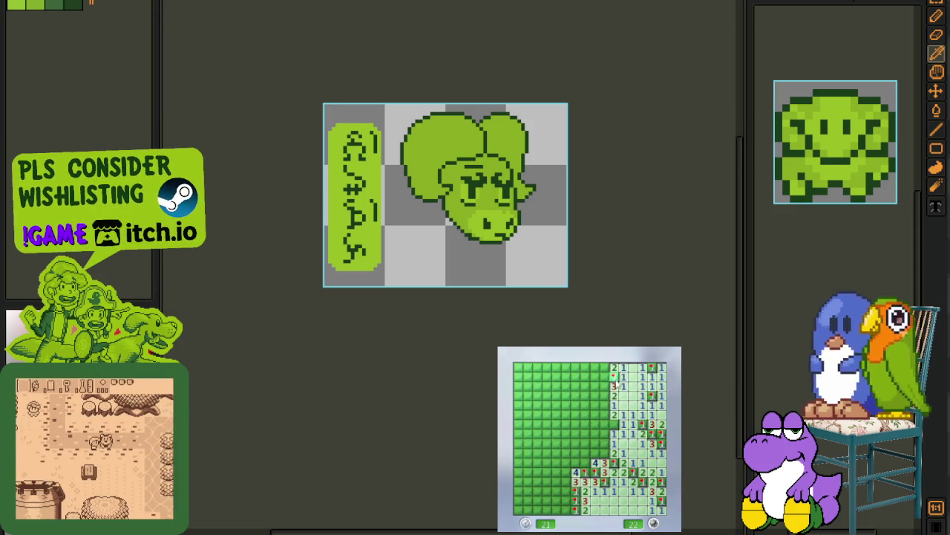
- Open the upper-left and lower-left areas, flag the remaining mines, and close Minesweeper
{"action": "left_click", "coordinate": [604, 433]}
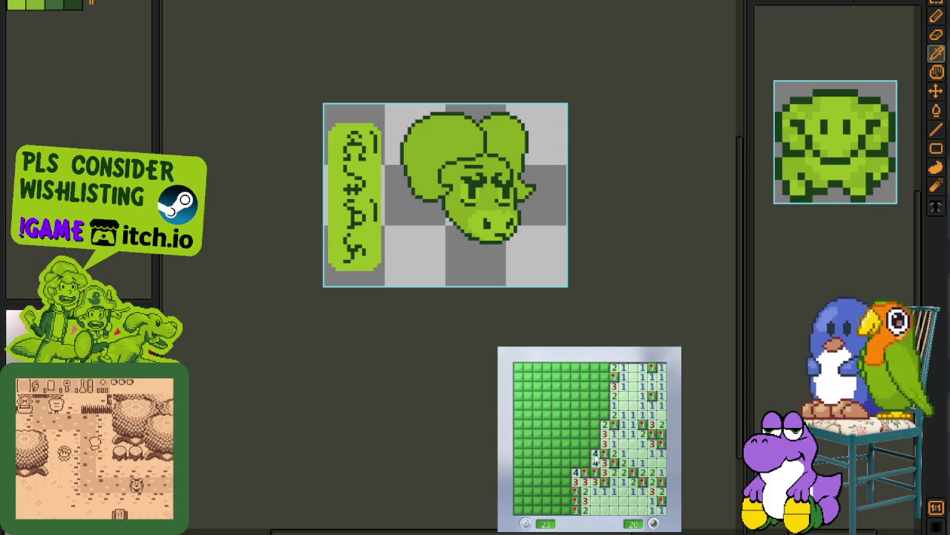
{"action": "right_click", "coordinate": [595, 452]}
{"action": "right_click", "coordinate": [596, 442]}
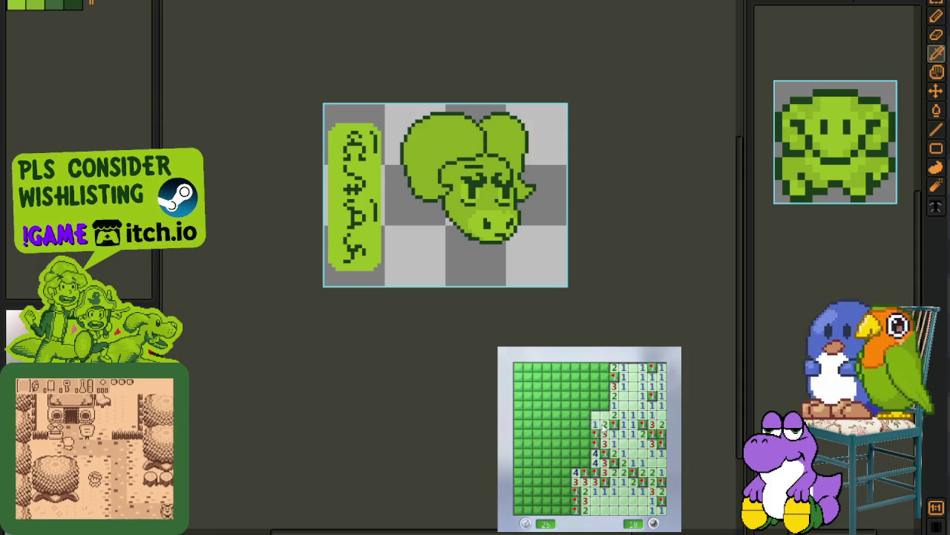
{"action": "left_click", "coordinate": [595, 429]}
{"action": "right_click", "coordinate": [604, 405]}
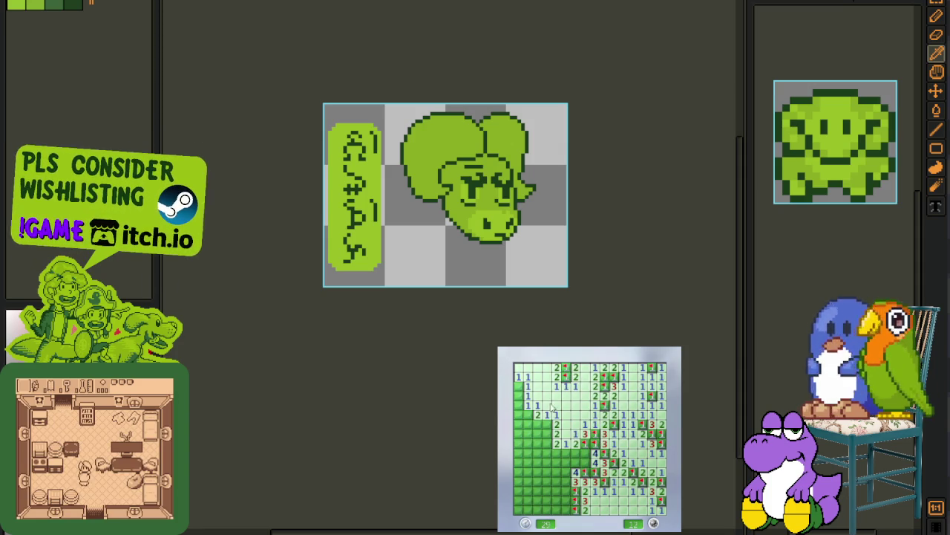
{"action": "right_click", "coordinate": [548, 433]}
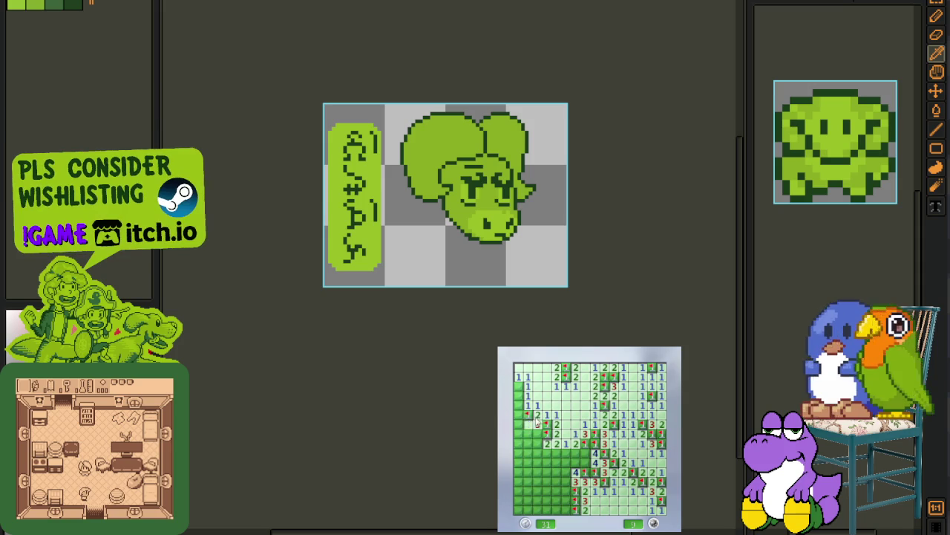
{"action": "left_click", "coordinate": [534, 424]}
{"action": "right_click", "coordinate": [527, 414]}
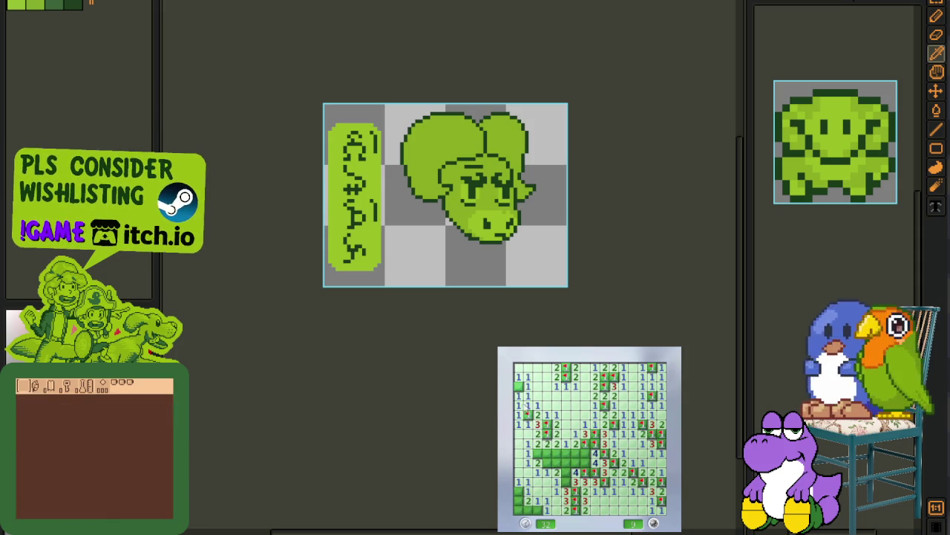
{"action": "left_click", "coordinate": [548, 453]}
{"action": "right_click", "coordinate": [548, 461]}
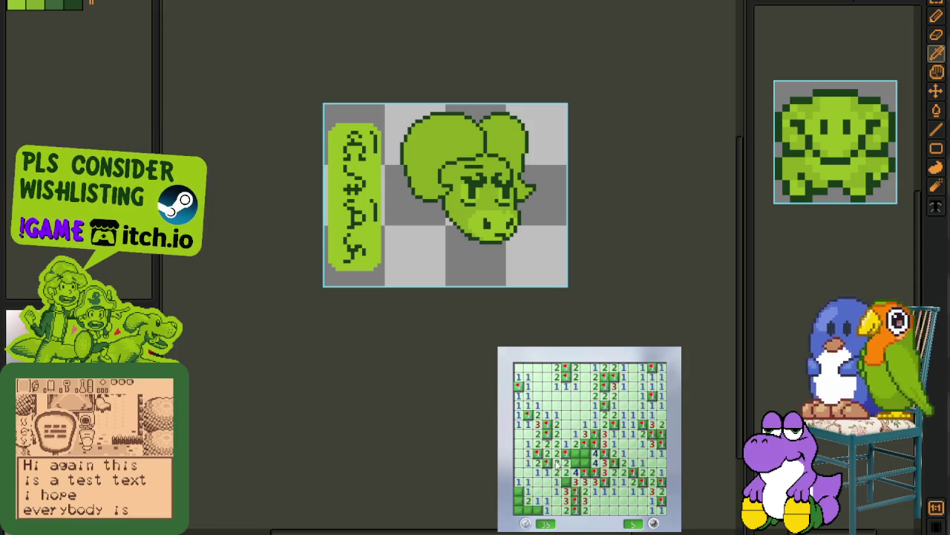
{"action": "left_click", "coordinate": [576, 456]}
{"action": "right_click", "coordinate": [583, 451]}
{"action": "right_click", "coordinate": [566, 481]}
{"action": "left_click", "coordinate": [523, 496]}
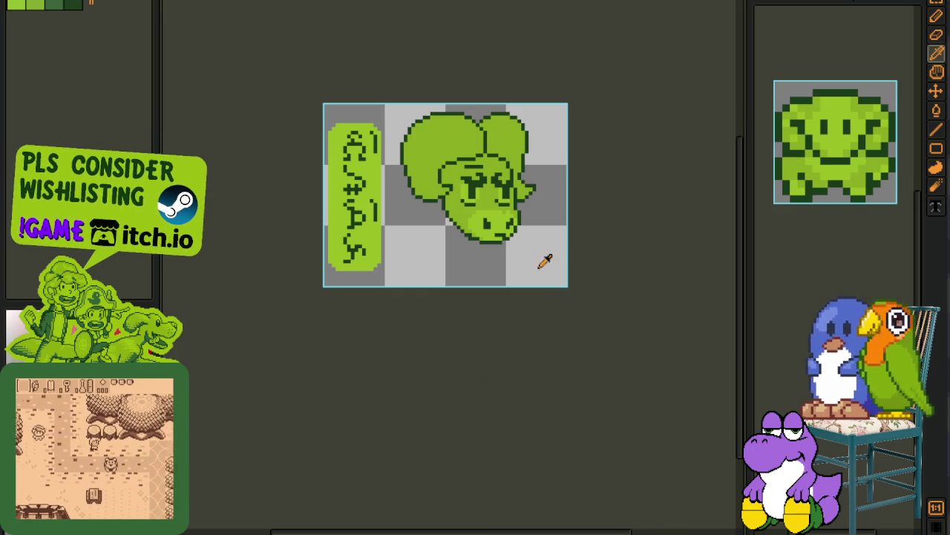
- Lasso the top of the ram's head around the horns and cut it away
{"action": "scroll", "coordinate": [548, 308], "scroll_direction": "up", "scroll_amount": 1}
{"action": "scroll", "coordinate": [410, 330], "scroll_direction": "up", "scroll_amount": 2}
{"action": "key", "text": "u"}
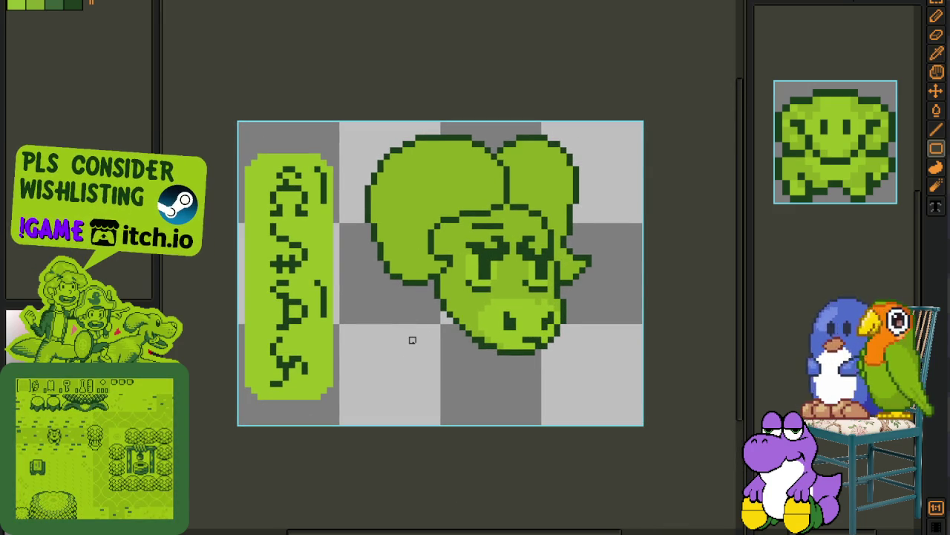
{"action": "key", "text": "b"}
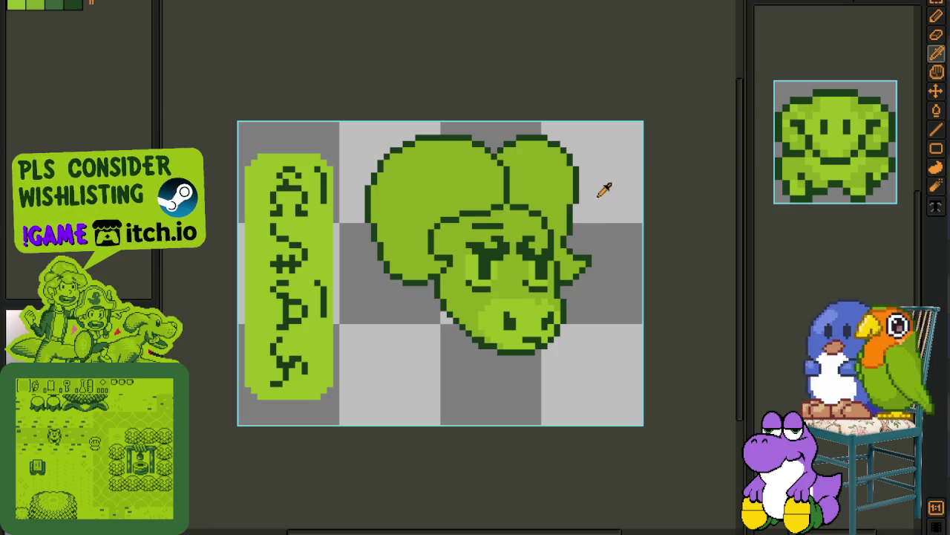
{"action": "mouse_move", "coordinate": [389, 125]}
{"action": "left_mouse_down"}
{"action": "mouse_move", "coordinate": [359, 212]}
{"action": "mouse_move", "coordinate": [570, 188]}
{"action": "left_mouse_up"}
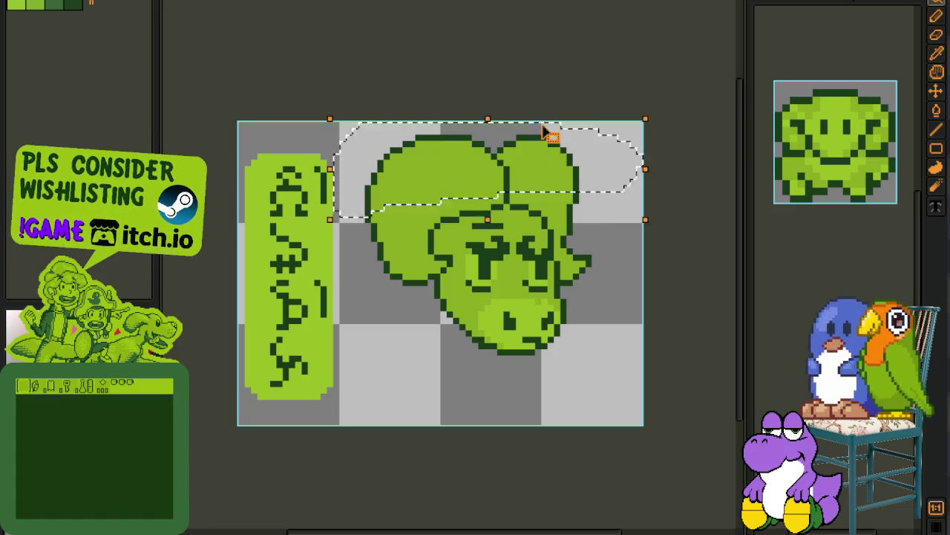
{"action": "key", "text": "Delete"}
- Show the layer timeline, undo the cut, and bring up the Attempt 2 Copy Copy layer's options
{"action": "key", "text": "Tab"}
{"action": "key", "text": "ctrl+z"}
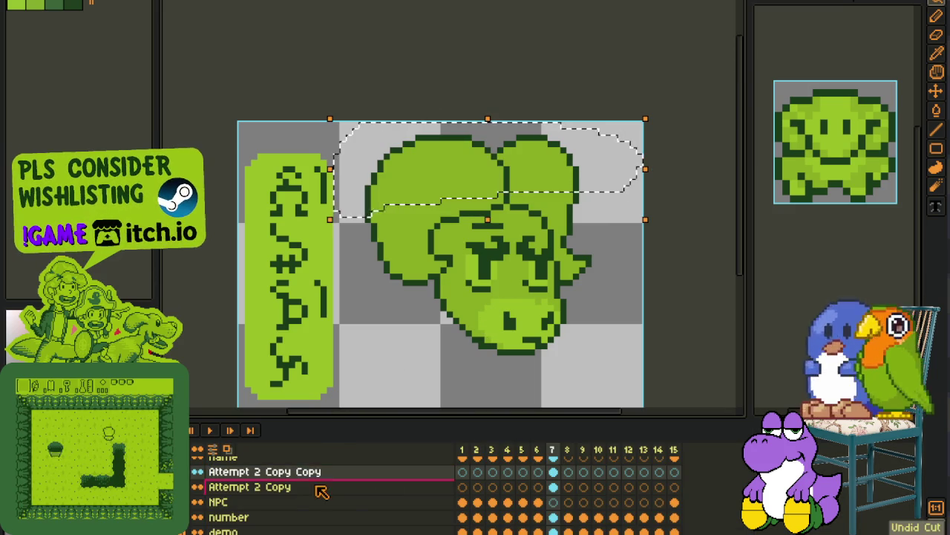
{"action": "right_click", "coordinate": [301, 472]}
- Merge Attempt 2 Copy Copy down, cut the head top again, and paste it onto a new layer
{"action": "left_click", "coordinate": [318, 517]}
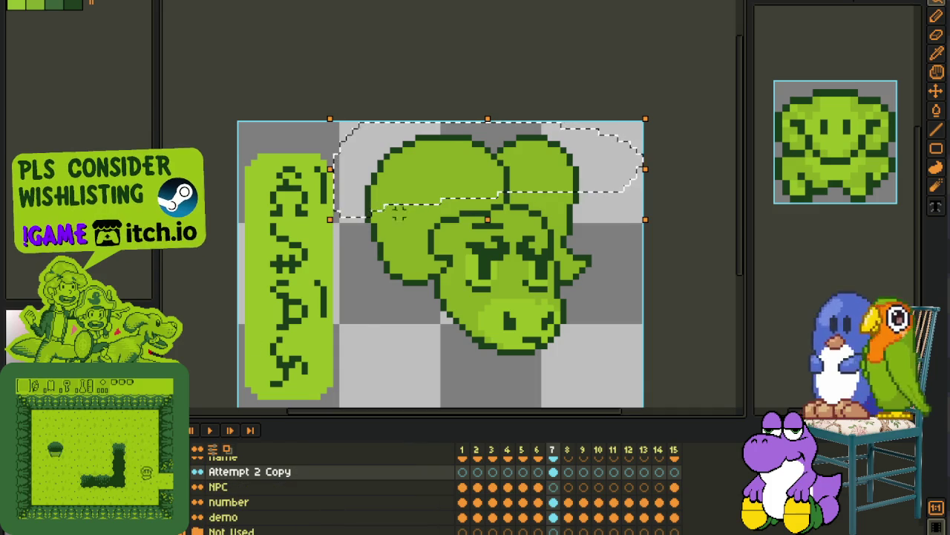
{"action": "key", "text": "Delete"}
{"action": "right_click", "coordinate": [312, 487]}
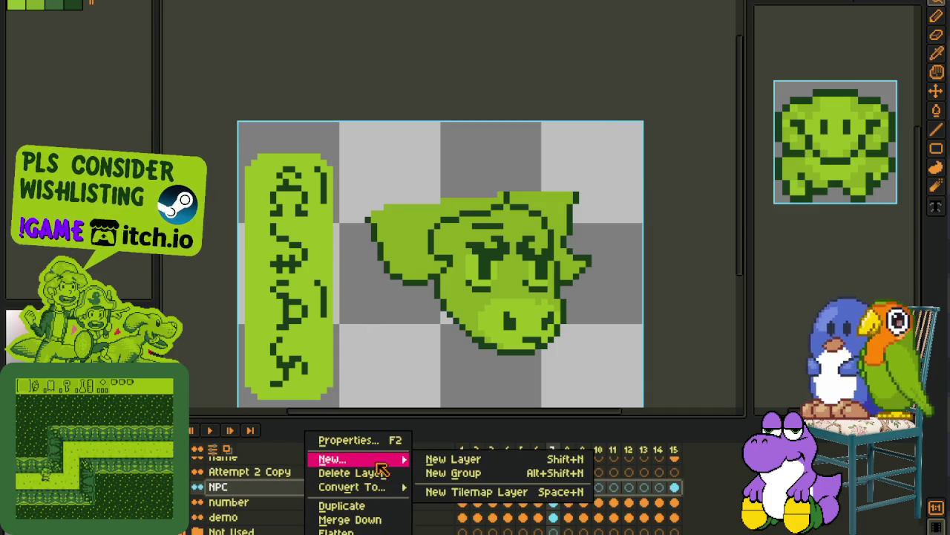
{"action": "left_click", "coordinate": [452, 454]}
{"action": "key", "text": "ctrl+v"}
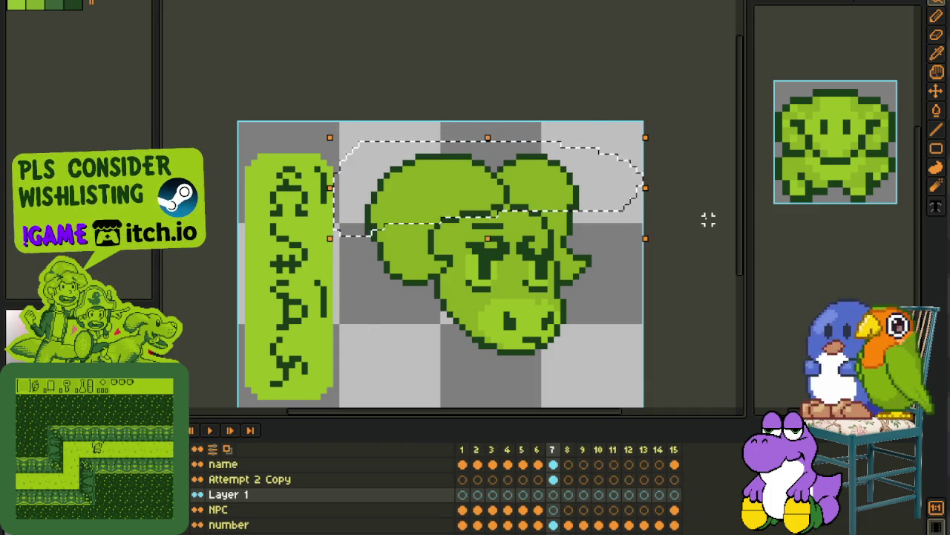
{"action": "key", "text": "Return"}
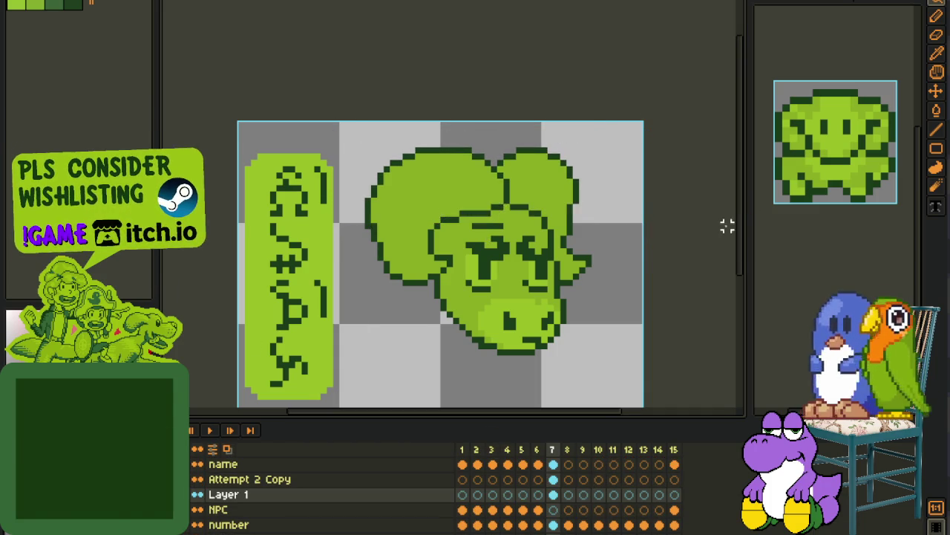
- Delete the leftover Attempt 2 Copy layer
{"action": "scroll", "coordinate": [696, 230], "scroll_direction": "down", "scroll_amount": 2}
{"action": "scroll", "coordinate": [628, 228], "scroll_direction": "up", "scroll_amount": 1}
{"action": "scroll", "coordinate": [554, 203], "scroll_direction": "up", "scroll_amount": 2}
{"action": "scroll", "coordinate": [520, 184], "scroll_direction": "up", "scroll_amount": 2}
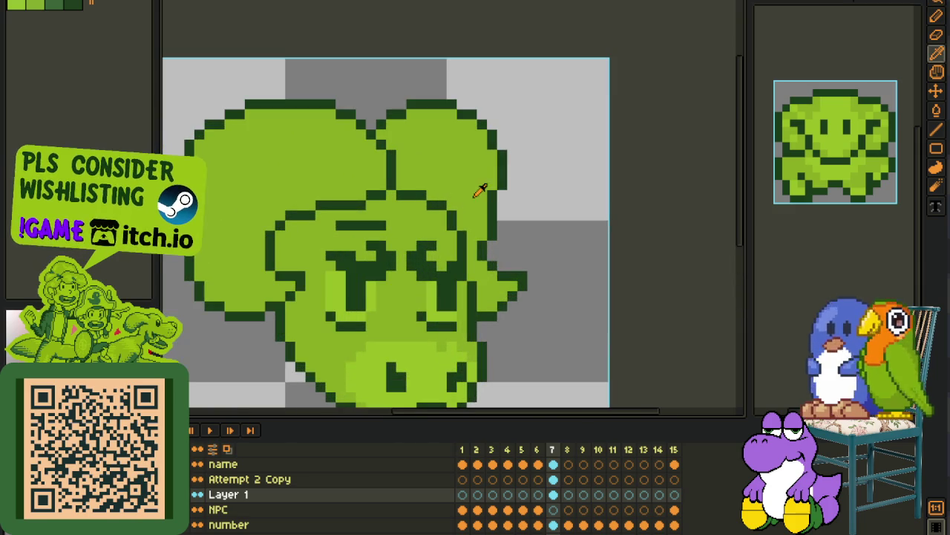
{"action": "key", "text": "b"}
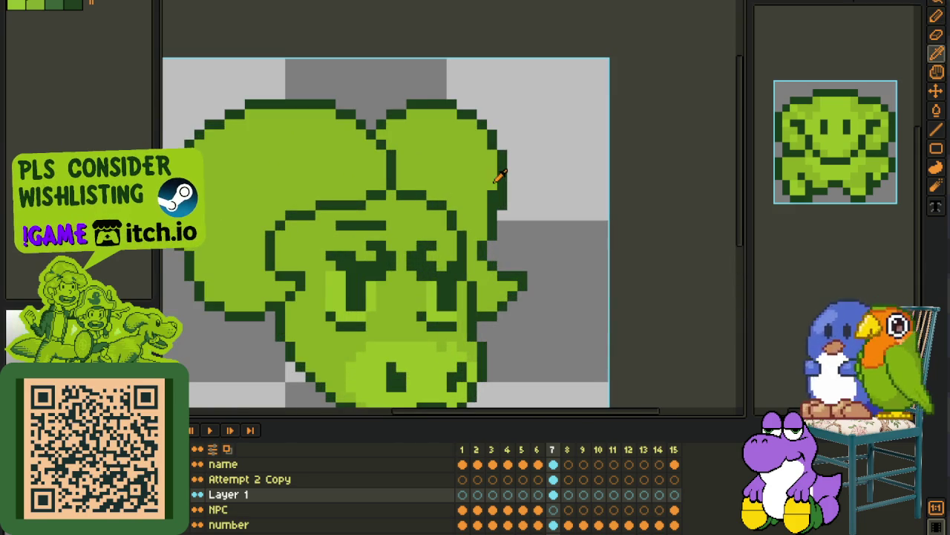
{"action": "key", "text": "i"}
{"action": "right_click", "coordinate": [280, 482]}
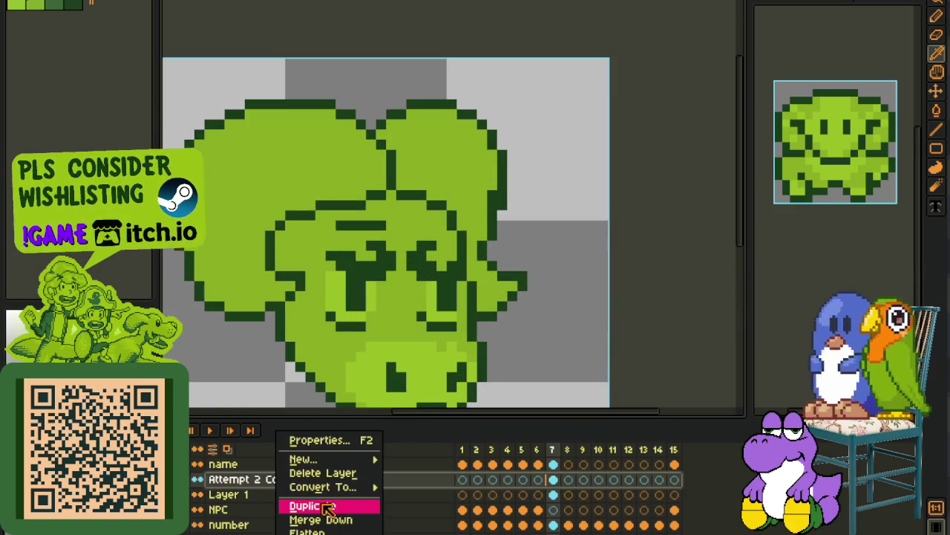
{"action": "left_click", "coordinate": [327, 506]}
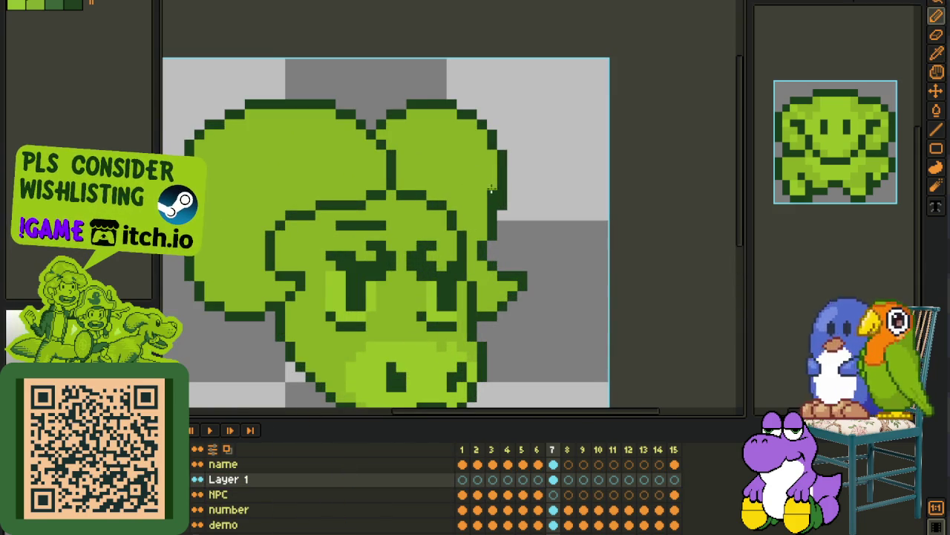
- Save the sprite
{"action": "scroll", "coordinate": [542, 203], "scroll_direction": "down", "scroll_amount": 2}
{"action": "scroll", "coordinate": [545, 198], "scroll_direction": "up", "scroll_amount": 1}
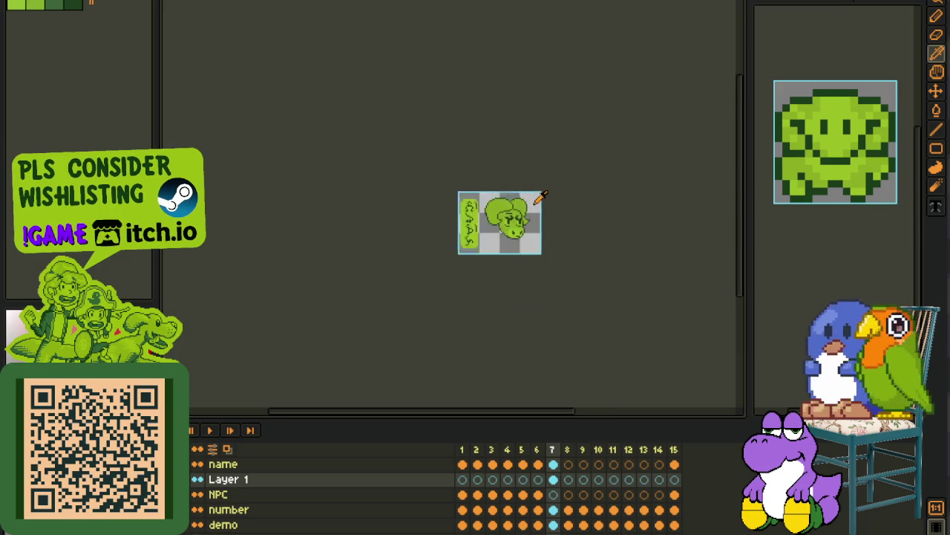
{"action": "scroll", "coordinate": [544, 199], "scroll_direction": "up", "scroll_amount": 1}
{"action": "key", "text": "ctrl+s"}
{"action": "scroll", "coordinate": [542, 202], "scroll_direction": "up", "scroll_amount": 1}
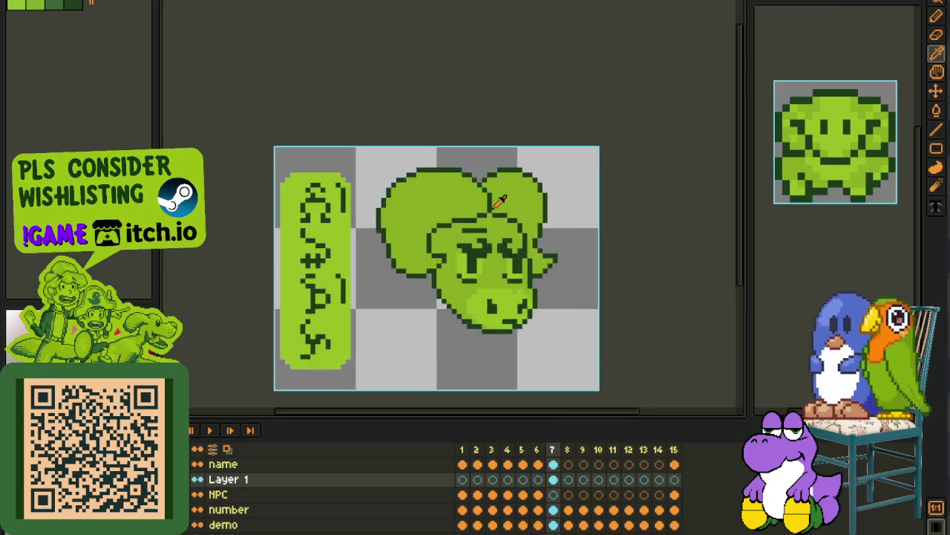
{"action": "scroll", "coordinate": [536, 205], "scroll_direction": "down", "scroll_amount": 2}
{"action": "scroll", "coordinate": [532, 206], "scroll_direction": "up", "scroll_amount": 2}
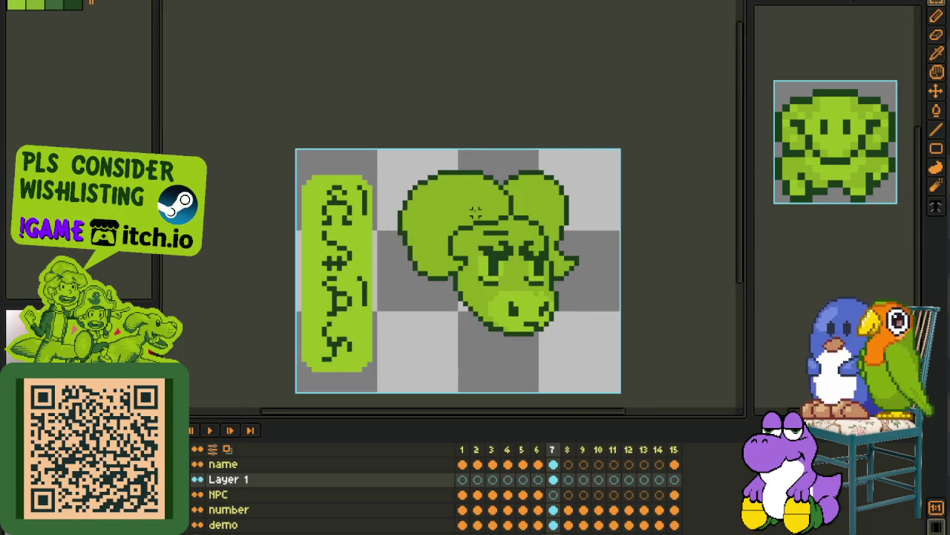
- Select the right and lower part of the canvas and save the sprite again
{"action": "left_click_drag", "start_coordinate": [352, 138], "coordinate": [717, 327]}
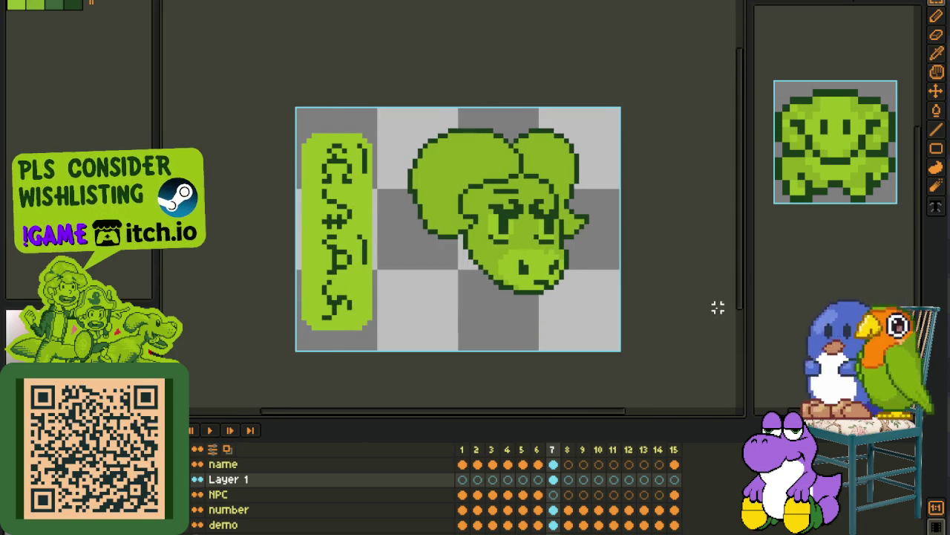
{"action": "scroll", "coordinate": [420, 178], "scroll_direction": "up", "scroll_amount": 1}
{"action": "scroll", "coordinate": [421, 179], "scroll_direction": "up", "scroll_amount": 1}
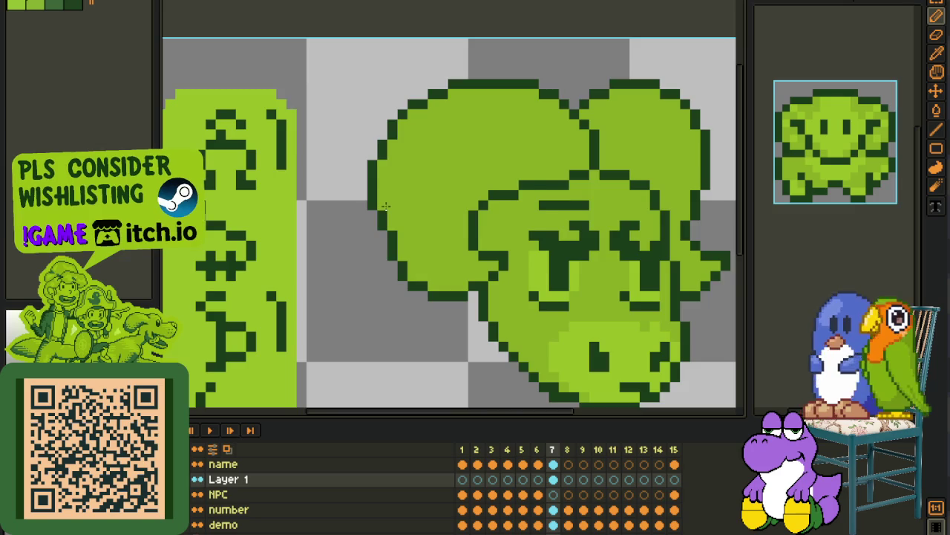
{"action": "scroll", "coordinate": [384, 230], "scroll_direction": "down", "scroll_amount": 1}
{"action": "key", "text": "ctrl+s"}
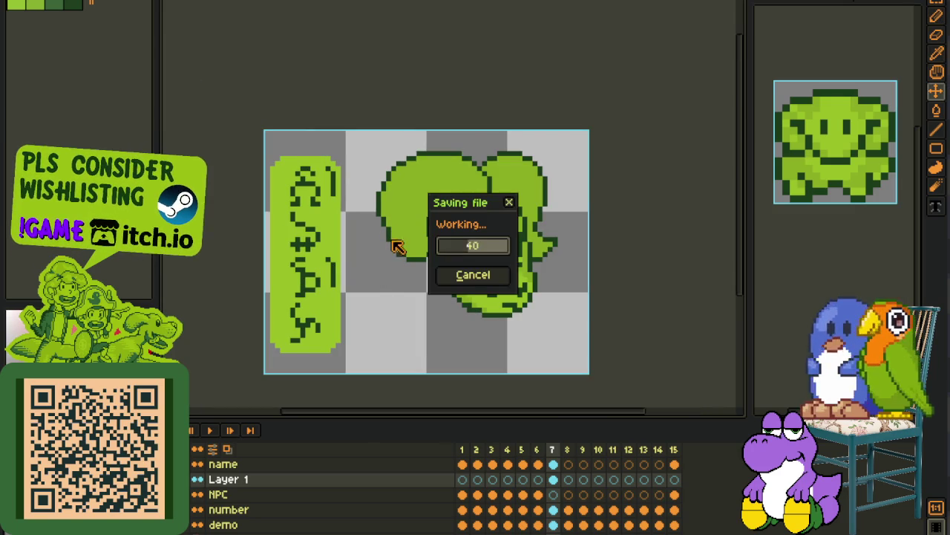
{"action": "scroll", "coordinate": [391, 223], "scroll_direction": "up", "scroll_amount": 1}
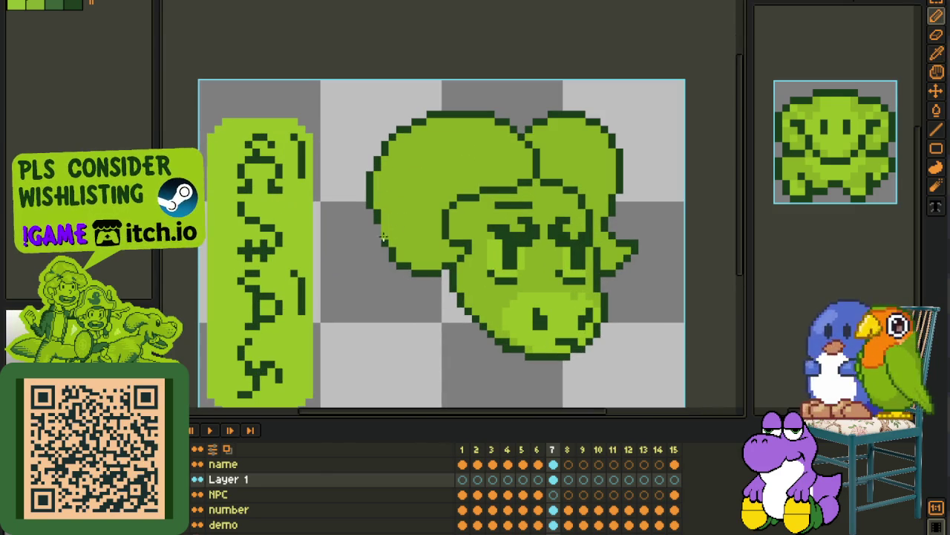
{"action": "scroll", "coordinate": [380, 226], "scroll_direction": "down", "scroll_amount": 1}
{"action": "key", "text": "ctrl+s"}
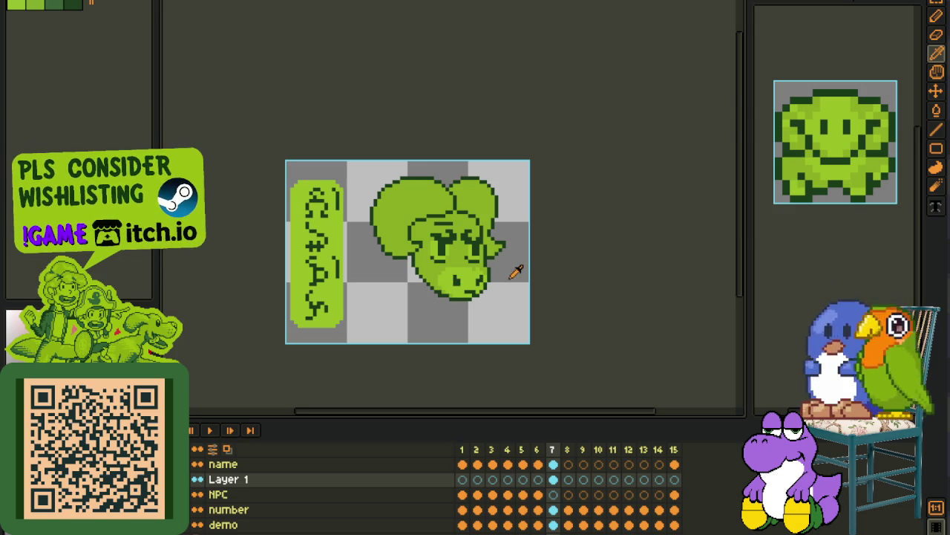
- Outline the lower part of the ram's left horn and cut it away
{"action": "scroll", "coordinate": [409, 259], "scroll_direction": "up", "scroll_amount": 1}
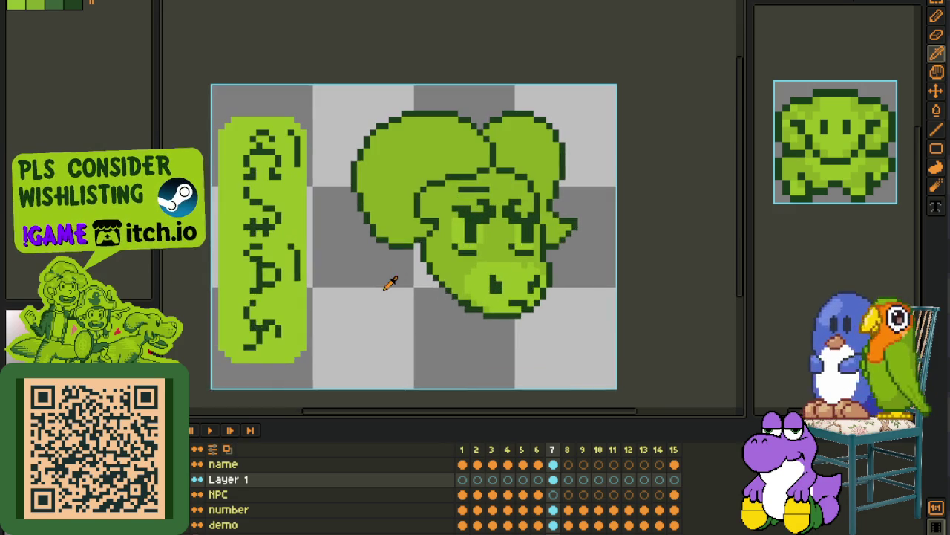
{"action": "scroll", "coordinate": [413, 227], "scroll_direction": "up", "scroll_amount": 1}
{"action": "mouse_move", "coordinate": [427, 210]}
{"action": "left_mouse_down"}
{"action": "mouse_move", "coordinate": [322, 206]}
{"action": "mouse_move", "coordinate": [401, 260]}
{"action": "mouse_move", "coordinate": [445, 216]}
{"action": "left_mouse_up"}
{"action": "key", "text": "Delete"}
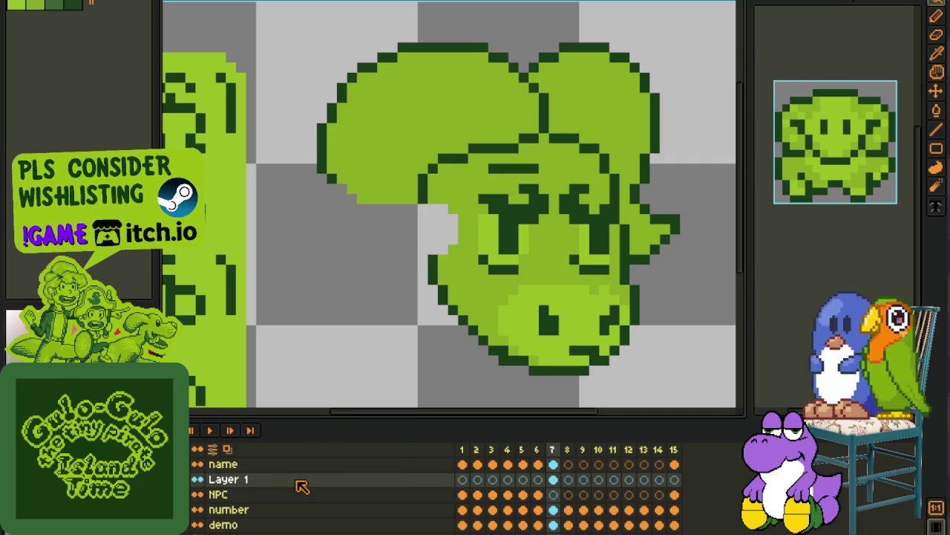
- Add Layer 2 above Layer 1, nudge the horn section about three pixels down, and commit it
{"action": "right_click", "coordinate": [299, 481]}
{"action": "left_click", "coordinate": [378, 456]}
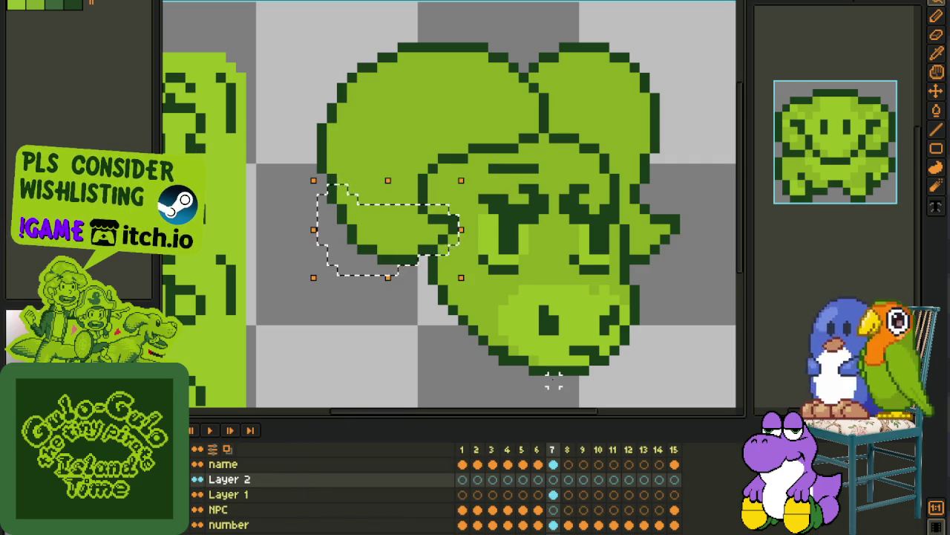
{"action": "key", "text": "Down"}
{"action": "key", "text": "Down"}
{"action": "key", "text": "Down"}
{"action": "key", "text": "ctrl+d"}
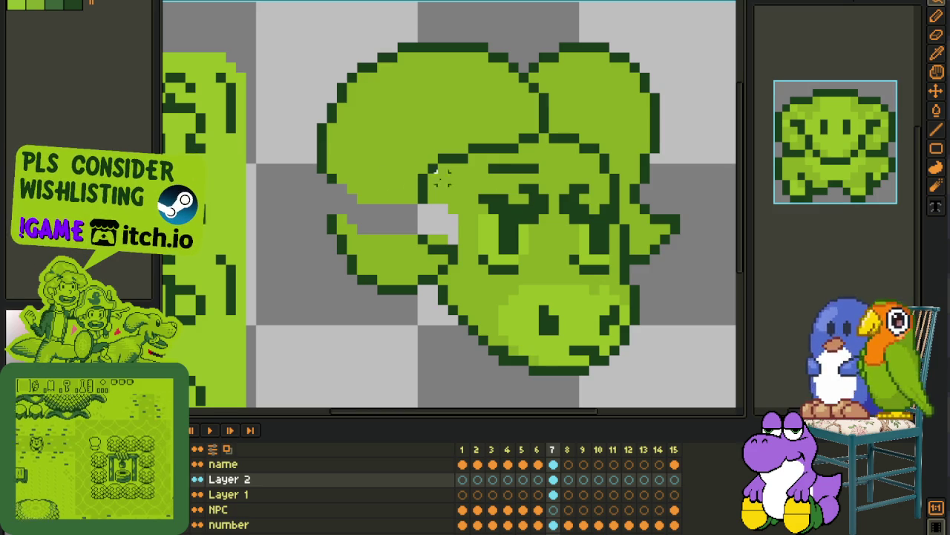
- Redraw the dark-green outline along the lowered horn's left edge, fixing one stray pixel to light green
{"action": "scroll", "coordinate": [373, 199], "scroll_direction": "up", "scroll_amount": 3}
{"action": "left_click", "coordinate": [276, 163]}
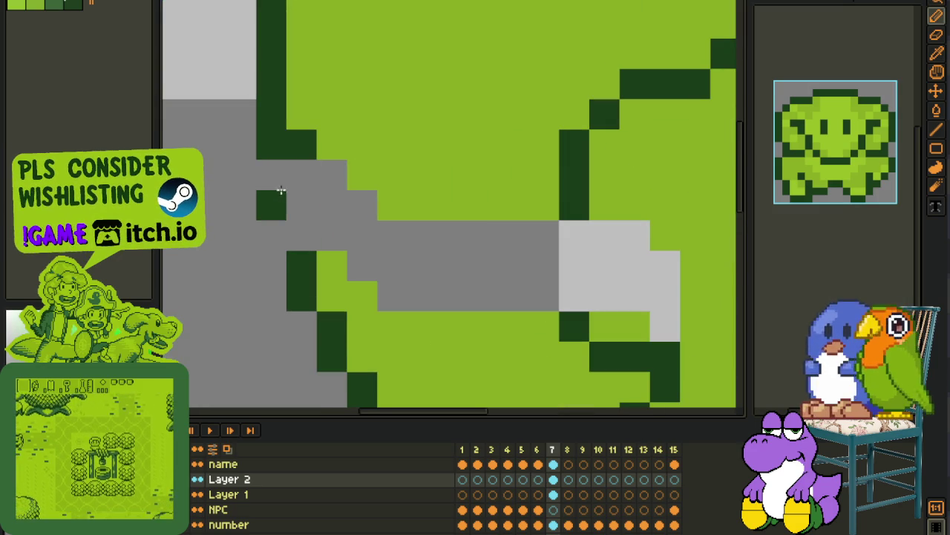
{"action": "left_click_drag", "start_coordinate": [295, 205], "coordinate": [283, 185]}
{"action": "left_click", "coordinate": [300, 148]}
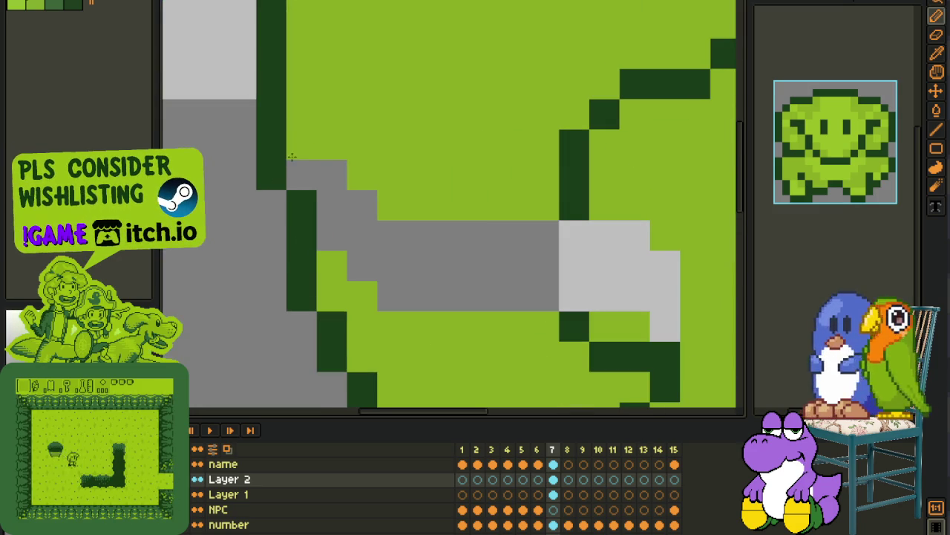
{"action": "left_click_drag", "start_coordinate": [576, 228], "coordinate": [476, 208]}
{"action": "mouse_move", "coordinate": [475, 286]}
{"action": "left_mouse_down"}
{"action": "mouse_move", "coordinate": [475, 233]}
{"action": "mouse_move", "coordinate": [503, 202]}
{"action": "left_mouse_up"}
- Fill the two transparent gaps in the horn with green using the Paint Bucket
{"action": "key", "text": "g"}
{"action": "left_click", "coordinate": [535, 260]}
{"action": "left_click", "coordinate": [384, 215]}
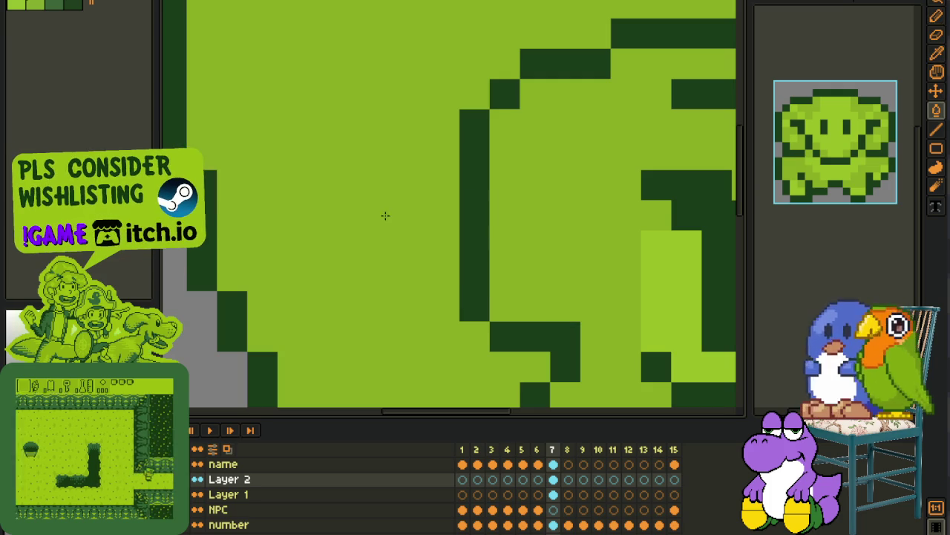
{"action": "scroll", "coordinate": [384, 223], "scroll_direction": "down", "scroll_amount": 3}
- Pick the dark outline green and draw another outline column on the horn
{"action": "key", "text": "i"}
{"action": "scroll", "coordinate": [376, 295], "scroll_direction": "up", "scroll_amount": 3}
{"action": "key", "text": "b"}
{"action": "left_click", "coordinate": [408, 205]}
{"action": "mouse_move", "coordinate": [408, 203]}
{"action": "left_mouse_down"}
{"action": "mouse_move", "coordinate": [408, 167]}
{"action": "mouse_move", "coordinate": [423, 211]}
{"action": "left_mouse_up"}
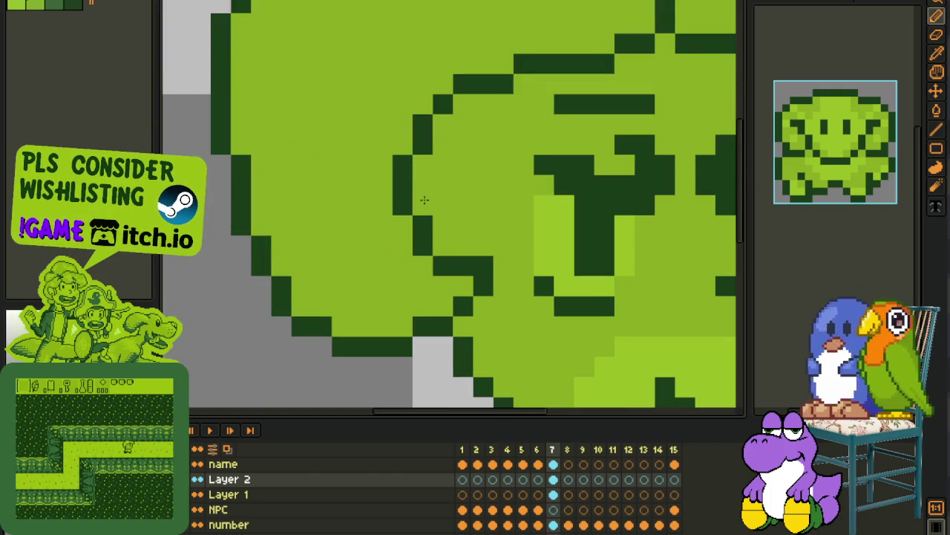
- Save the sprite with Ctrl+S
{"action": "key", "text": "ctrl+s"}
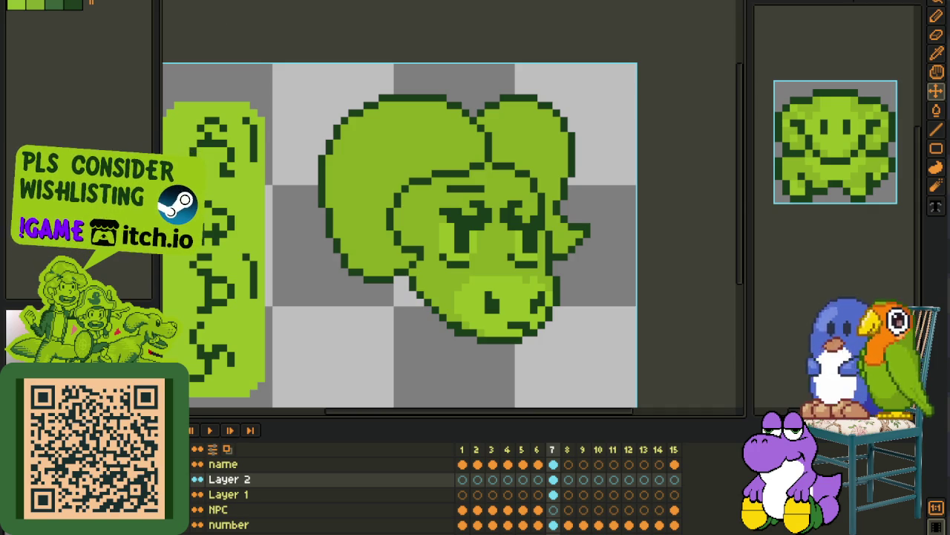
{"action": "key", "text": "b"}
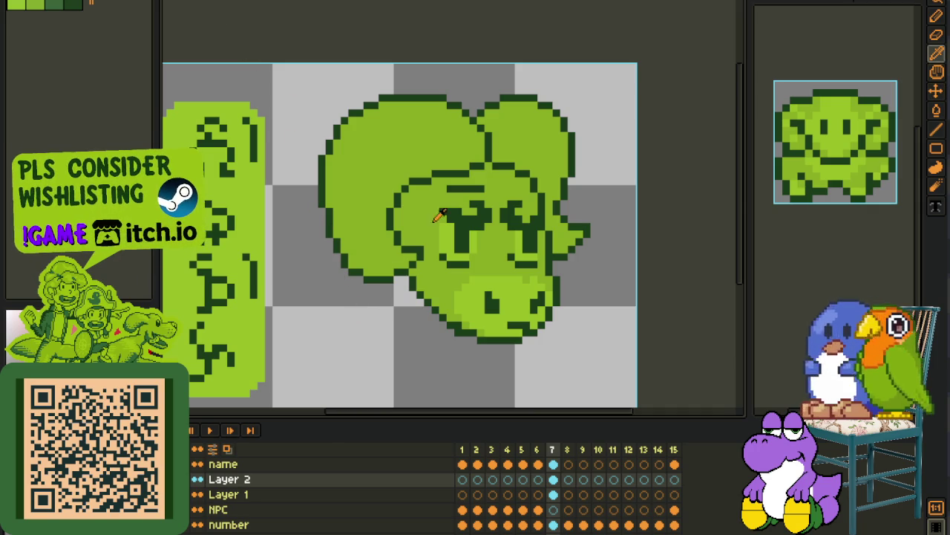
{"action": "scroll", "coordinate": [633, 149], "scroll_direction": "down", "scroll_amount": 1}
{"action": "scroll", "coordinate": [634, 149], "scroll_direction": "down", "scroll_amount": 1}
{"action": "key", "text": "ctrl+s"}
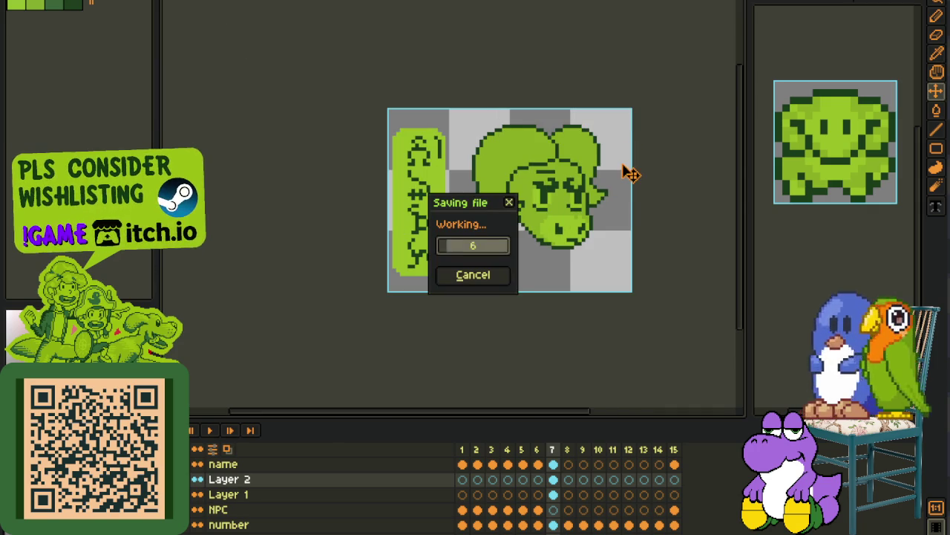
- Merge Layer 2 down into Layer 1
{"action": "scroll", "coordinate": [507, 209], "scroll_direction": "up", "scroll_amount": 2}
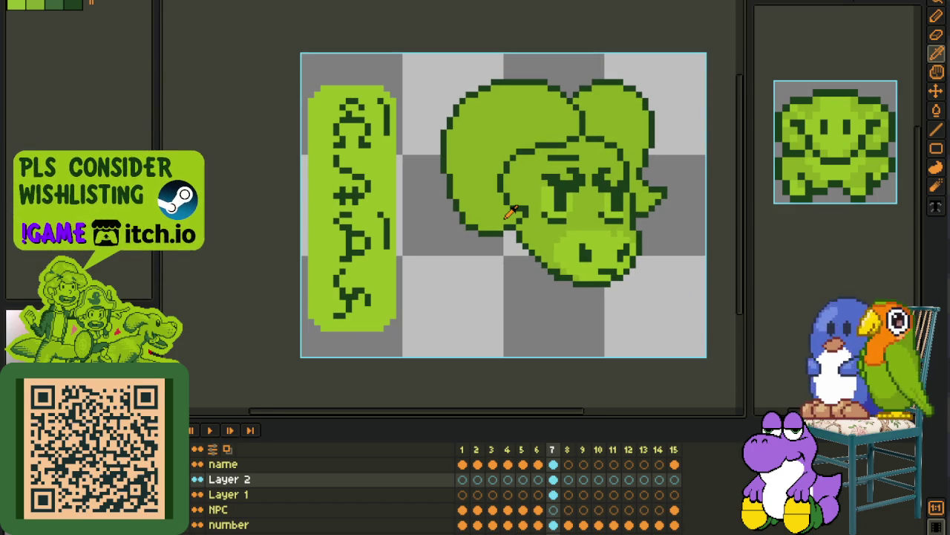
{"action": "scroll", "coordinate": [586, 252], "scroll_direction": "up", "scroll_amount": 1}
{"action": "key", "text": "space"}
{"action": "scroll", "coordinate": [587, 223], "scroll_direction": "up", "scroll_amount": 2}
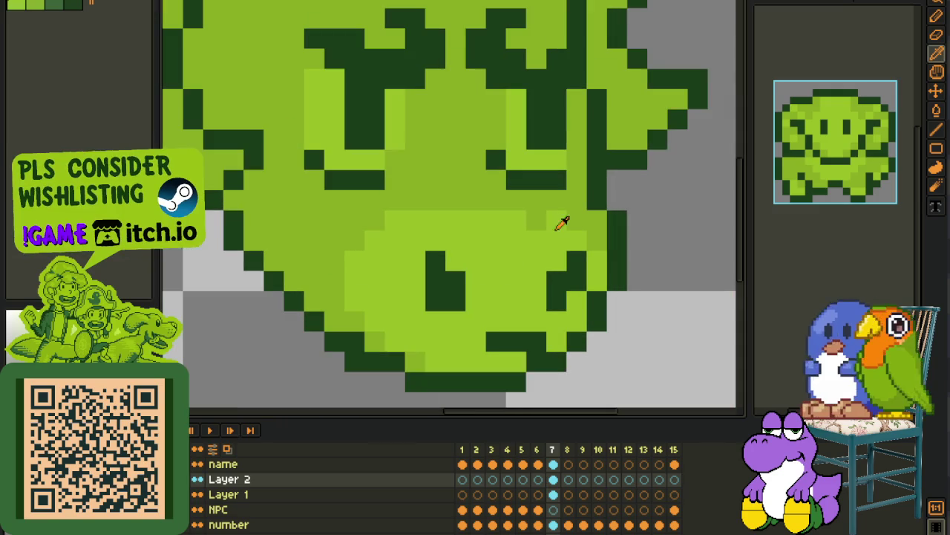
{"action": "scroll", "coordinate": [550, 237], "scroll_direction": "down", "scroll_amount": 1}
{"action": "key", "text": "alt"}
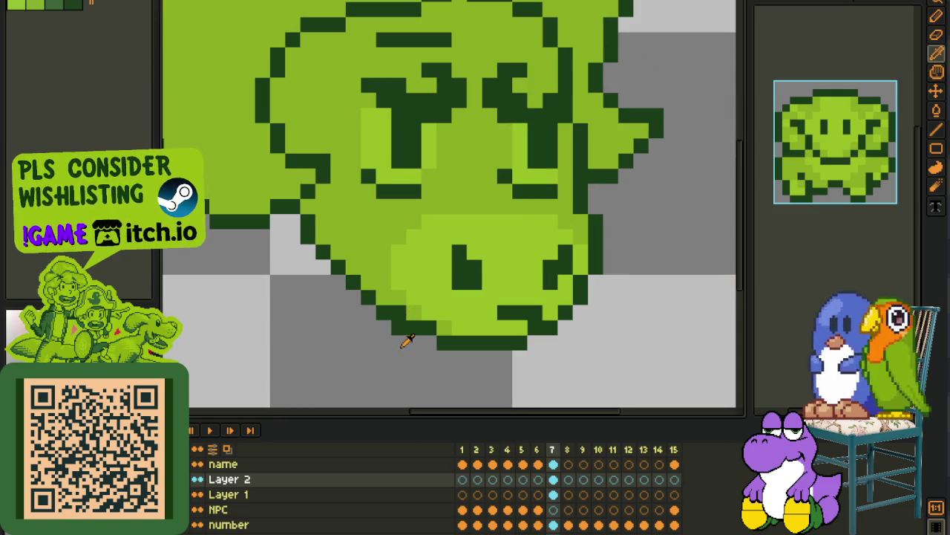
{"action": "key", "text": "e"}
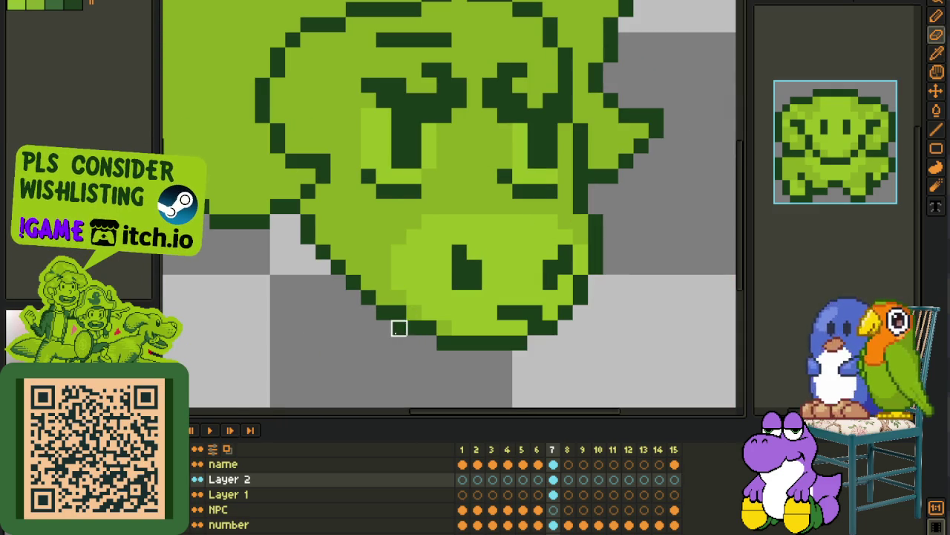
{"action": "scroll", "coordinate": [396, 327], "scroll_direction": "down", "scroll_amount": 1}
{"action": "scroll", "coordinate": [396, 327], "scroll_direction": "up", "scroll_amount": 1}
{"action": "right_click", "coordinate": [232, 489]}
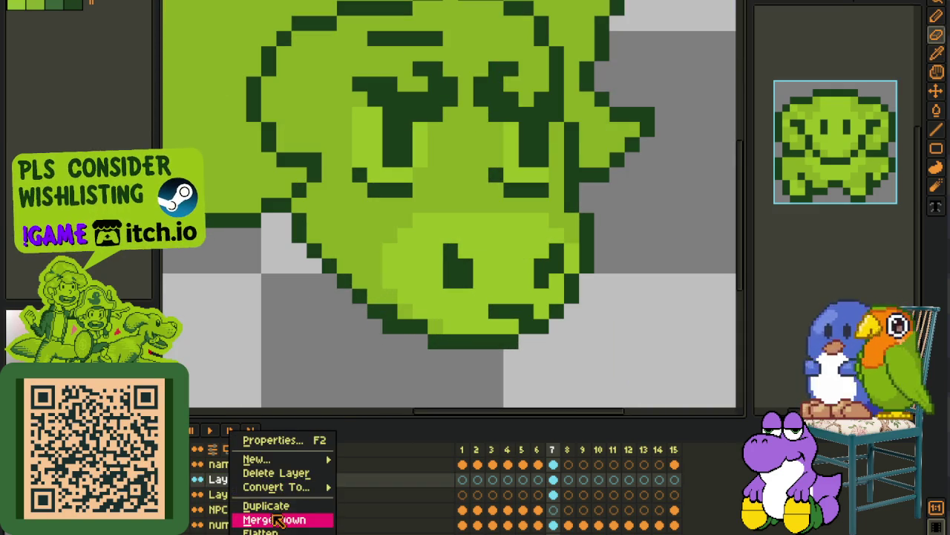
{"action": "left_click", "coordinate": [275, 472]}
- Save the merged ram head sprite with Ctrl+S
{"action": "key", "text": "b"}
{"action": "scroll", "coordinate": [390, 326], "scroll_direction": "down", "scroll_amount": 2}
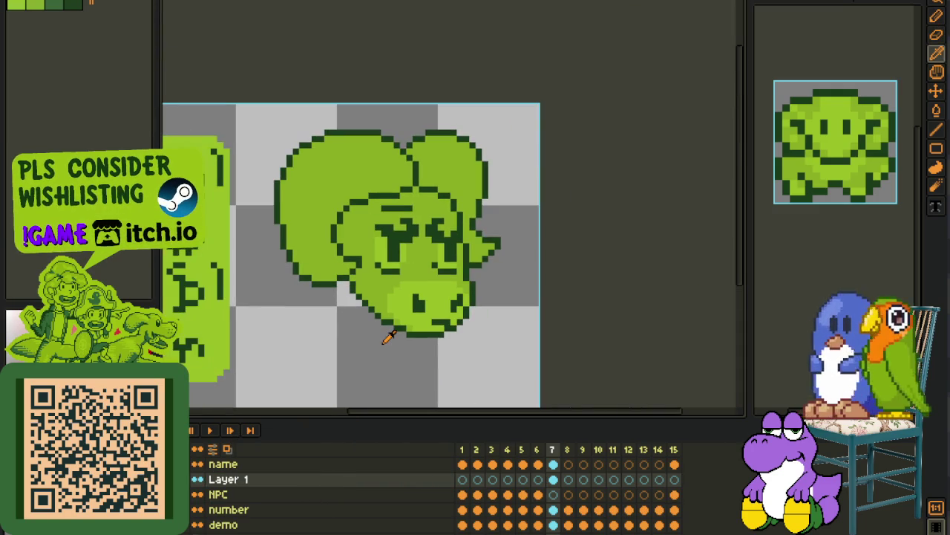
{"action": "scroll", "coordinate": [376, 339], "scroll_direction": "up", "scroll_amount": 1}
{"action": "key", "text": "ctrl+s"}
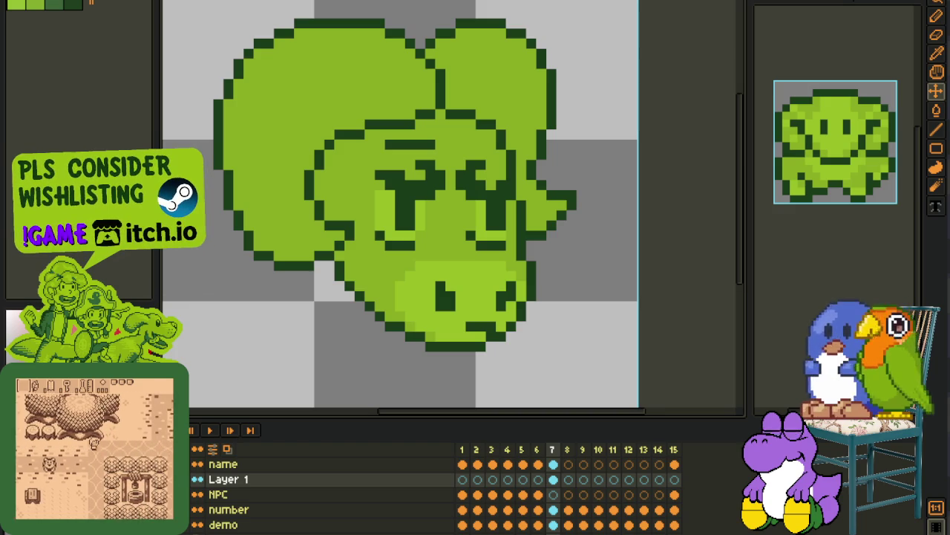
{"action": "scroll", "coordinate": [386, 268], "scroll_direction": "down", "scroll_amount": 2}
{"action": "scroll", "coordinate": [386, 269], "scroll_direction": "down", "scroll_amount": 1}
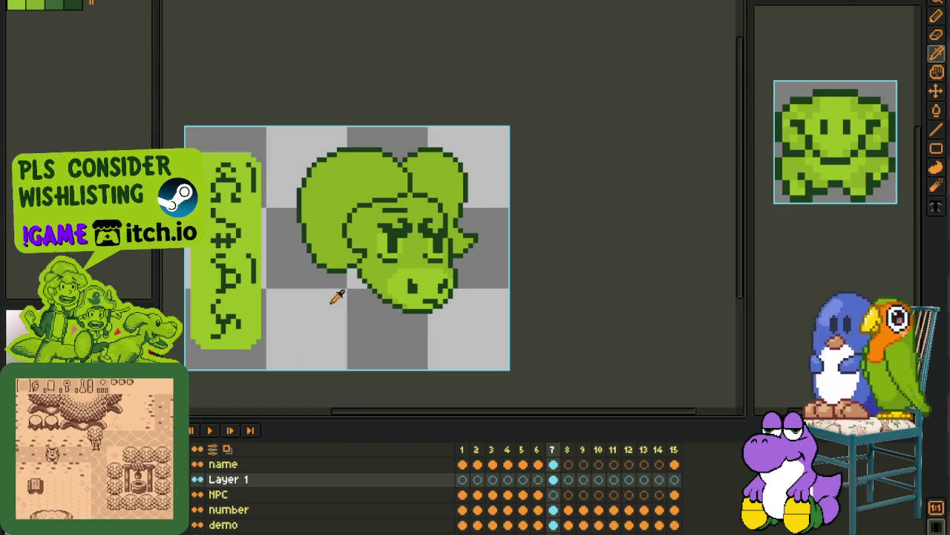
{"action": "key", "text": "ctrl+s"}
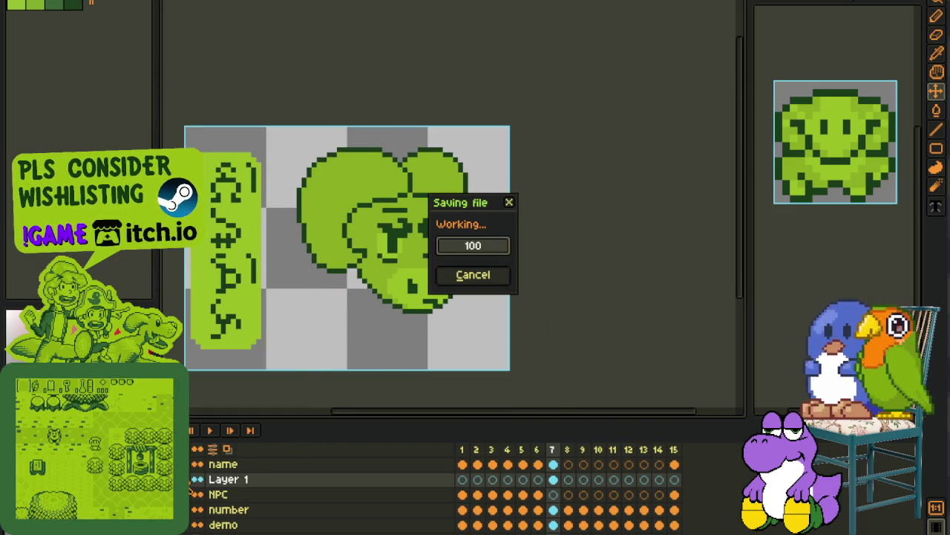
- Add a new Layer 2 above Layer 1
{"action": "right_click", "coordinate": [224, 479]}
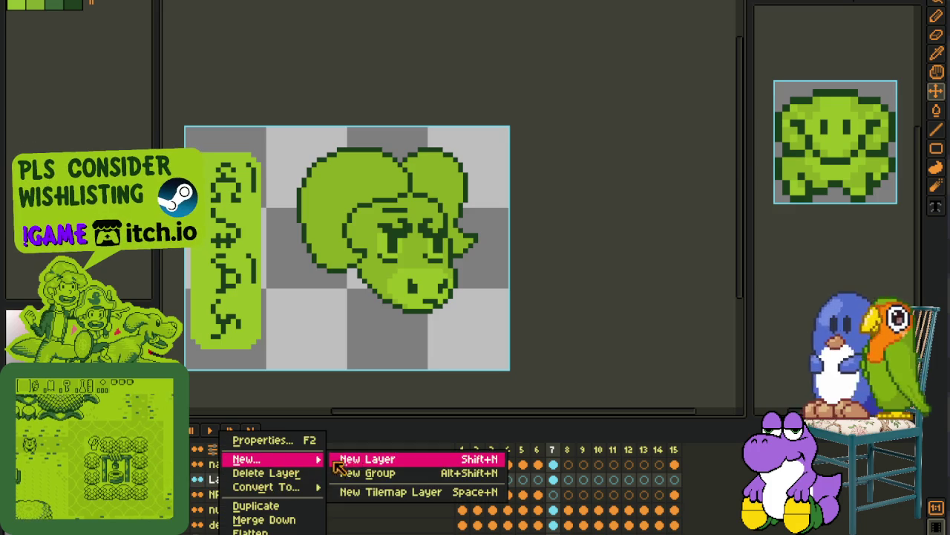
{"action": "left_click", "coordinate": [393, 456]}
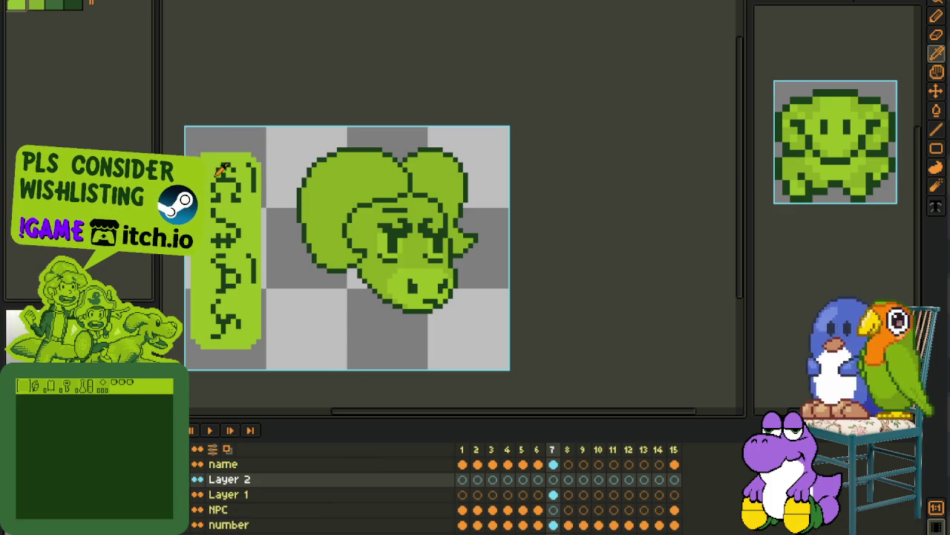
{"action": "scroll", "coordinate": [364, 245], "scroll_direction": "up", "scroll_amount": 3}
{"action": "scroll", "coordinate": [364, 249], "scroll_direction": "up", "scroll_amount": 2}
- Paint light-green shading bands across the large left horn and save
{"action": "mouse_move", "coordinate": [401, 230]}
{"action": "left_mouse_down"}
{"action": "mouse_move", "coordinate": [364, 265]}
{"action": "mouse_move", "coordinate": [369, 294]}
{"action": "mouse_move", "coordinate": [399, 278]}
{"action": "mouse_move", "coordinate": [435, 319]}
{"action": "left_mouse_up"}
{"action": "mouse_move", "coordinate": [323, 315]}
{"action": "left_mouse_down"}
{"action": "mouse_move", "coordinate": [261, 285]}
{"action": "mouse_move", "coordinate": [353, 286]}
{"action": "left_mouse_up"}
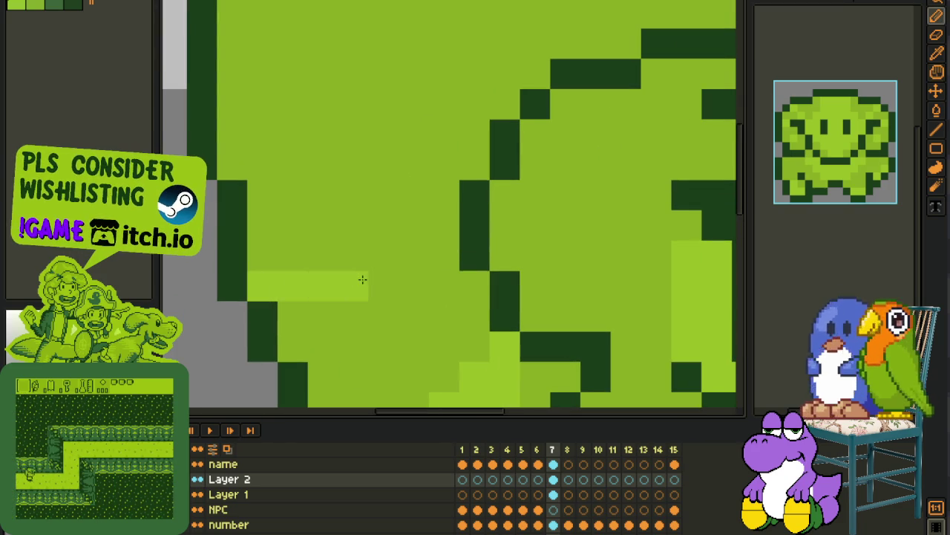
{"action": "mouse_move", "coordinate": [411, 258]}
{"action": "left_mouse_down"}
{"action": "mouse_move", "coordinate": [424, 250]}
{"action": "mouse_move", "coordinate": [354, 270]}
{"action": "mouse_move", "coordinate": [275, 257]}
{"action": "mouse_move", "coordinate": [269, 229]}
{"action": "mouse_move", "coordinate": [314, 227]}
{"action": "mouse_move", "coordinate": [289, 318]}
{"action": "left_mouse_up"}
{"action": "scroll", "coordinate": [329, 260], "scroll_direction": "down", "scroll_amount": 2}
{"action": "key", "text": "h"}
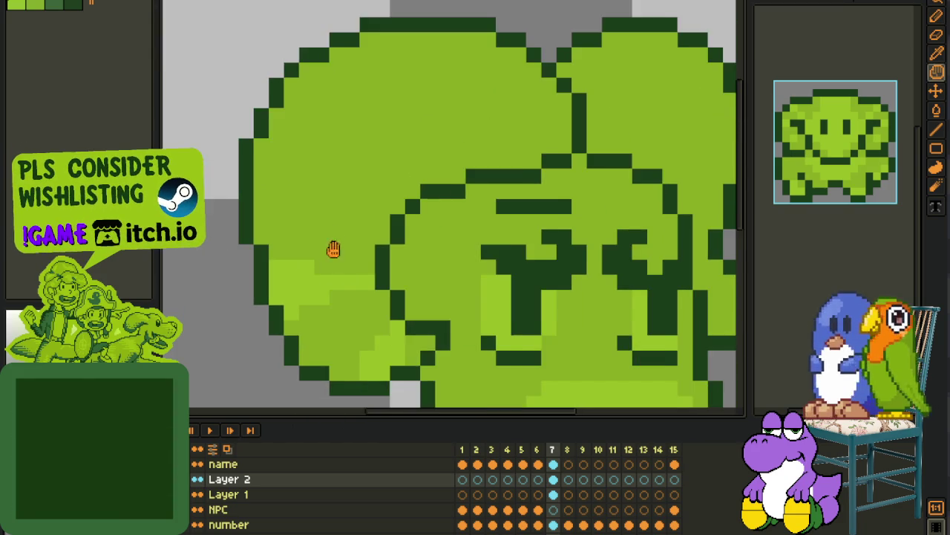
{"action": "left_click_drag", "start_coordinate": [329, 259], "coordinate": [322, 265]}
{"action": "key", "text": "ctrl+s"}
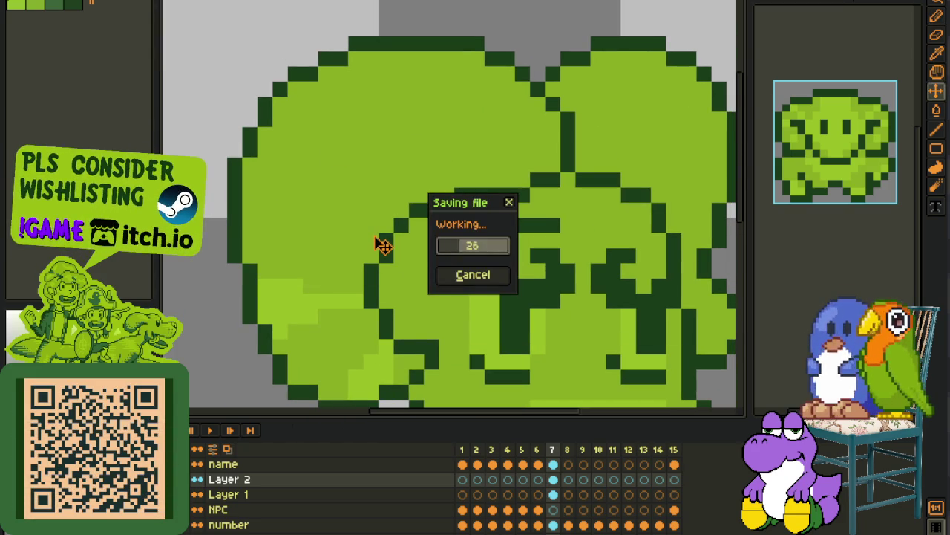
- Draw light-green diagonal ridge lines on the large horn, redoing one at a steeper angle
{"action": "key", "text": "l"}
{"action": "mouse_move", "coordinate": [376, 236]}
{"action": "left_mouse_down"}
{"action": "mouse_move", "coordinate": [265, 153]}
{"action": "mouse_move", "coordinate": [295, 191]}
{"action": "mouse_move", "coordinate": [265, 164]}
{"action": "left_mouse_up"}
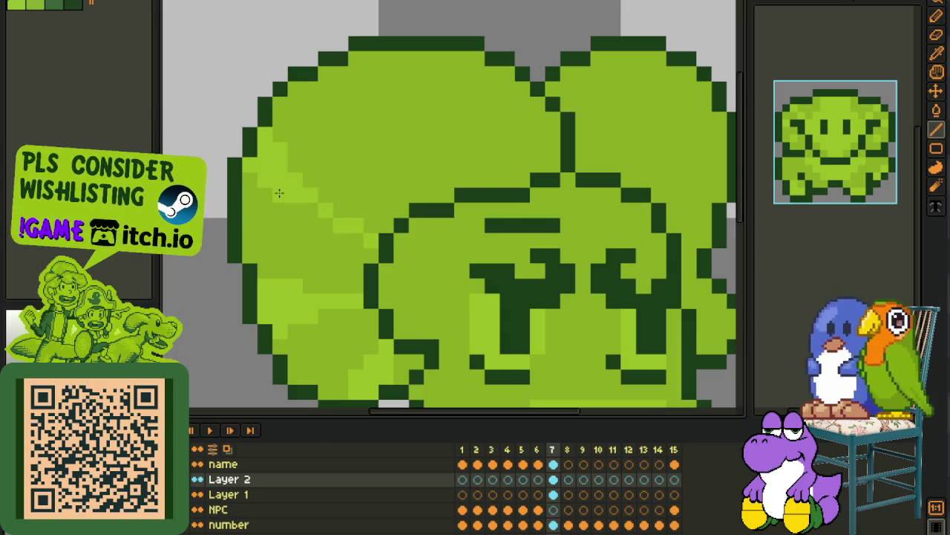
{"action": "key", "text": "b"}
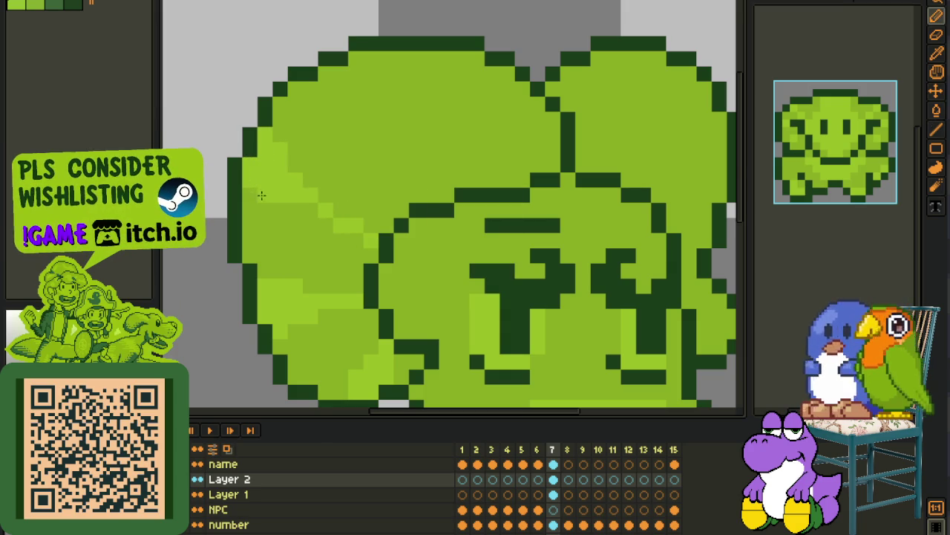
{"action": "key", "text": "i"}
{"action": "scroll", "coordinate": [326, 200], "scroll_direction": "down", "scroll_amount": 2}
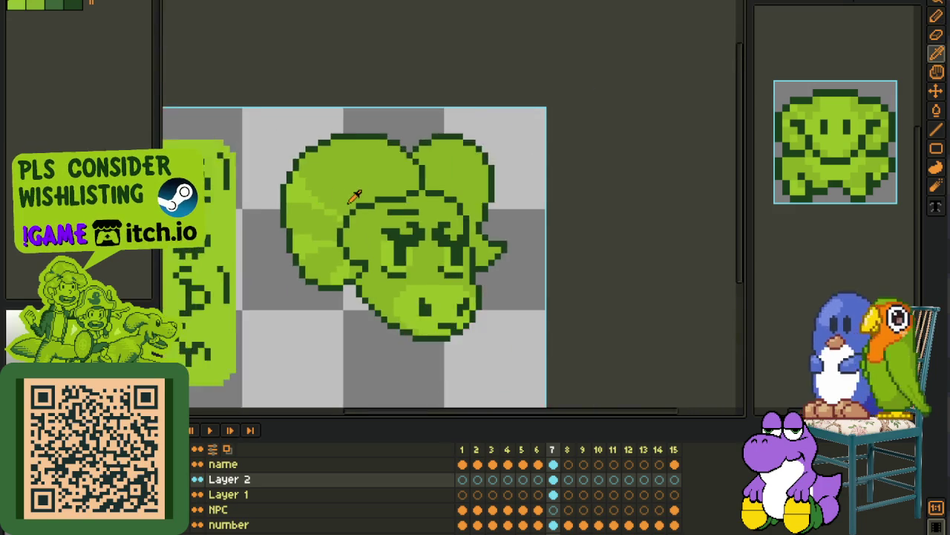
{"action": "scroll", "coordinate": [308, 194], "scroll_direction": "up", "scroll_amount": 2}
{"action": "key", "text": "l"}
{"action": "scroll", "coordinate": [339, 144], "scroll_direction": "up", "scroll_amount": 1}
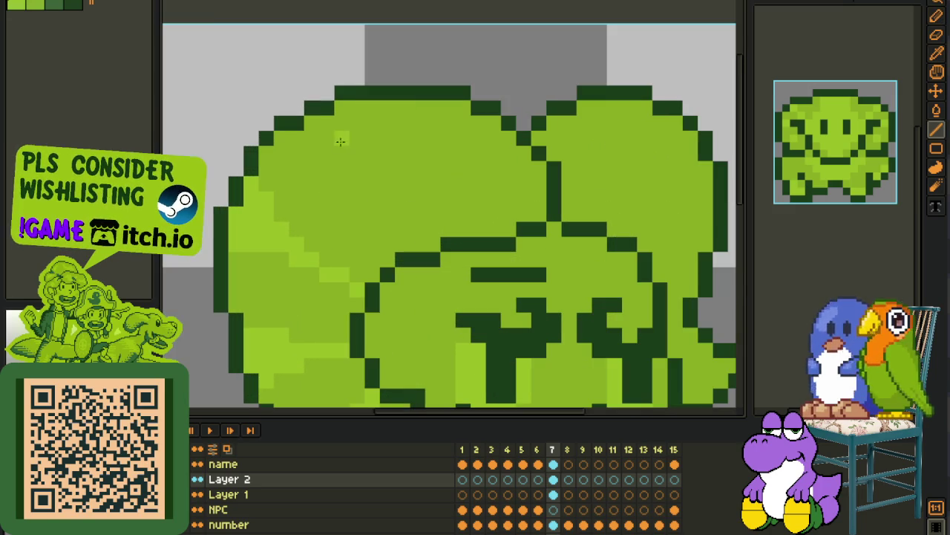
{"action": "mouse_move", "coordinate": [316, 123]}
{"action": "left_mouse_down"}
{"action": "mouse_move", "coordinate": [425, 230]}
{"action": "mouse_move", "coordinate": [343, 111]}
{"action": "mouse_move", "coordinate": [331, 121]}
{"action": "left_mouse_up"}
{"action": "key", "text": "ctrl+z"}
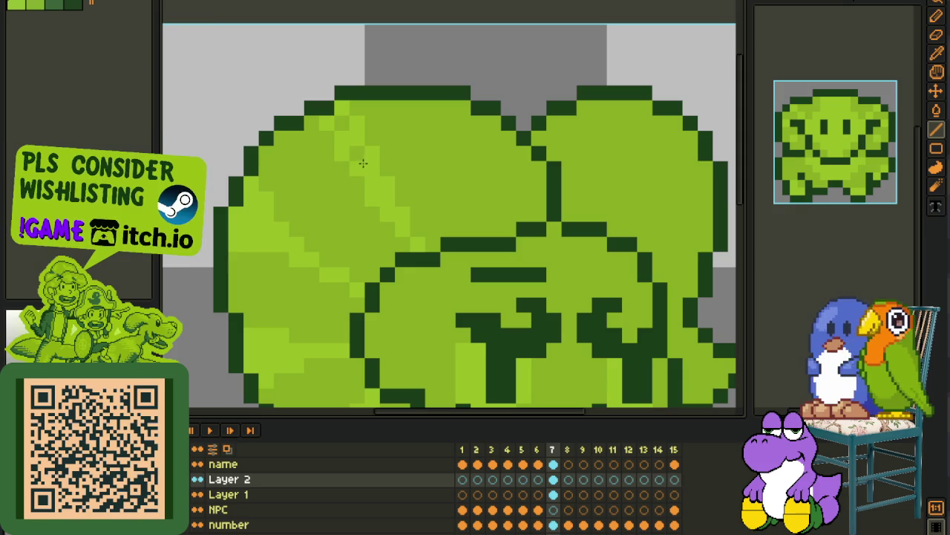
{"action": "mouse_move", "coordinate": [331, 121]}
{"action": "left_mouse_down"}
{"action": "mouse_move", "coordinate": [388, 183]}
{"action": "mouse_move", "coordinate": [391, 153]}
{"action": "left_mouse_up"}
- Save the sprite file with the new horn shading
{"action": "scroll", "coordinate": [391, 152], "scroll_direction": "down", "scroll_amount": 2}
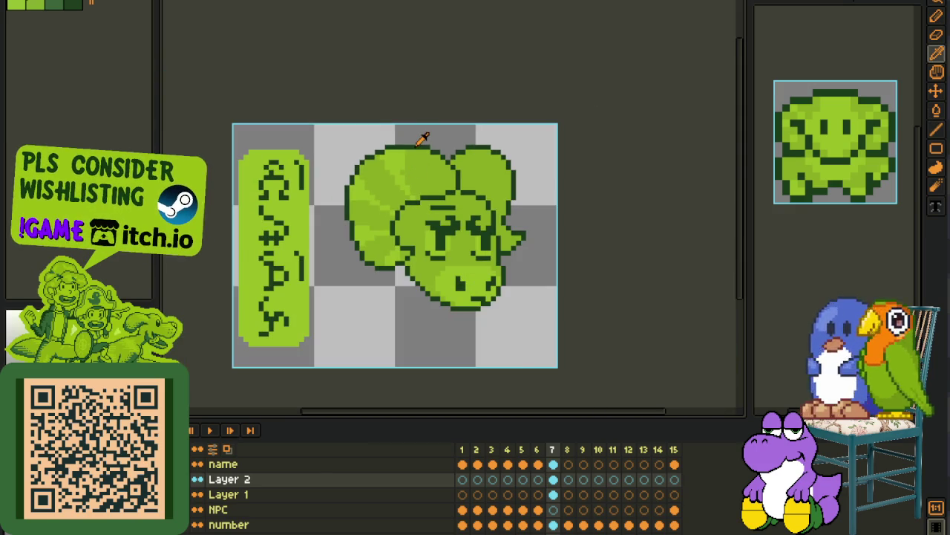
{"action": "scroll", "coordinate": [416, 152], "scroll_direction": "up", "scroll_amount": 1}
{"action": "key", "text": "b"}
{"action": "scroll", "coordinate": [407, 196], "scroll_direction": "down", "scroll_amount": 1}
{"action": "key", "text": "ctrl+s"}
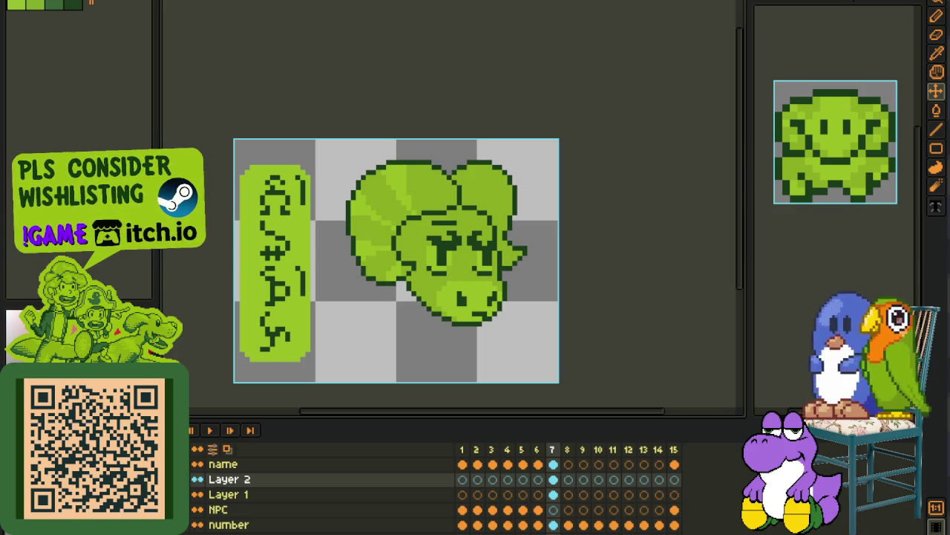
- Draw the first light-green ridge line on the right horn, touch up its top, and save
{"action": "key", "text": "i"}
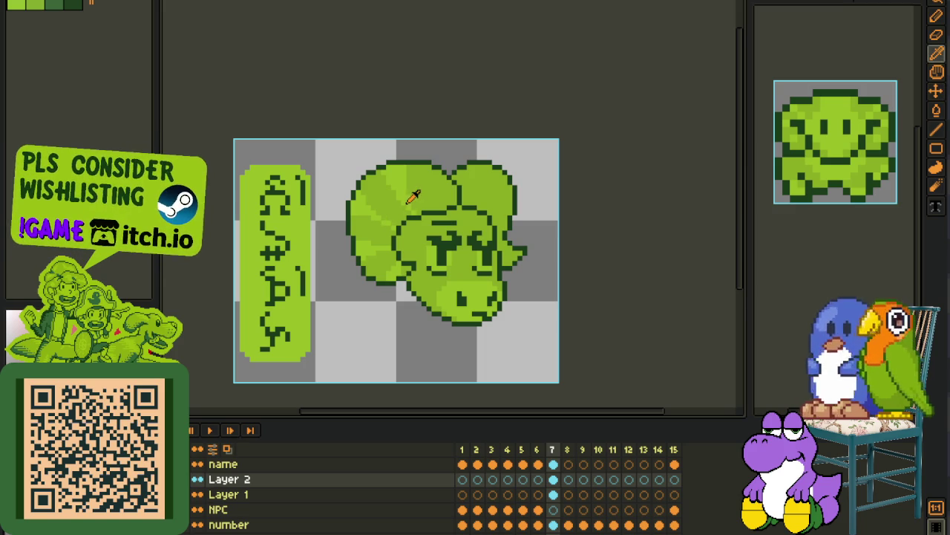
{"action": "scroll", "coordinate": [408, 200], "scroll_direction": "down", "scroll_amount": 1}
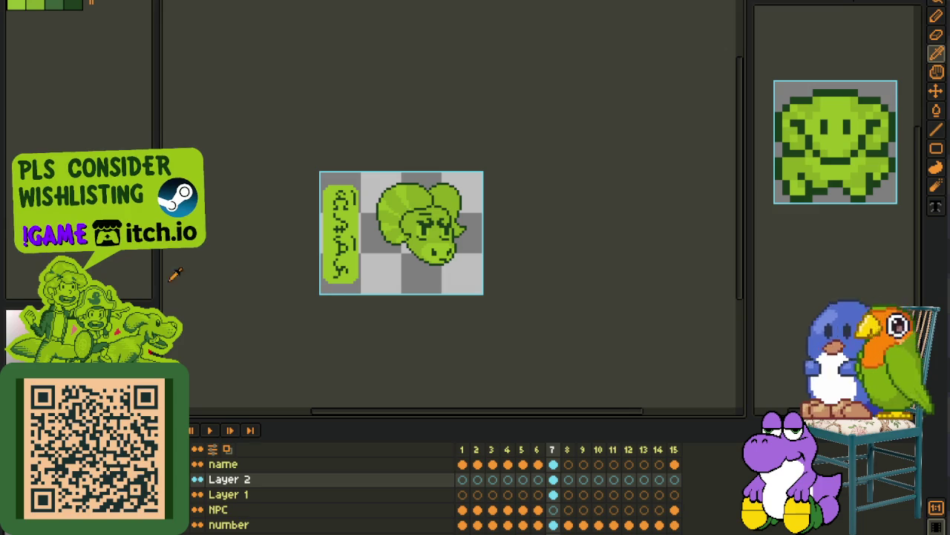
{"action": "scroll", "coordinate": [423, 262], "scroll_direction": "up", "scroll_amount": 1}
{"action": "scroll", "coordinate": [415, 128], "scroll_direction": "up", "scroll_amount": 1}
{"action": "scroll", "coordinate": [424, 100], "scroll_direction": "up", "scroll_amount": 1}
{"action": "key", "text": "h"}
{"action": "left_click_drag", "start_coordinate": [444, 114], "coordinate": [394, 163]}
{"action": "key", "text": "l"}
{"action": "left_click_drag", "start_coordinate": [420, 197], "coordinate": [436, 108]}
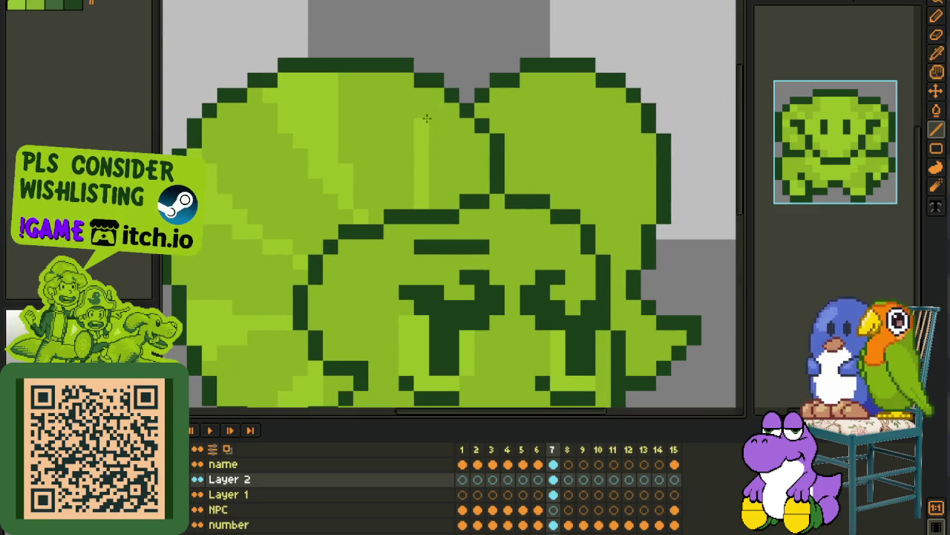
{"action": "key", "text": "b"}
{"action": "left_click", "coordinate": [452, 108]}
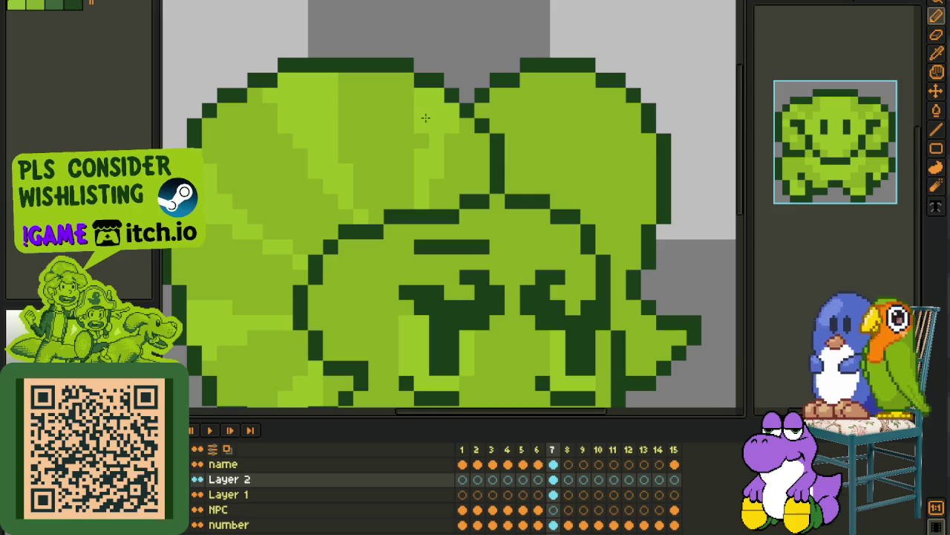
{"action": "scroll", "coordinate": [406, 93], "scroll_direction": "down", "scroll_amount": 3}
{"action": "key", "text": "ctrl+s"}
- Recolour the dark outline pixels on the right side light green
{"action": "scroll", "coordinate": [524, 239], "scroll_direction": "up", "scroll_amount": 3}
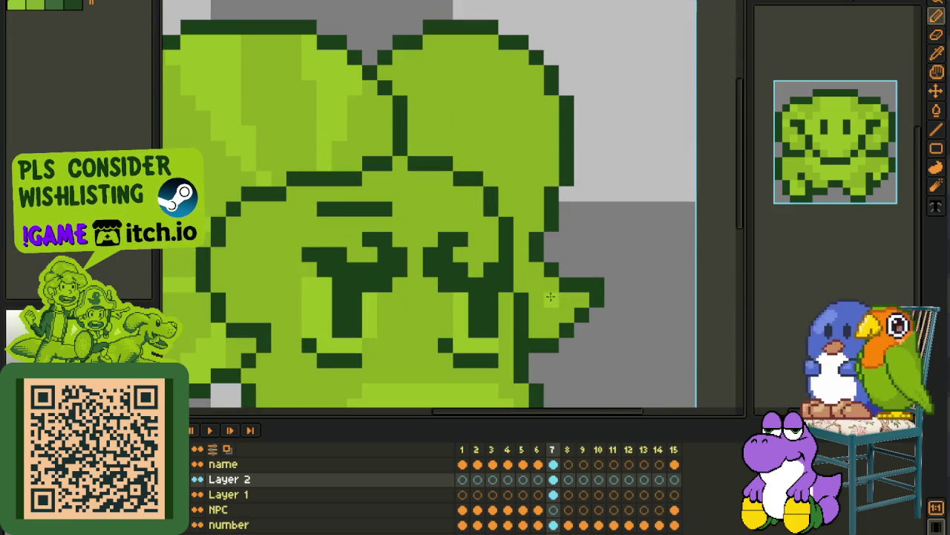
{"action": "left_click_drag", "start_coordinate": [553, 290], "coordinate": [538, 314]}
{"action": "scroll", "coordinate": [548, 323], "scroll_direction": "down", "scroll_amount": 2}
{"action": "scroll", "coordinate": [549, 322], "scroll_direction": "up", "scroll_amount": 2}
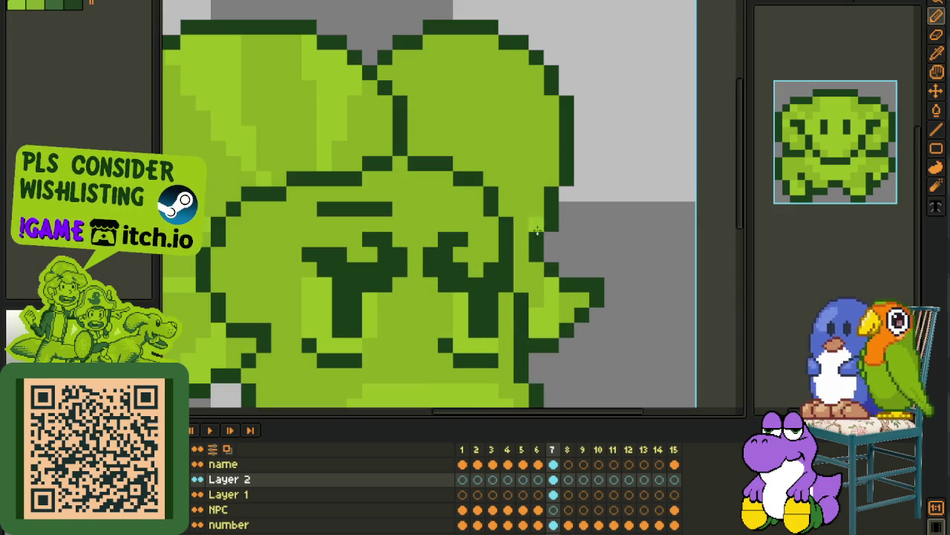
{"action": "scroll", "coordinate": [539, 236], "scroll_direction": "down", "scroll_amount": 2}
{"action": "scroll", "coordinate": [436, 159], "scroll_direction": "up", "scroll_amount": 2}
- Draw two more light-green diagonal ridge lines up the right horn
{"action": "key", "text": "l"}
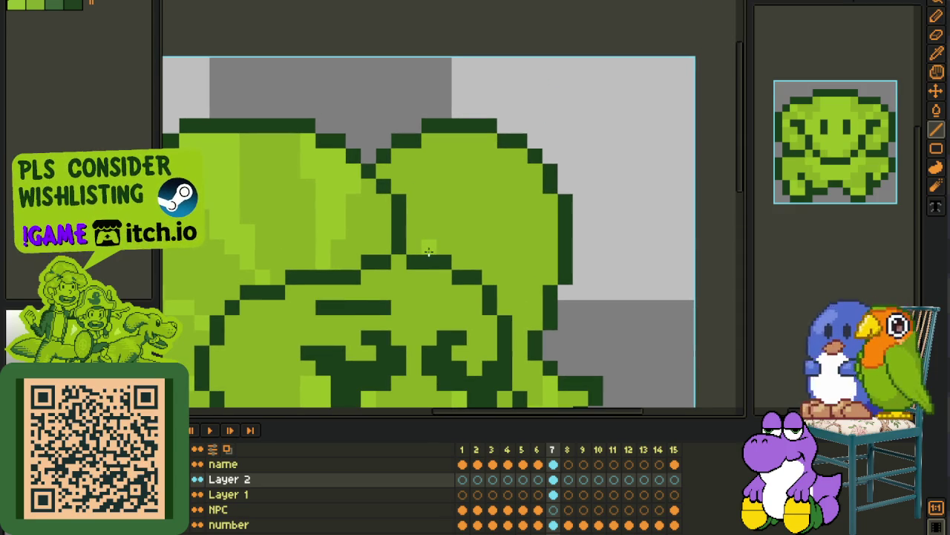
{"action": "left_click_drag", "start_coordinate": [428, 252], "coordinate": [458, 141]}
{"action": "key", "text": "b"}
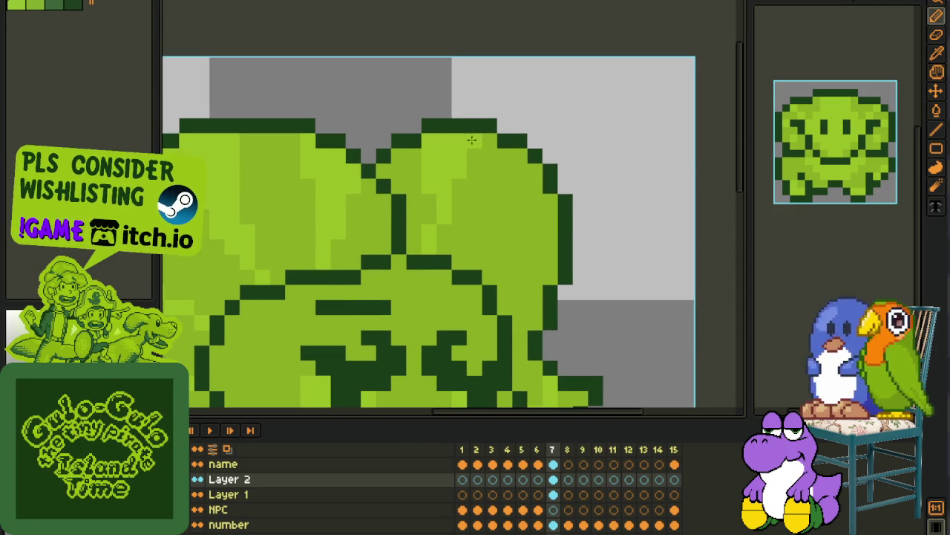
{"action": "scroll", "coordinate": [472, 139], "scroll_direction": "down", "scroll_amount": 2}
{"action": "scroll", "coordinate": [473, 234], "scroll_direction": "up", "scroll_amount": 2}
{"action": "key", "text": "l"}
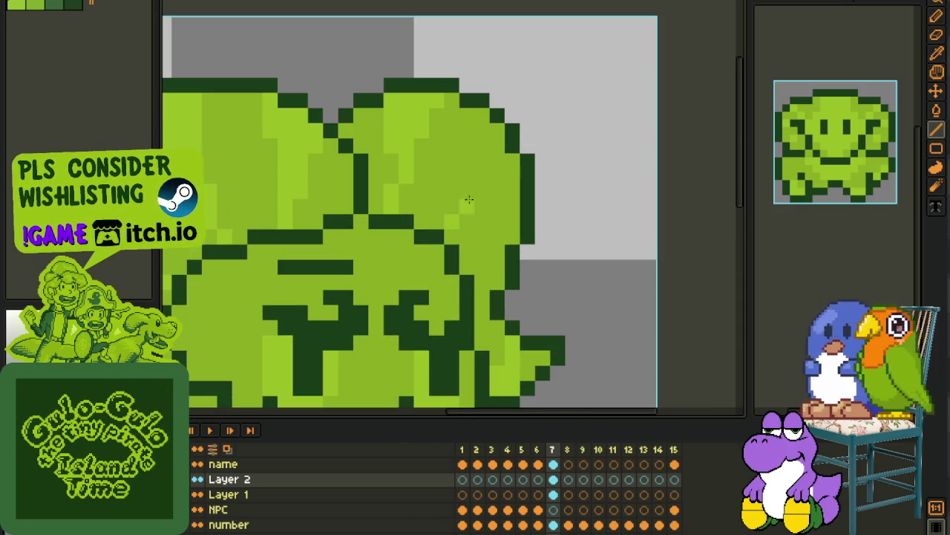
{"action": "left_click_drag", "start_coordinate": [455, 218], "coordinate": [502, 159]}
- Switch between Pencil, Line and Eyedropper while inspecting the shaded right horn
{"action": "key", "text": "b"}
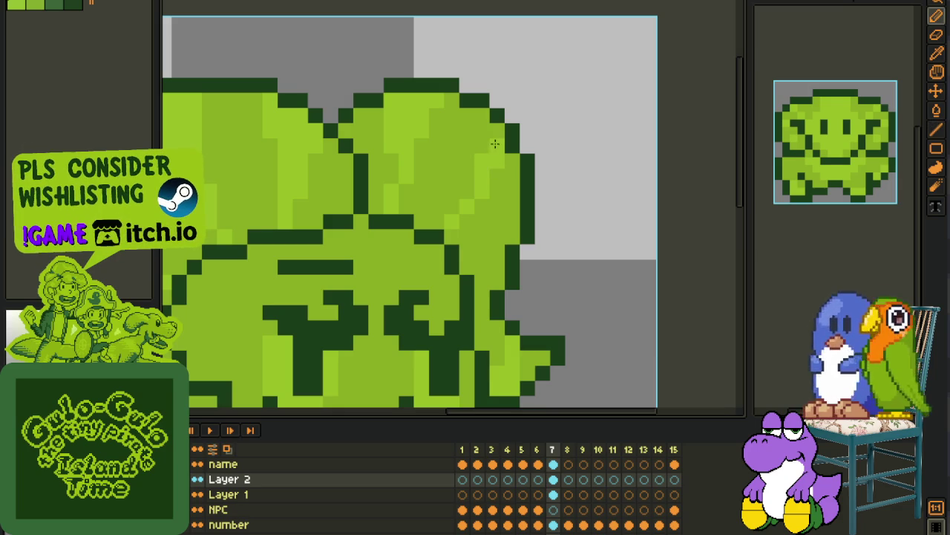
{"action": "scroll", "coordinate": [479, 229], "scroll_direction": "down", "scroll_amount": 1}
{"action": "key", "text": "l"}
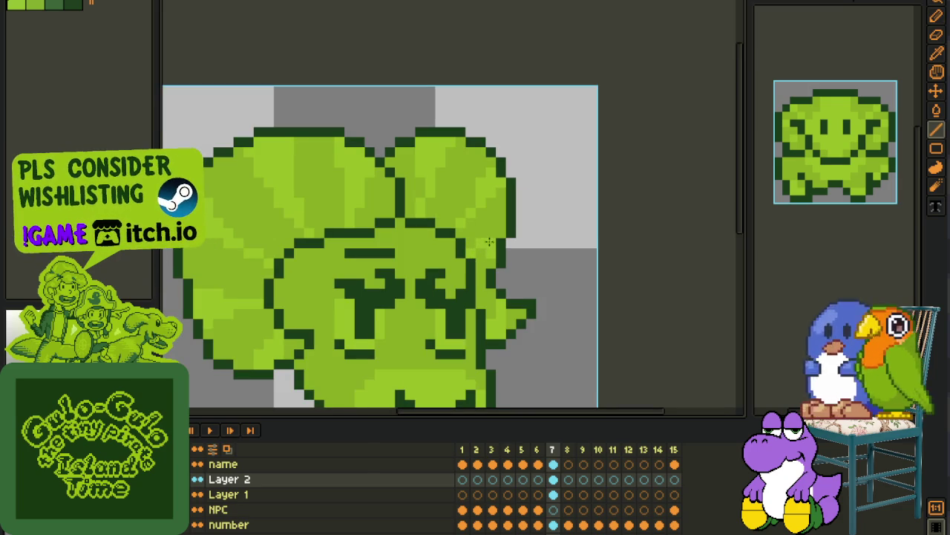
{"action": "key", "text": "b"}
{"action": "scroll", "coordinate": [490, 257], "scroll_direction": "down", "scroll_amount": 1}
{"action": "scroll", "coordinate": [481, 281], "scroll_direction": "up", "scroll_amount": 1}
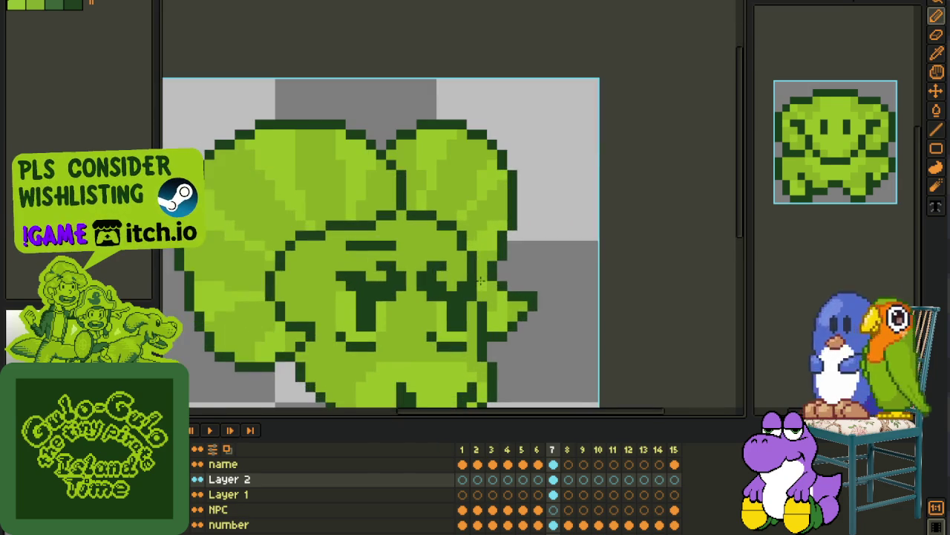
{"action": "scroll", "coordinate": [481, 280], "scroll_direction": "down", "scroll_amount": 2}
{"action": "key", "text": "i"}
{"action": "scroll", "coordinate": [515, 254], "scroll_direction": "up", "scroll_amount": 1}
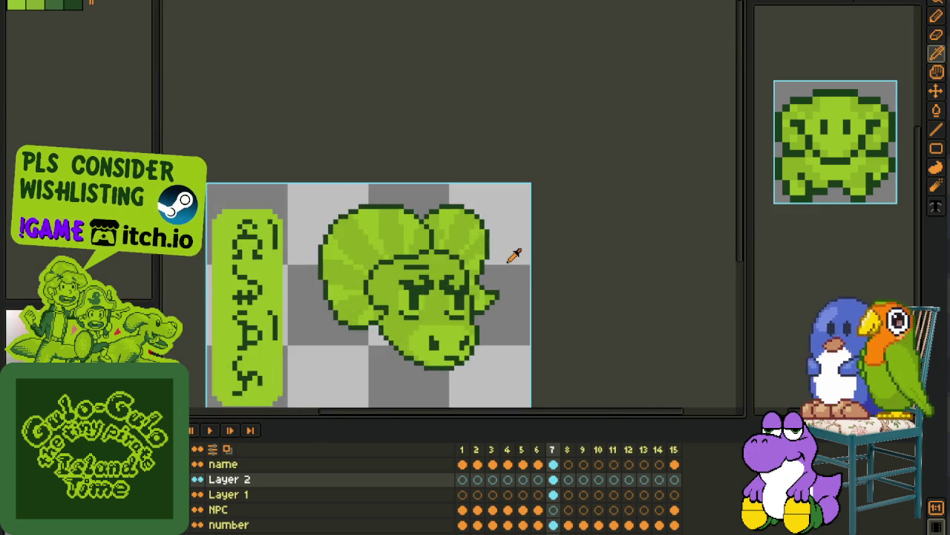
{"action": "scroll", "coordinate": [513, 257], "scroll_direction": "up", "scroll_amount": 3}
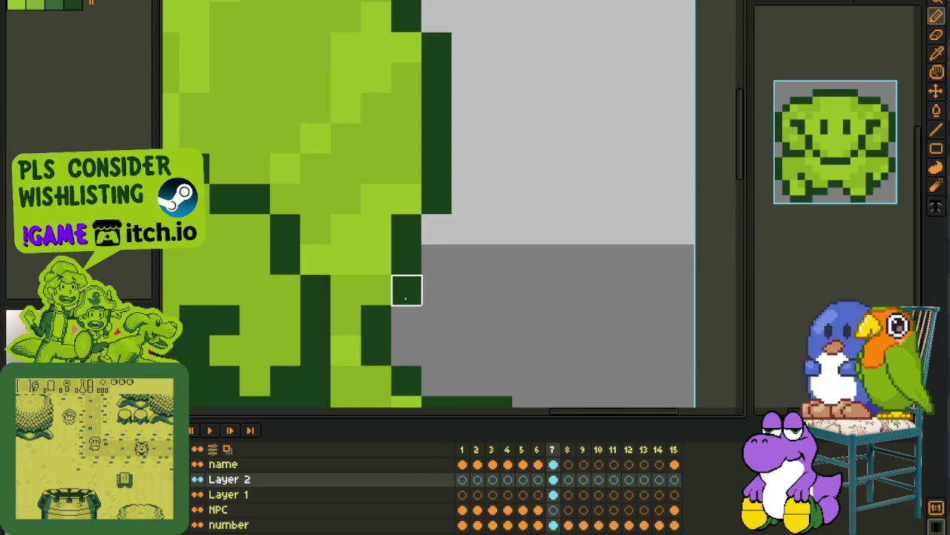
{"action": "key", "text": "b"}
{"action": "scroll", "coordinate": [414, 282], "scroll_direction": "down", "scroll_amount": 1}
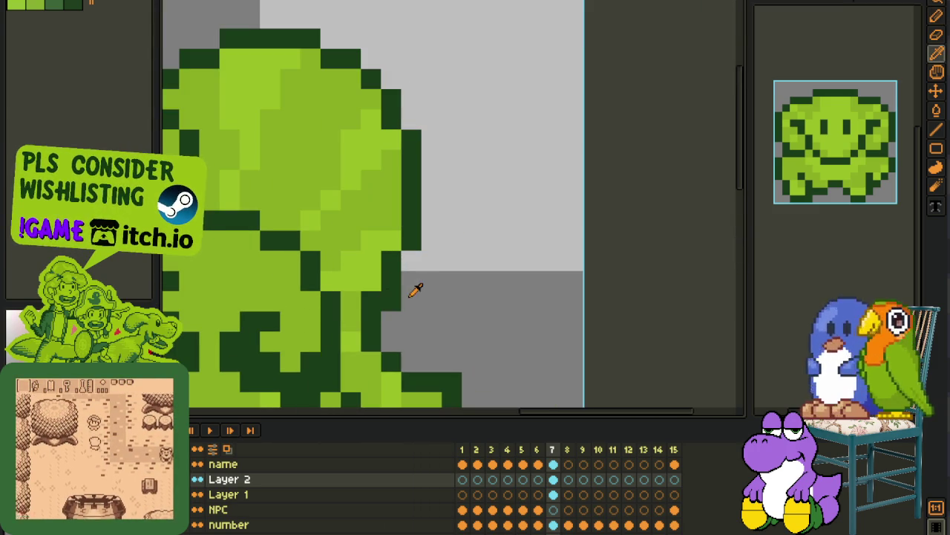
- Delete Layer 2 from the sprite
{"action": "right_click", "coordinate": [245, 479]}
{"action": "left_click", "coordinate": [304, 518]}
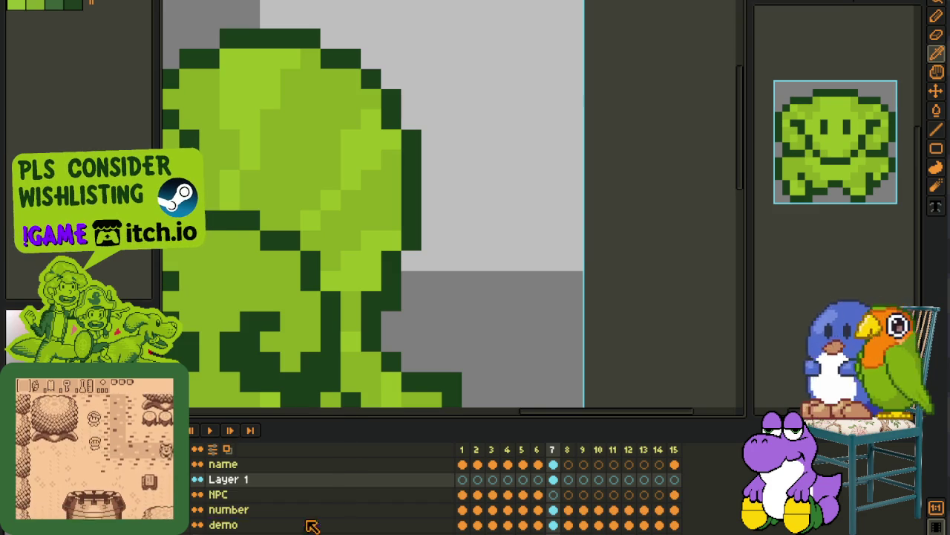
{"action": "key", "text": "b"}
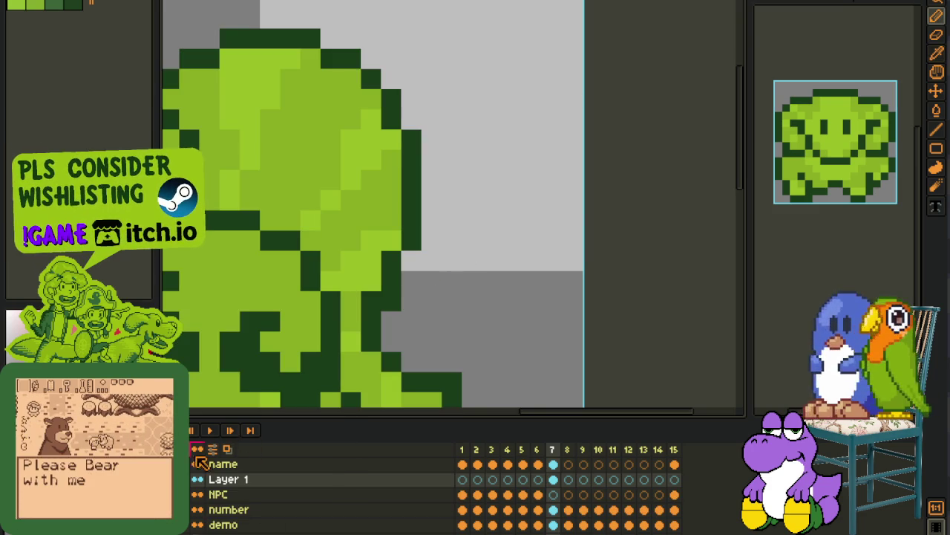
{"action": "key", "text": "i"}
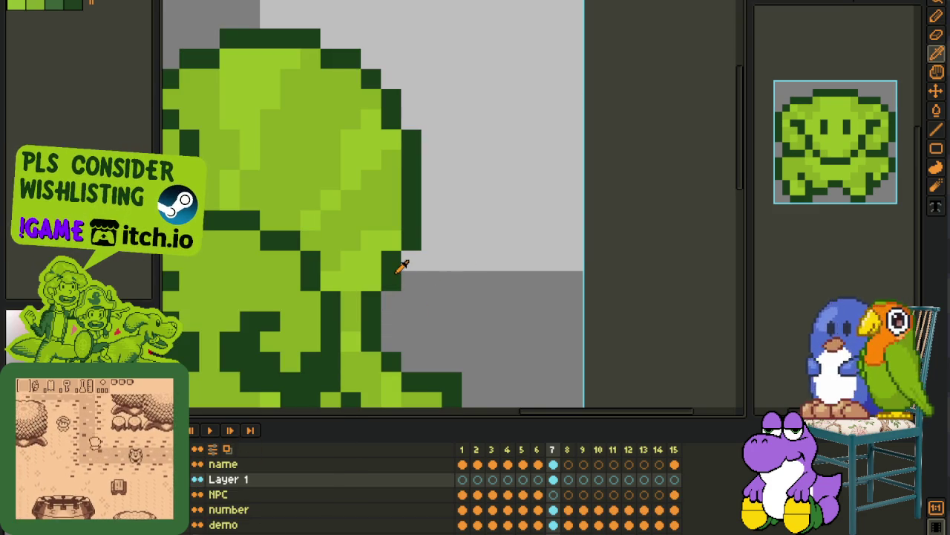
{"action": "key", "text": "b"}
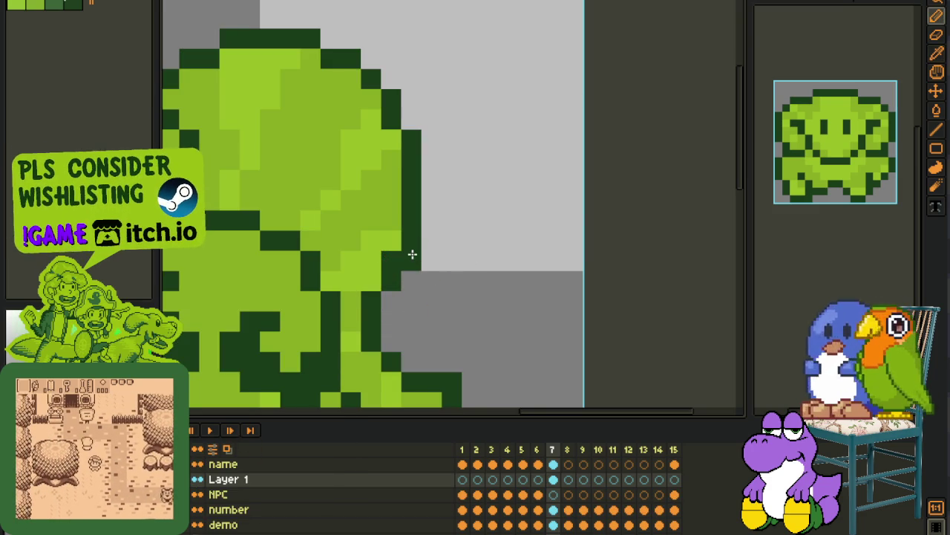
{"action": "key", "text": "i"}
{"action": "key", "text": "b"}
{"action": "key", "text": "i"}
{"action": "key", "text": "b"}
{"action": "key", "text": "i"}
{"action": "key", "text": "b"}
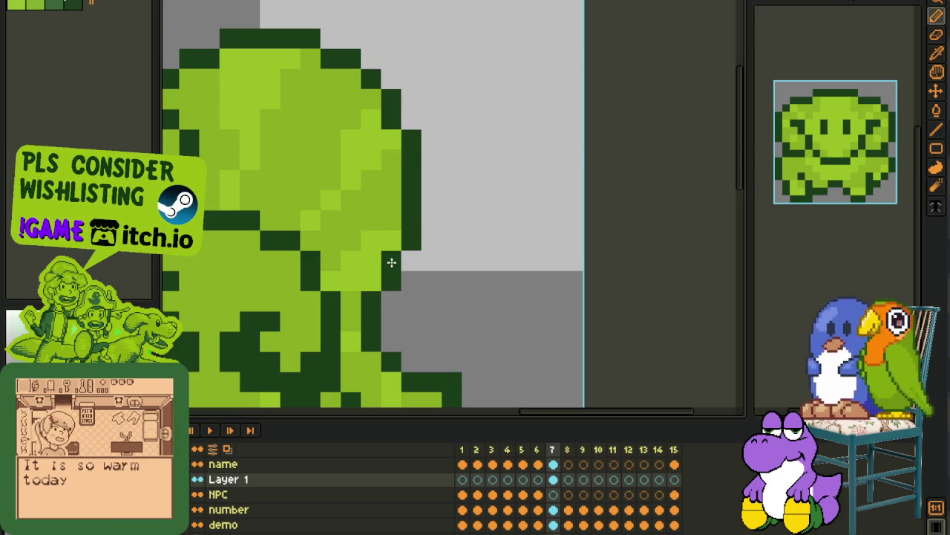
{"action": "key", "text": "i"}
- Zoom out over the ram head and save the sprite
{"action": "scroll", "coordinate": [446, 223], "scroll_direction": "down", "scroll_amount": 1}
{"action": "scroll", "coordinate": [450, 219], "scroll_direction": "down", "scroll_amount": 1}
{"action": "scroll", "coordinate": [454, 216], "scroll_direction": "down", "scroll_amount": 2}
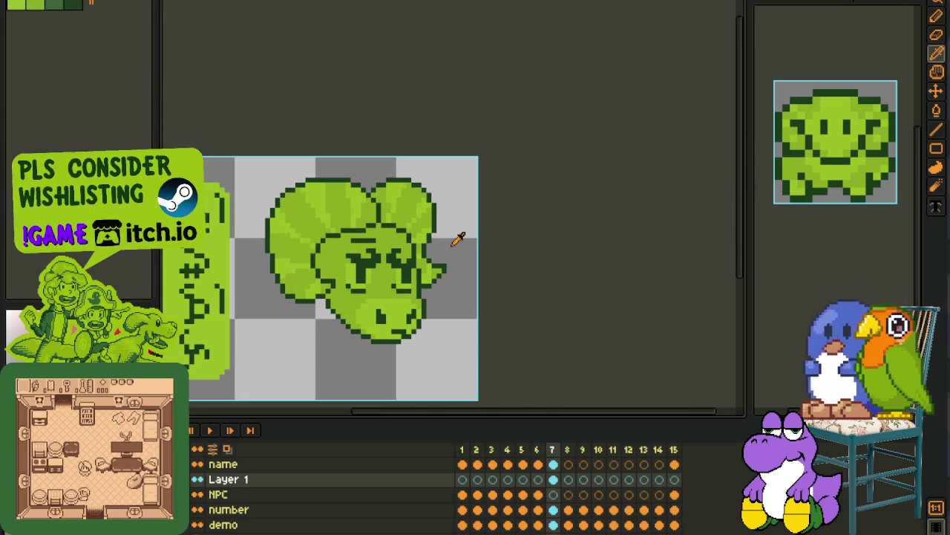
{"action": "scroll", "coordinate": [460, 236], "scroll_direction": "up", "scroll_amount": 2}
{"action": "scroll", "coordinate": [454, 259], "scroll_direction": "down", "scroll_amount": 2}
{"action": "key", "text": "ctrl+s"}
{"action": "scroll", "coordinate": [444, 323], "scroll_direction": "up", "scroll_amount": 2}
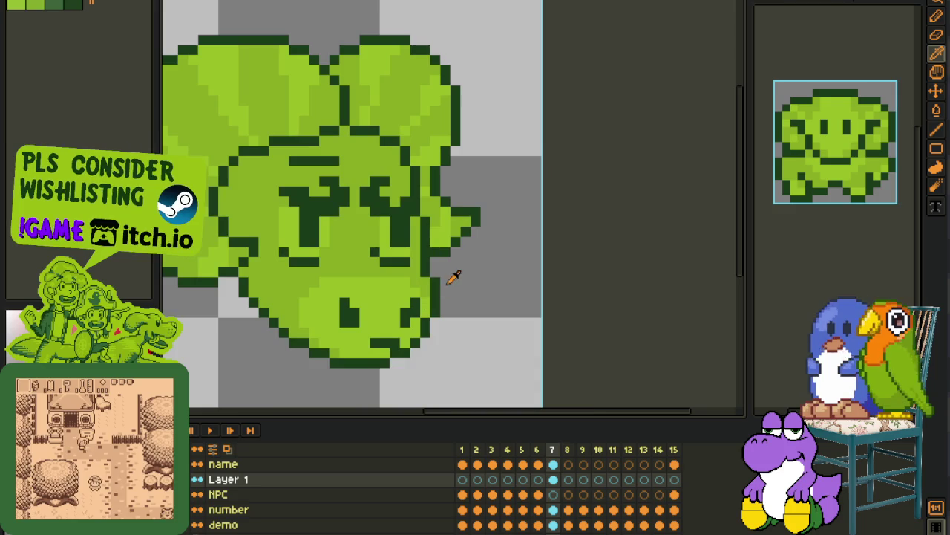
{"action": "scroll", "coordinate": [444, 276], "scroll_direction": "up", "scroll_amount": 1}
{"action": "scroll", "coordinate": [454, 264], "scroll_direction": "down", "scroll_amount": 3}
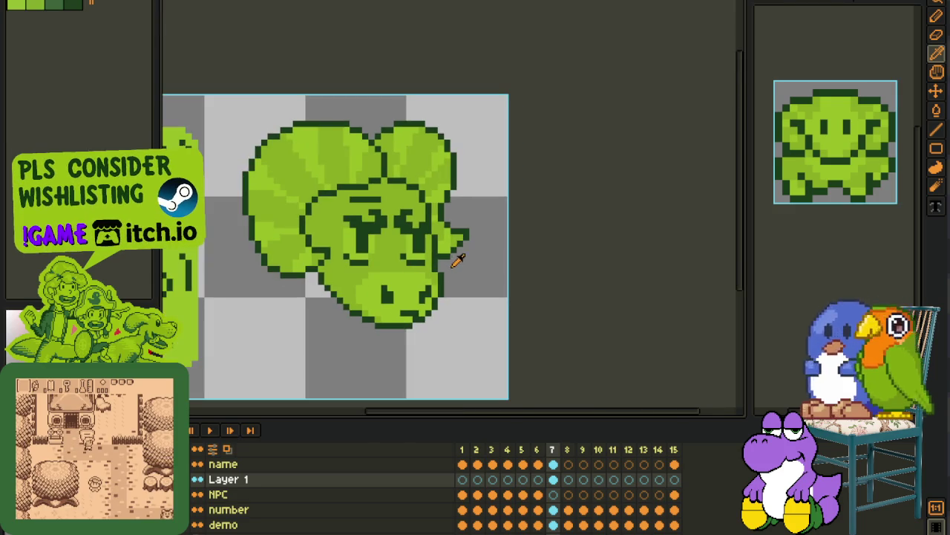
{"action": "key", "text": "ctrl+s"}
{"action": "scroll", "coordinate": [324, 236], "scroll_direction": "up", "scroll_amount": 1}
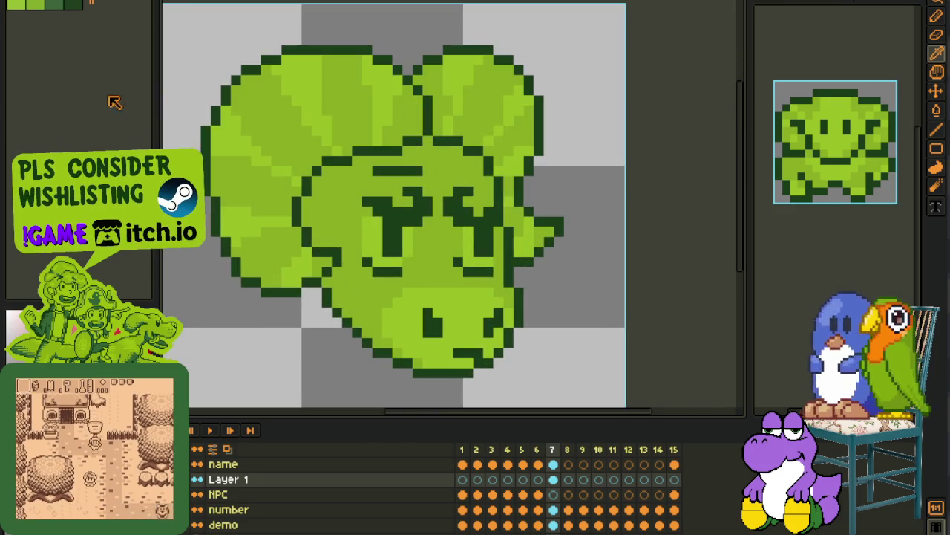
{"action": "scroll", "coordinate": [344, 290], "scroll_direction": "up", "scroll_amount": 1}
{"action": "scroll", "coordinate": [343, 290], "scroll_direction": "up", "scroll_amount": 1}
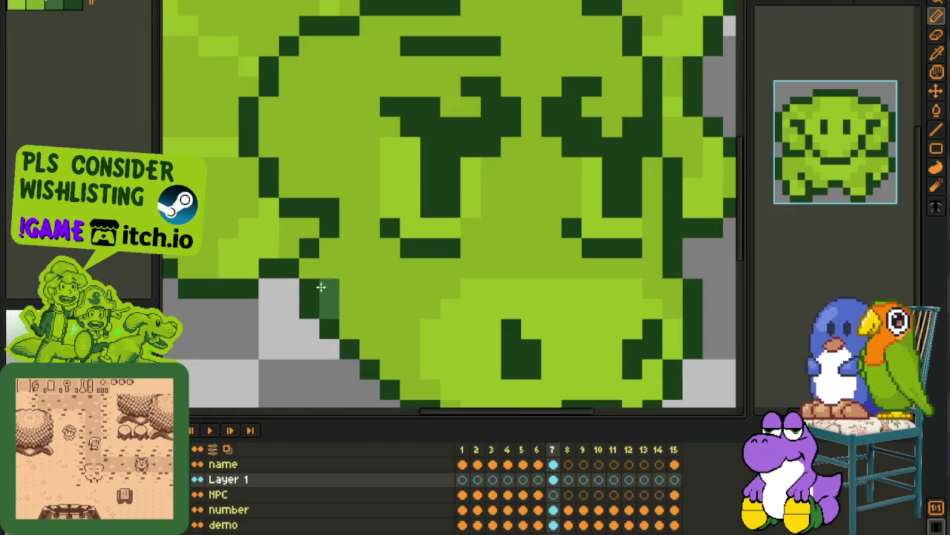
- Inspect the chin and lower outline, then save again
{"action": "left_click_drag", "start_coordinate": [405, 333], "coordinate": [361, 268]}
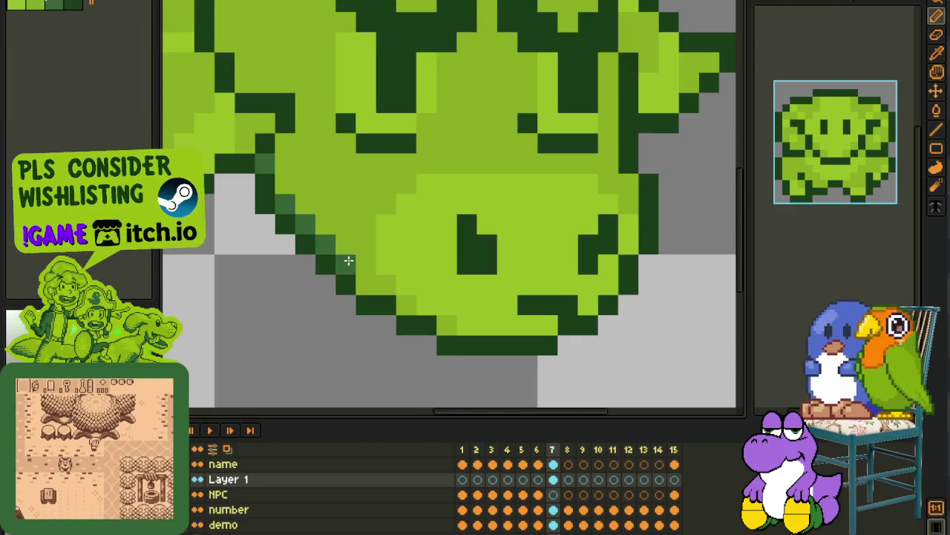
{"action": "scroll", "coordinate": [391, 302], "scroll_direction": "down", "scroll_amount": 2}
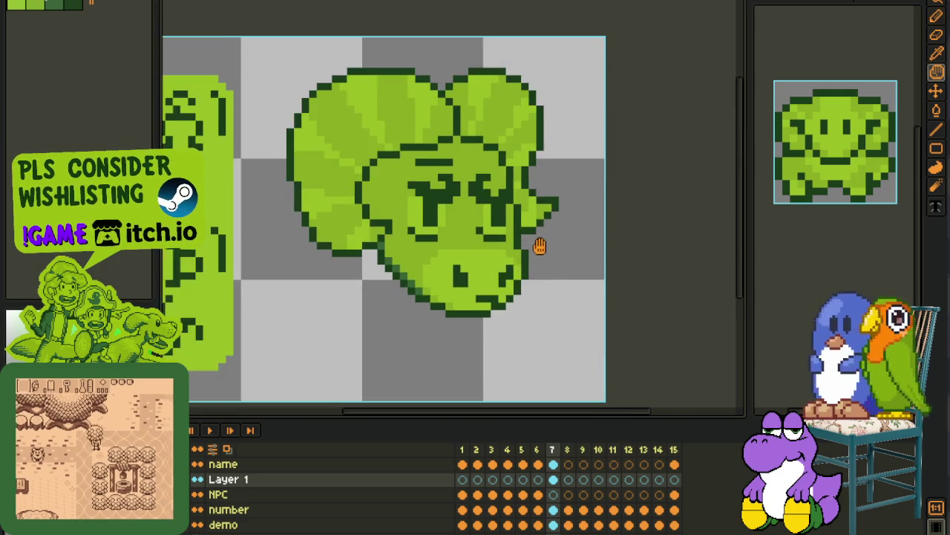
{"action": "scroll", "coordinate": [594, 191], "scroll_direction": "up", "scroll_amount": 1}
{"action": "scroll", "coordinate": [493, 265], "scroll_direction": "up", "scroll_amount": 1}
{"action": "scroll", "coordinate": [474, 170], "scroll_direction": "down", "scroll_amount": 1}
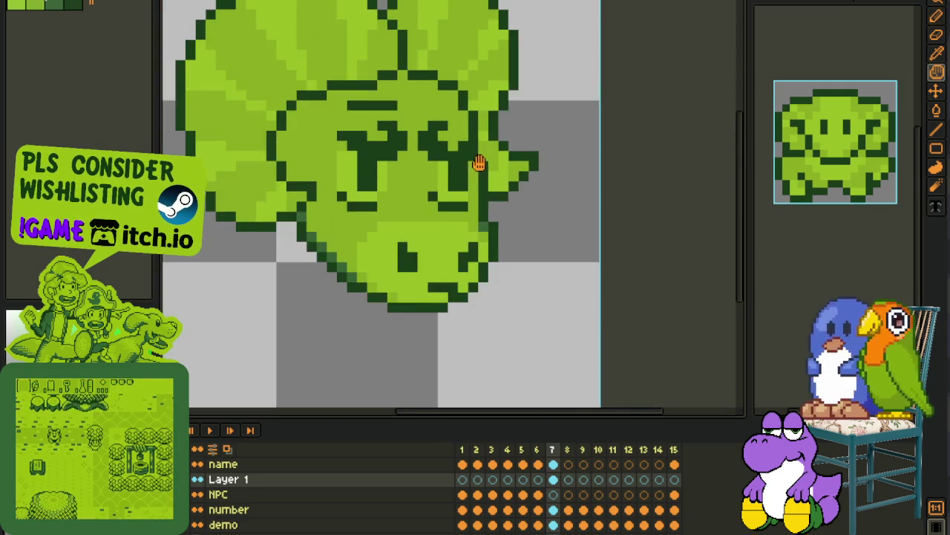
{"action": "scroll", "coordinate": [414, 119], "scroll_direction": "up", "scroll_amount": 1}
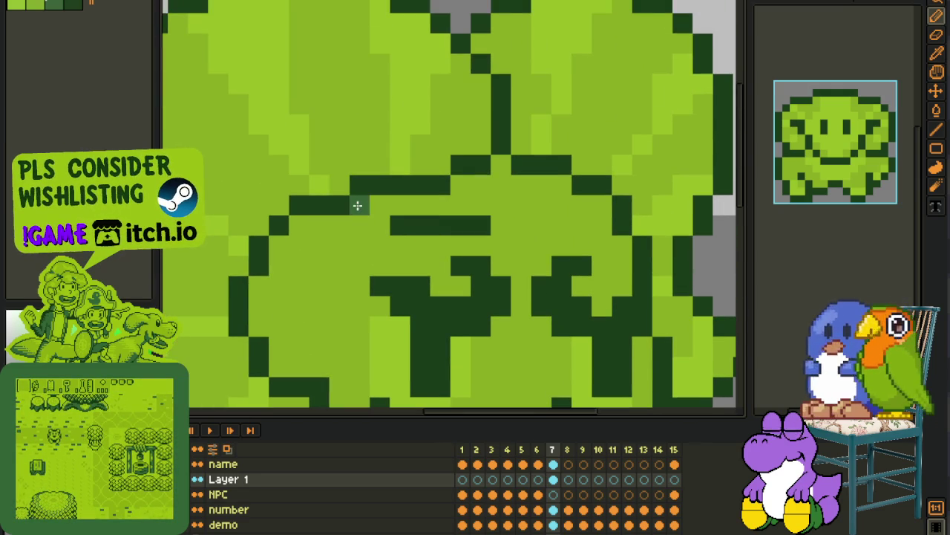
{"action": "scroll", "coordinate": [327, 237], "scroll_direction": "down", "scroll_amount": 1}
{"action": "scroll", "coordinate": [323, 244], "scroll_direction": "down", "scroll_amount": 1}
{"action": "key", "text": "ctrl+s"}
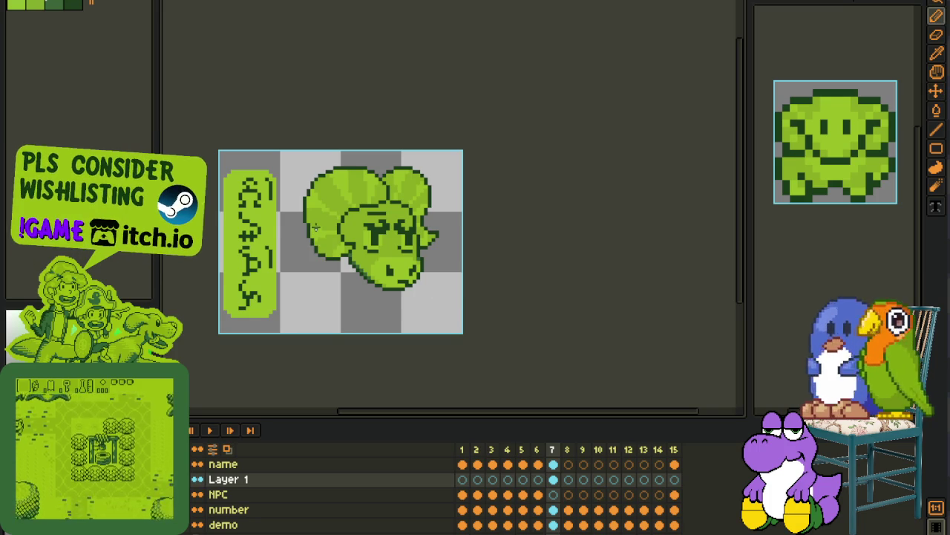
- Soften the top of the horn outlines with medium-green pixels
{"action": "key", "text": "h"}
{"action": "scroll", "coordinate": [369, 216], "scroll_direction": "up", "scroll_amount": 1}
{"action": "key", "text": "b"}
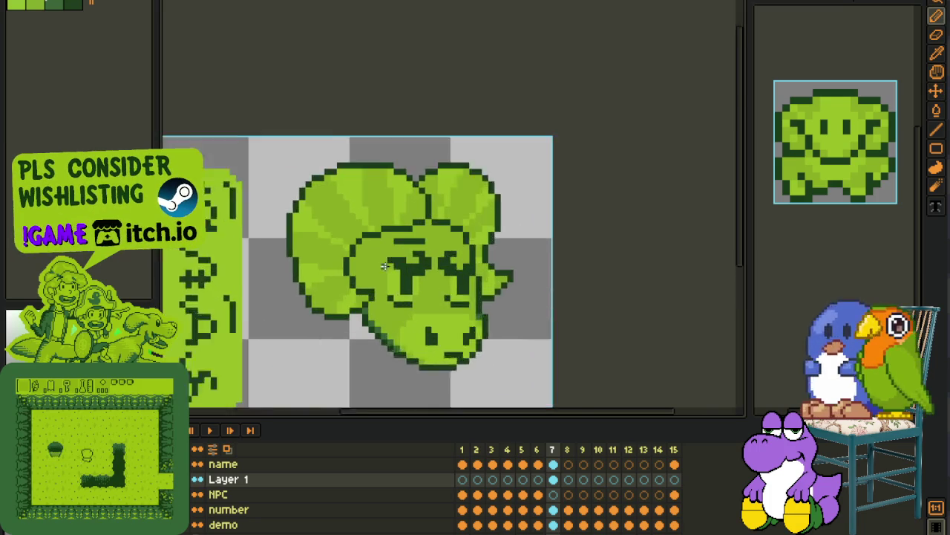
{"action": "scroll", "coordinate": [371, 297], "scroll_direction": "up", "scroll_amount": 1}
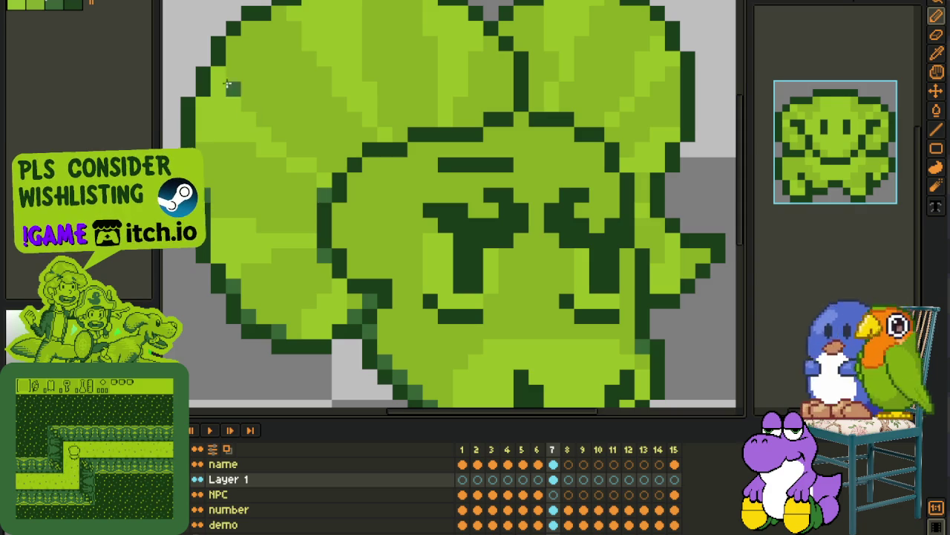
{"action": "left_click_drag", "start_coordinate": [229, 88], "coordinate": [186, 223]}
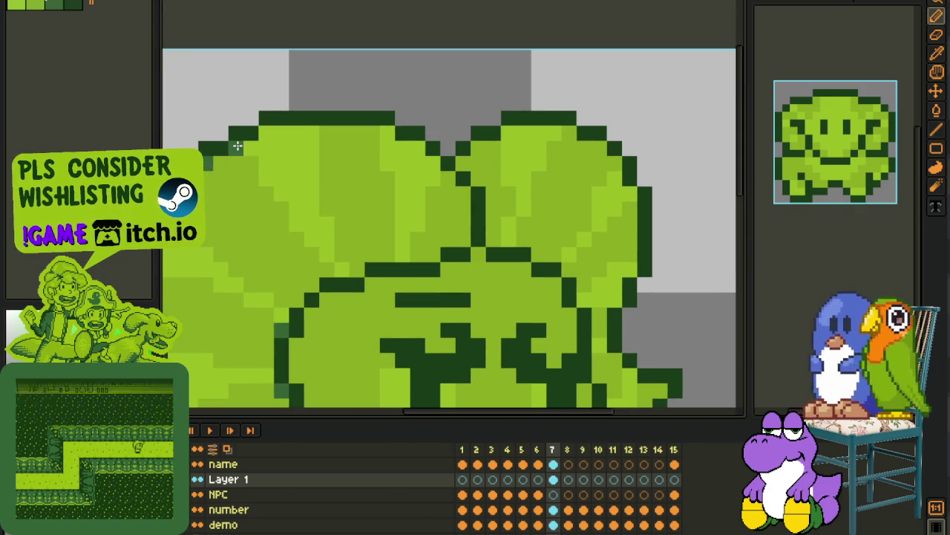
{"action": "left_click", "coordinate": [449, 178]}
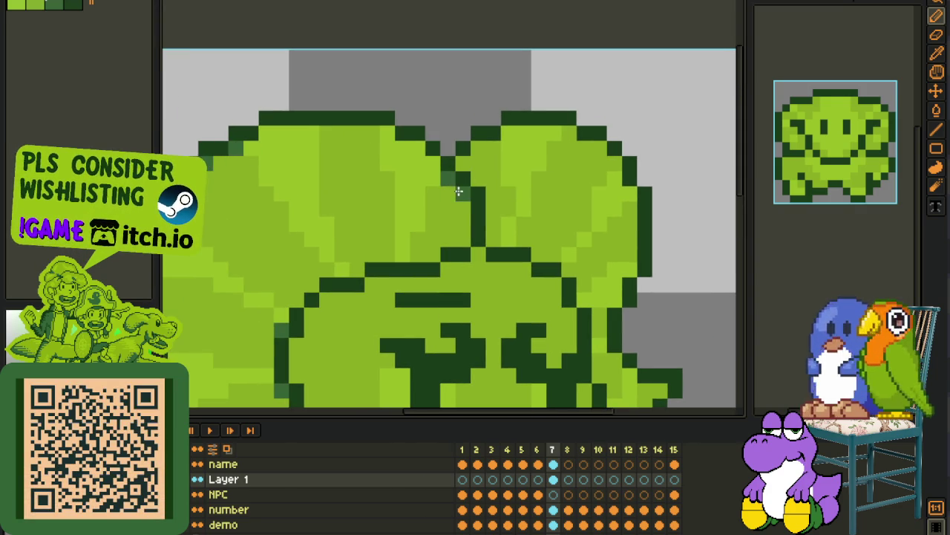
{"action": "left_click", "coordinate": [461, 240]}
{"action": "left_click_drag", "start_coordinate": [437, 246], "coordinate": [457, 200]}
{"action": "left_click", "coordinate": [455, 202]}
{"action": "left_click", "coordinate": [380, 218]}
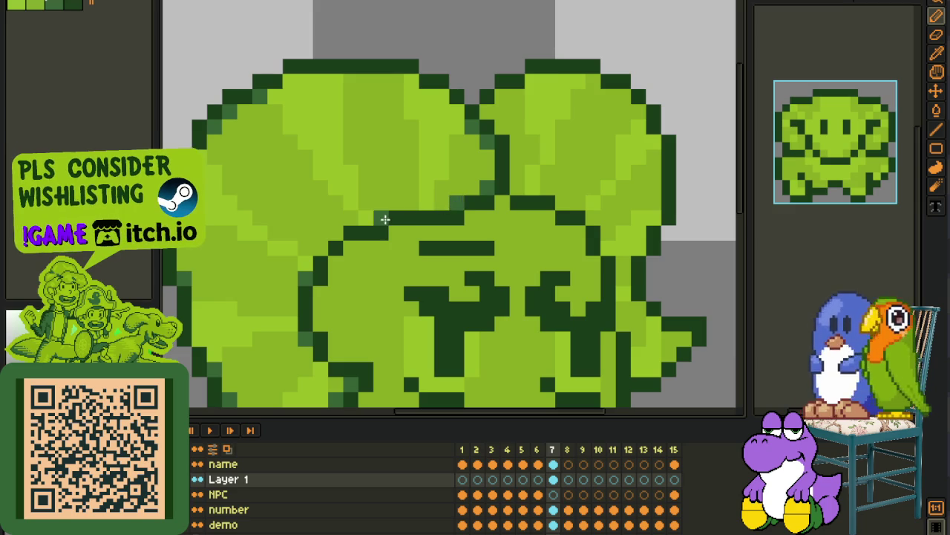
- Add medium-green pixels along the right horn and lower outline
{"action": "left_click_drag", "start_coordinate": [550, 180], "coordinate": [416, 187]}
{"action": "left_click", "coordinate": [433, 207]}
{"action": "left_click", "coordinate": [446, 221]}
{"action": "left_click", "coordinate": [459, 223]}
{"action": "left_click", "coordinate": [505, 313]}
{"action": "left_click", "coordinate": [549, 343]}
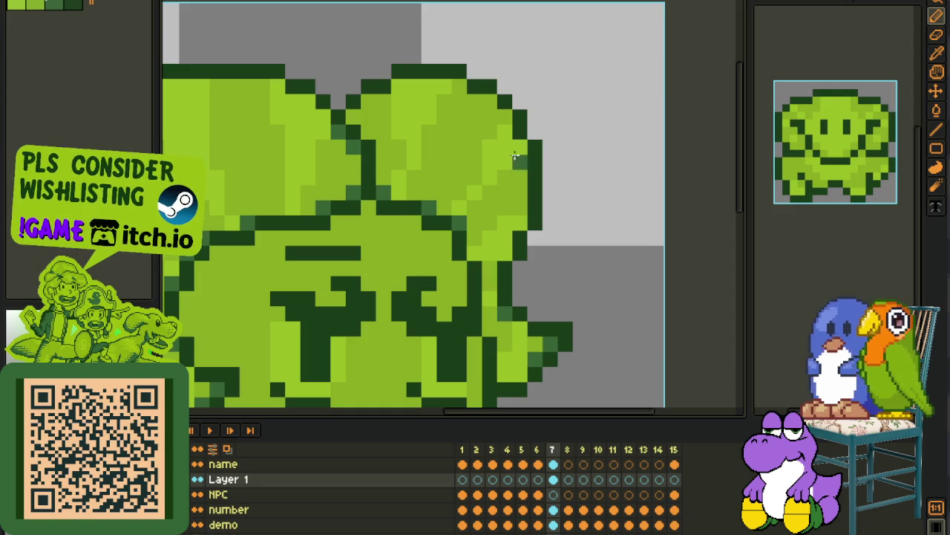
{"action": "key", "text": "v"}
{"action": "key", "text": "b"}
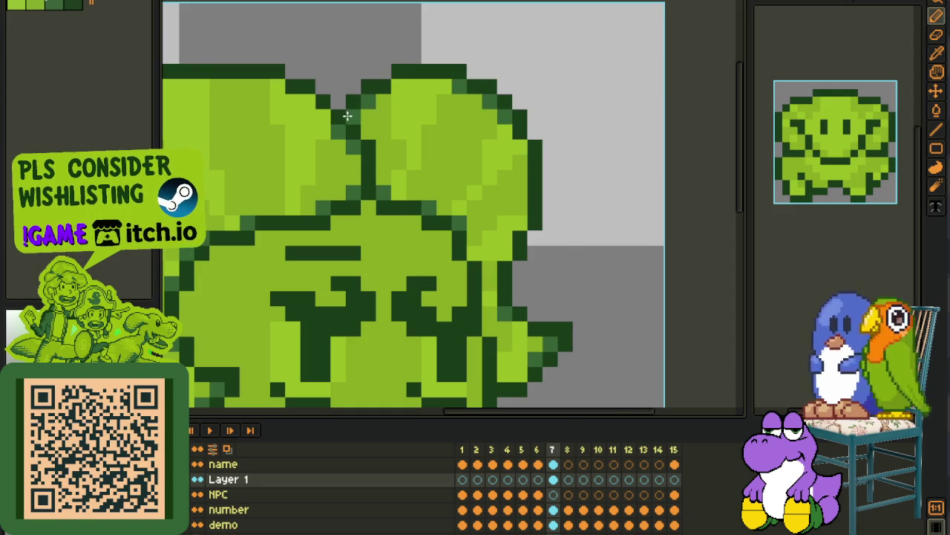
- Zoom in and out to inspect the shaded ram head
{"action": "scroll", "coordinate": [365, 133], "scroll_direction": "down", "scroll_amount": 2}
{"action": "scroll", "coordinate": [418, 157], "scroll_direction": "down", "scroll_amount": 1}
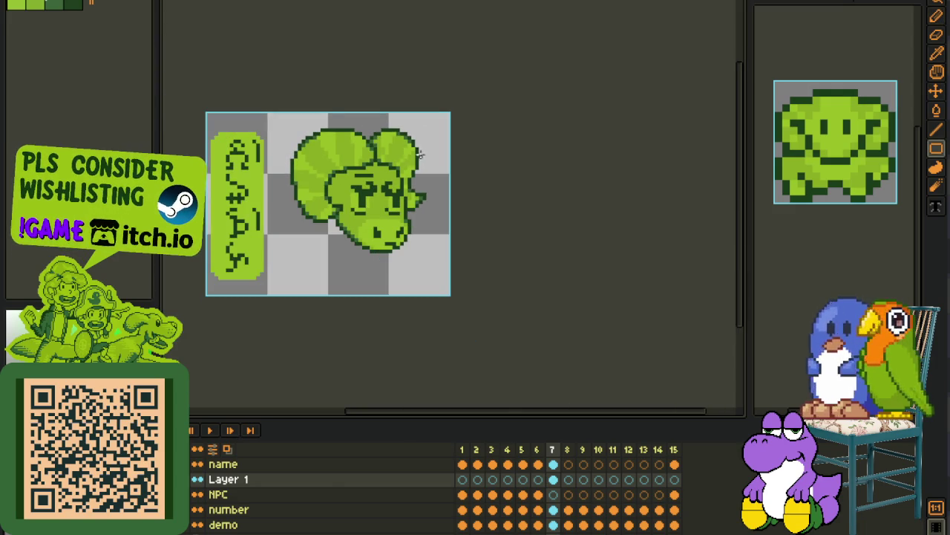
{"action": "scroll", "coordinate": [378, 139], "scroll_direction": "up", "scroll_amount": 2}
{"action": "key", "text": "i"}
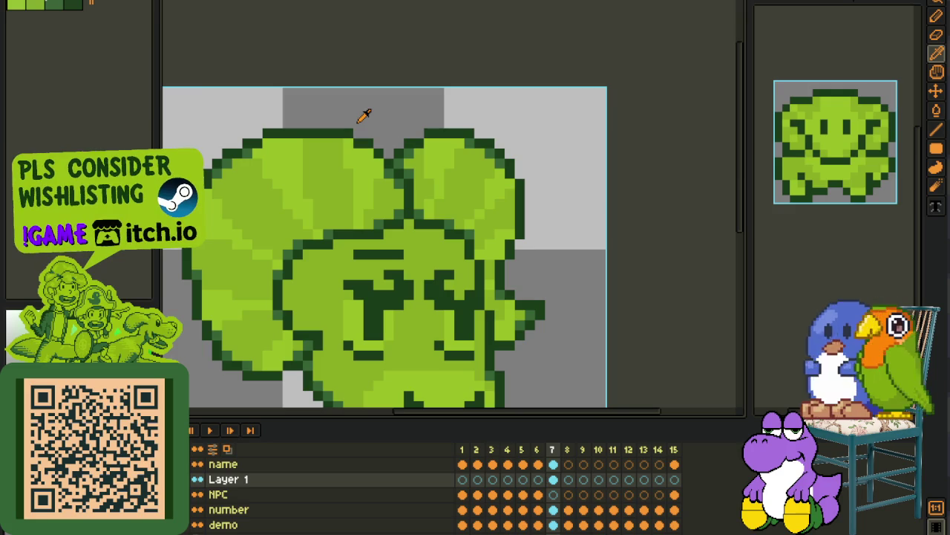
{"action": "key", "text": "b"}
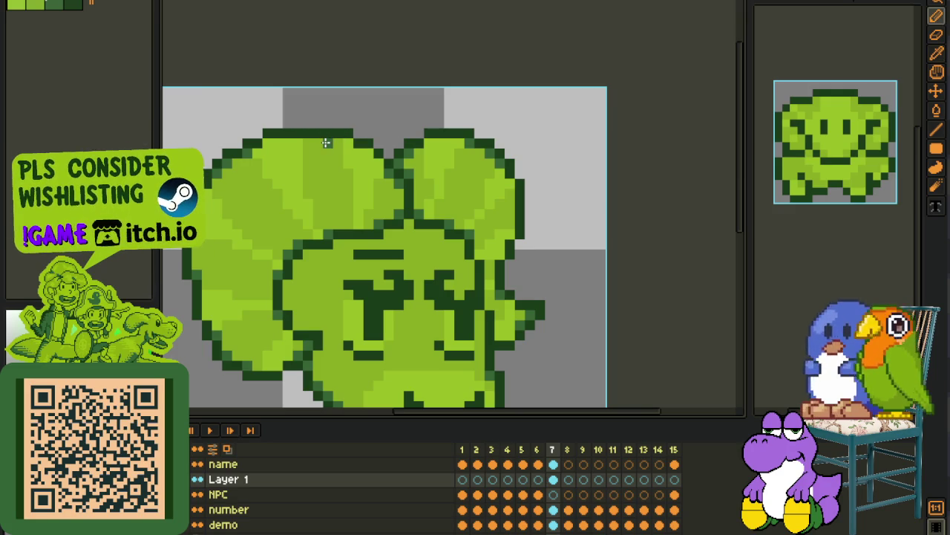
{"action": "scroll", "coordinate": [328, 143], "scroll_direction": "up", "scroll_amount": 1}
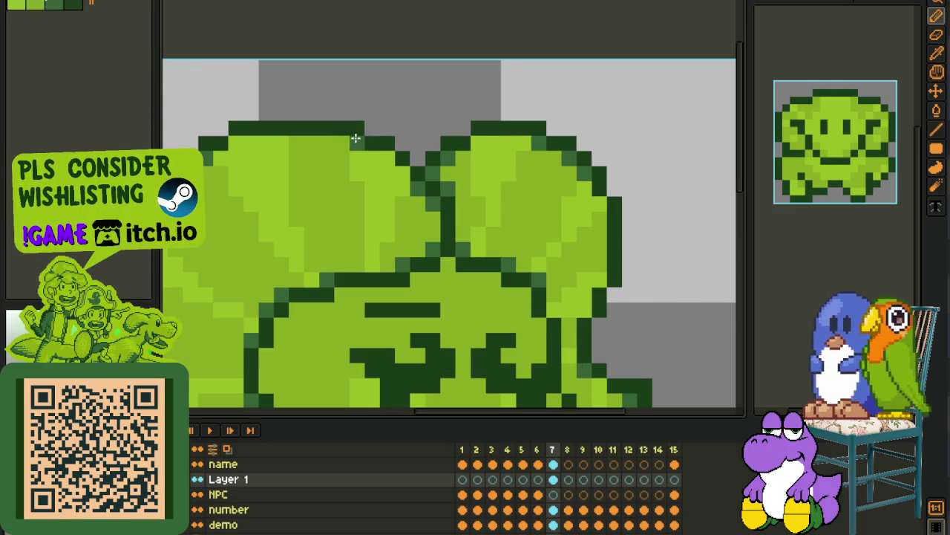
{"action": "scroll", "coordinate": [431, 166], "scroll_direction": "down", "scroll_amount": 5}
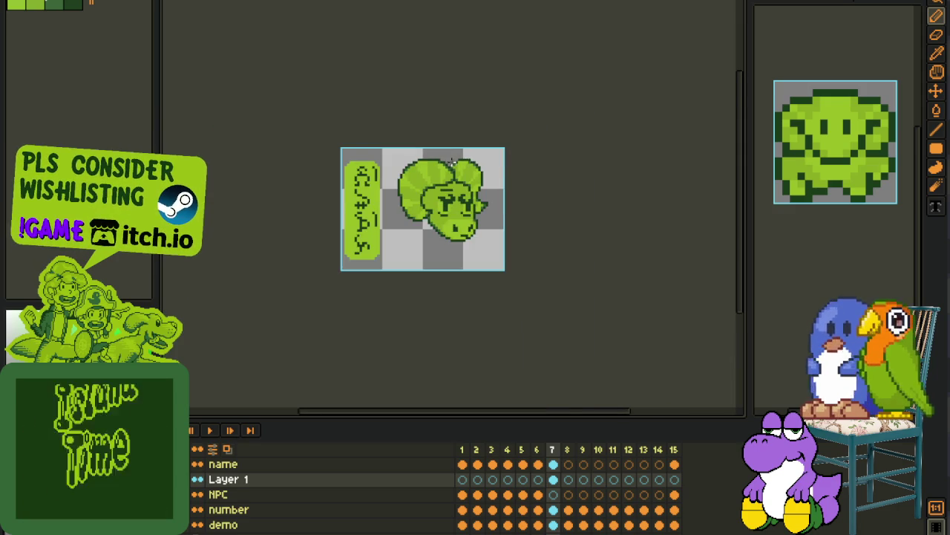
{"action": "scroll", "coordinate": [364, 164], "scroll_direction": "up", "scroll_amount": 3}
{"action": "scroll", "coordinate": [363, 164], "scroll_direction": "up", "scroll_amount": 2}
{"action": "scroll", "coordinate": [349, 185], "scroll_direction": "down", "scroll_amount": 2}
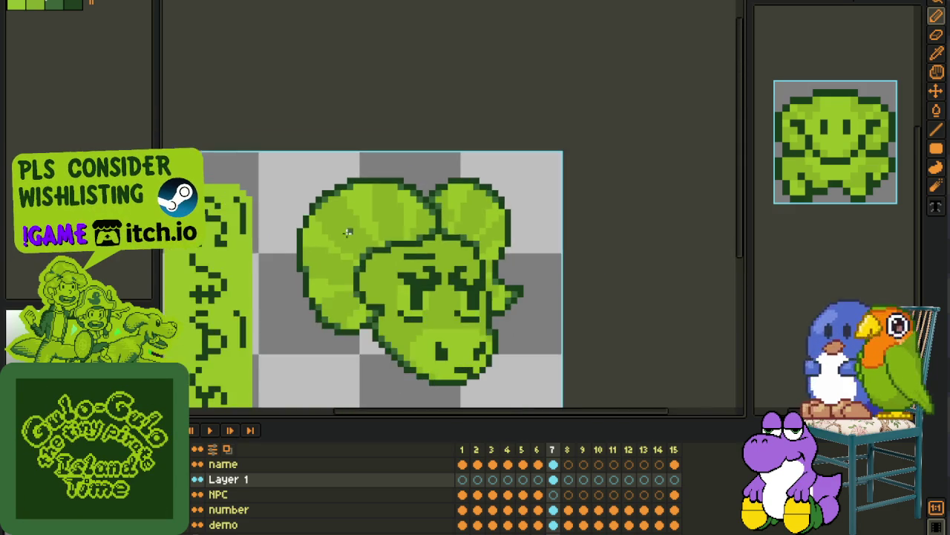
{"action": "scroll", "coordinate": [304, 219], "scroll_direction": "up", "scroll_amount": 3}
{"action": "scroll", "coordinate": [316, 185], "scroll_direction": "down", "scroll_amount": 1}
{"action": "scroll", "coordinate": [423, 219], "scroll_direction": "down", "scroll_amount": 3}
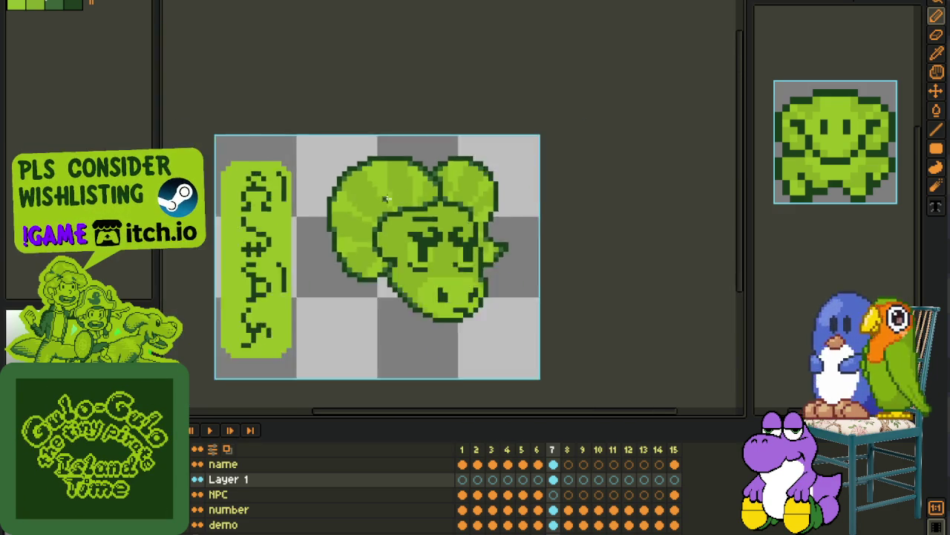
{"action": "scroll", "coordinate": [430, 201], "scroll_direction": "down", "scroll_amount": 1}
{"action": "scroll", "coordinate": [452, 213], "scroll_direction": "down", "scroll_amount": 1}
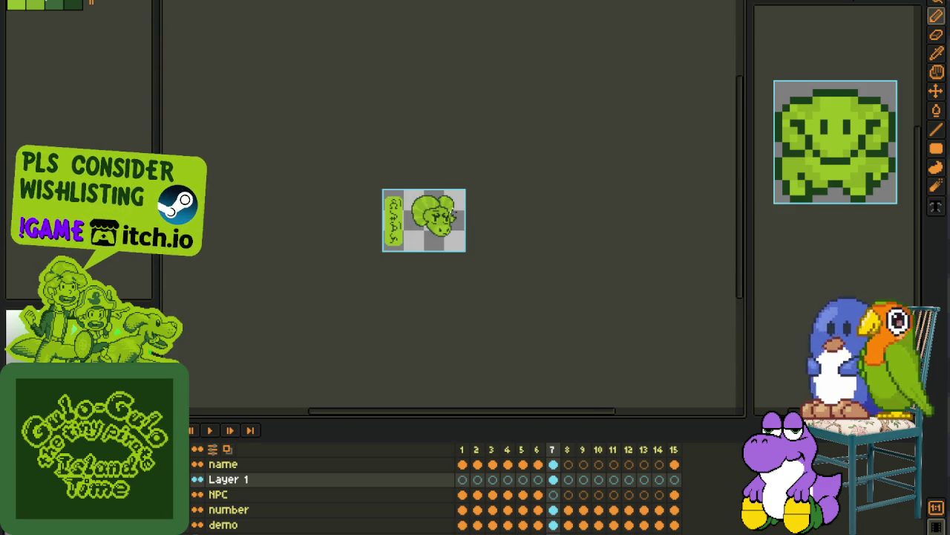
{"action": "scroll", "coordinate": [453, 205], "scroll_direction": "up", "scroll_amount": 1}
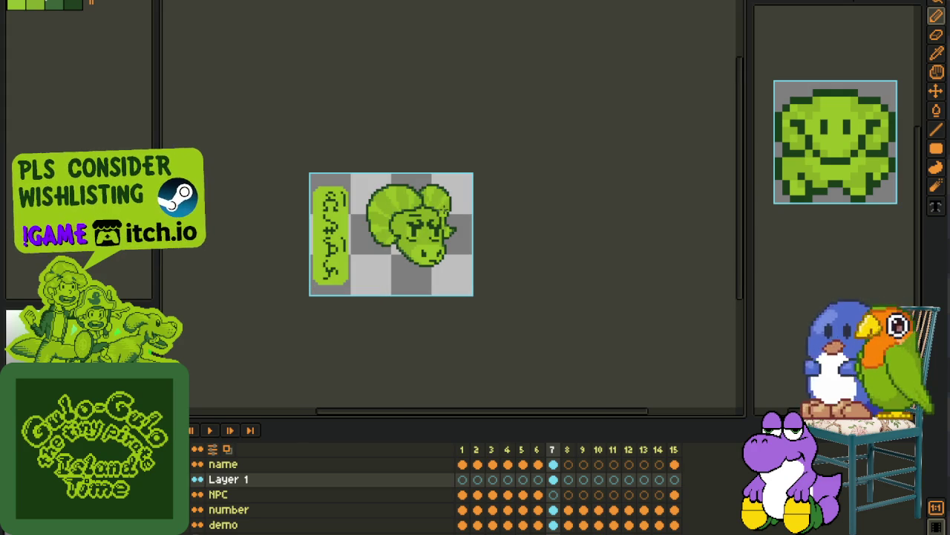
{"action": "scroll", "coordinate": [445, 213], "scroll_direction": "up", "scroll_amount": 1}
{"action": "scroll", "coordinate": [446, 178], "scroll_direction": "up", "scroll_amount": 1}
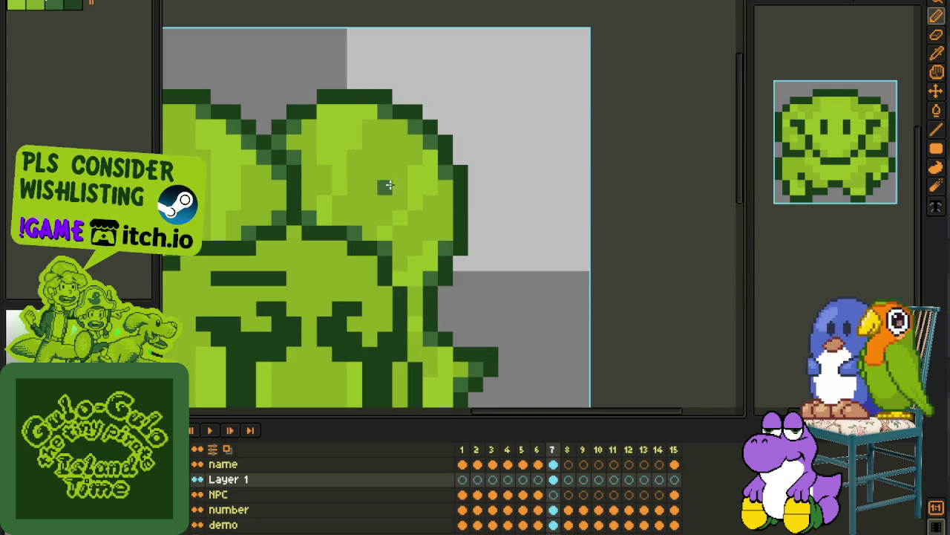
{"action": "scroll", "coordinate": [326, 112], "scroll_direction": "down", "scroll_amount": 1}
{"action": "scroll", "coordinate": [311, 148], "scroll_direction": "down", "scroll_amount": 1}
{"action": "scroll", "coordinate": [286, 174], "scroll_direction": "up", "scroll_amount": 1}
{"action": "scroll", "coordinate": [286, 174], "scroll_direction": "down", "scroll_amount": 1}
- Centre the whole ram head in view and save the sprite
{"action": "left_click_drag", "start_coordinate": [245, 282], "coordinate": [245, 330]}
{"action": "key", "text": "i"}
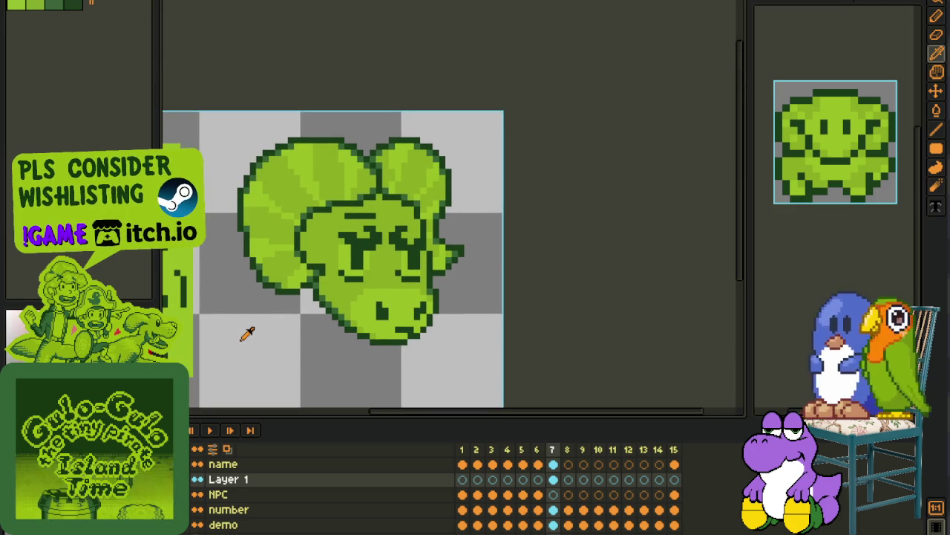
{"action": "scroll", "coordinate": [256, 314], "scroll_direction": "down", "scroll_amount": 1}
{"action": "key", "text": "ctrl+s"}
{"action": "left_click_drag", "start_coordinate": [265, 344], "coordinate": [307, 313]}
{"action": "scroll", "coordinate": [317, 245], "scroll_direction": "up", "scroll_amount": 1}
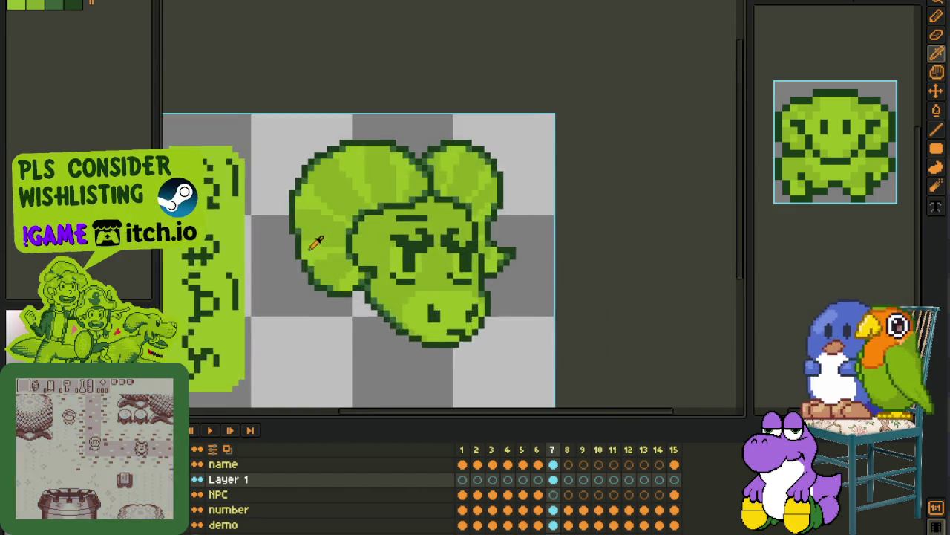
{"action": "scroll", "coordinate": [317, 245], "scroll_direction": "up", "scroll_amount": 1}
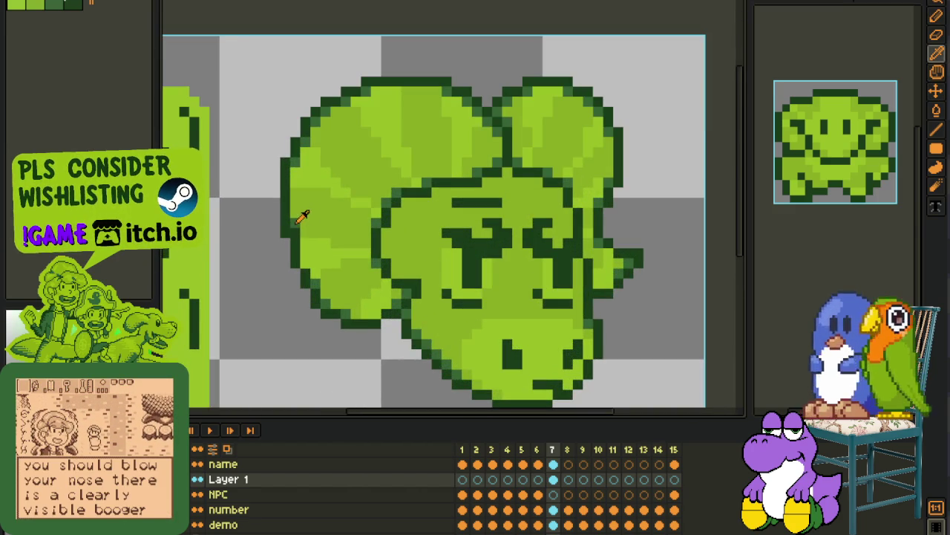
{"action": "scroll", "coordinate": [303, 214], "scroll_direction": "down", "scroll_amount": 1}
{"action": "scroll", "coordinate": [279, 258], "scroll_direction": "down", "scroll_amount": 1}
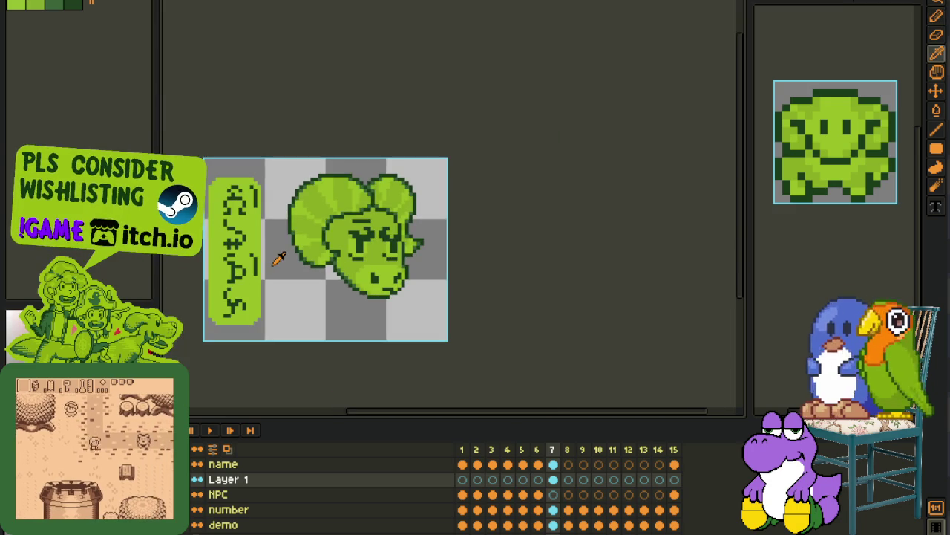
{"action": "key", "text": "ctrl+s"}
- Undo an accidental deletion of the ram head, then marquee-select the area around it
{"action": "key", "text": "h"}
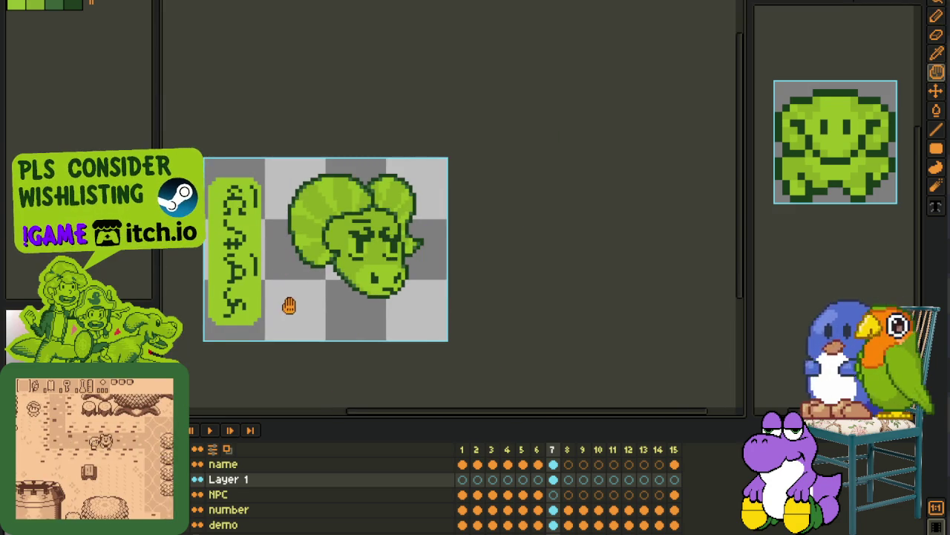
{"action": "left_click_drag", "start_coordinate": [290, 306], "coordinate": [303, 303]}
{"action": "key", "text": "b"}
{"action": "key", "text": "Tab"}
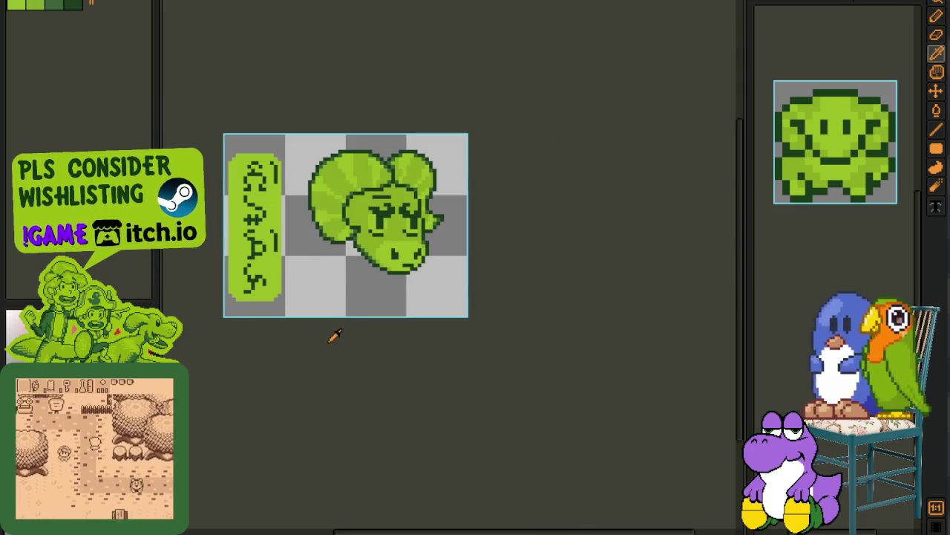
{"action": "key", "text": "Tab"}
{"action": "key", "text": "Delete"}
{"action": "key", "text": "ctrl+z"}
{"action": "scroll", "coordinate": [359, 297], "scroll_direction": "down", "scroll_amount": 1}
{"action": "scroll", "coordinate": [344, 225], "scroll_direction": "up", "scroll_amount": 1}
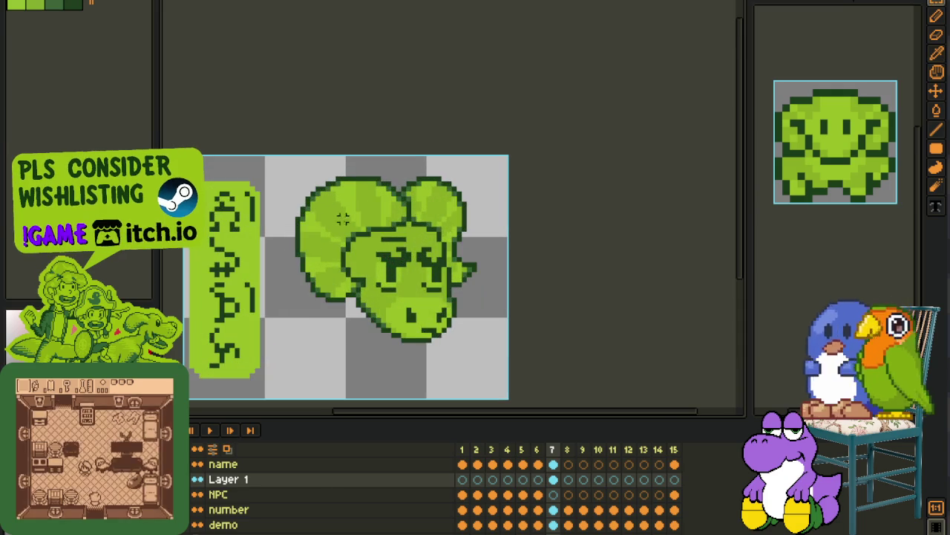
{"action": "left_click_drag", "start_coordinate": [277, 142], "coordinate": [524, 364]}
- Nudge the selected ram head one pixel right and one up, deselect, and save
{"action": "key", "text": "Right"}
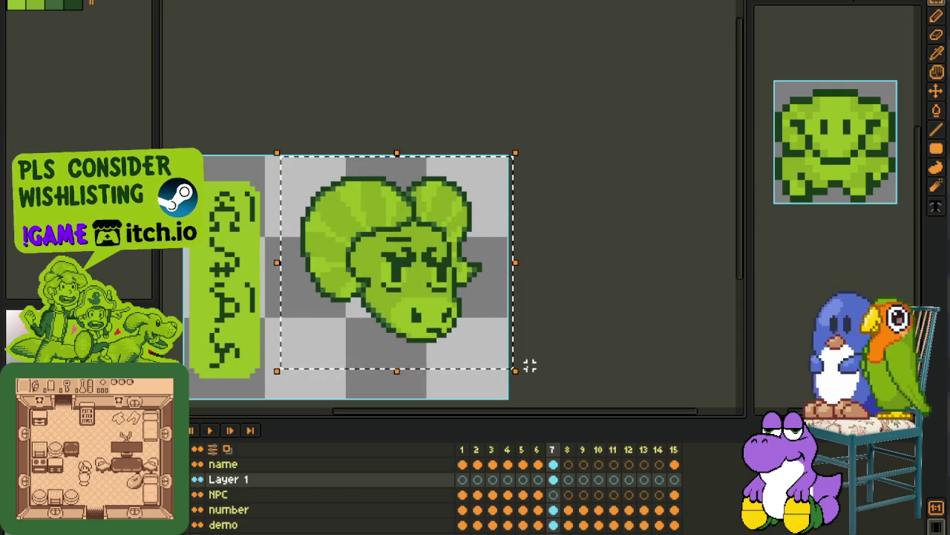
{"action": "key", "text": "Up"}
{"action": "key", "text": "ctrl+d"}
{"action": "scroll", "coordinate": [576, 209], "scroll_direction": "down", "scroll_amount": 1}
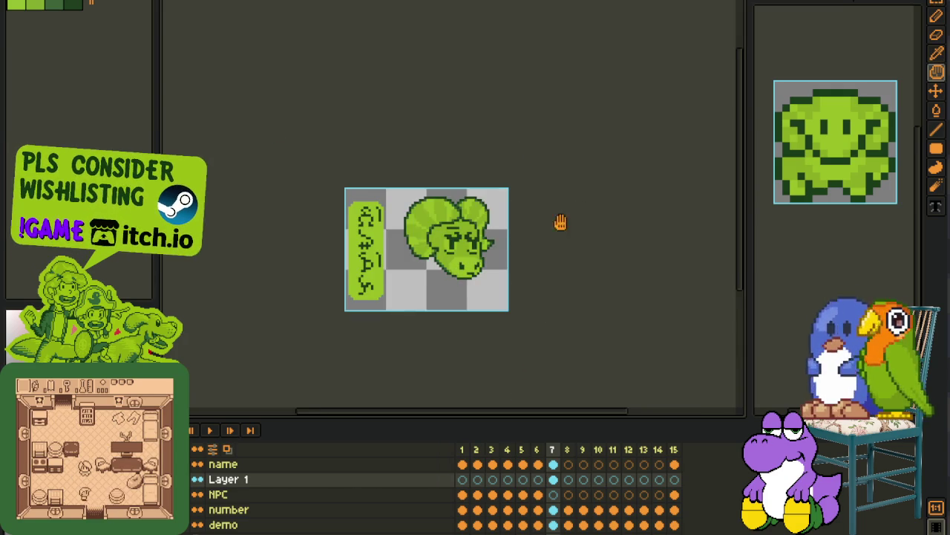
{"action": "left_click_drag", "start_coordinate": [557, 218], "coordinate": [535, 176]}
{"action": "key", "text": "ctrl+s"}
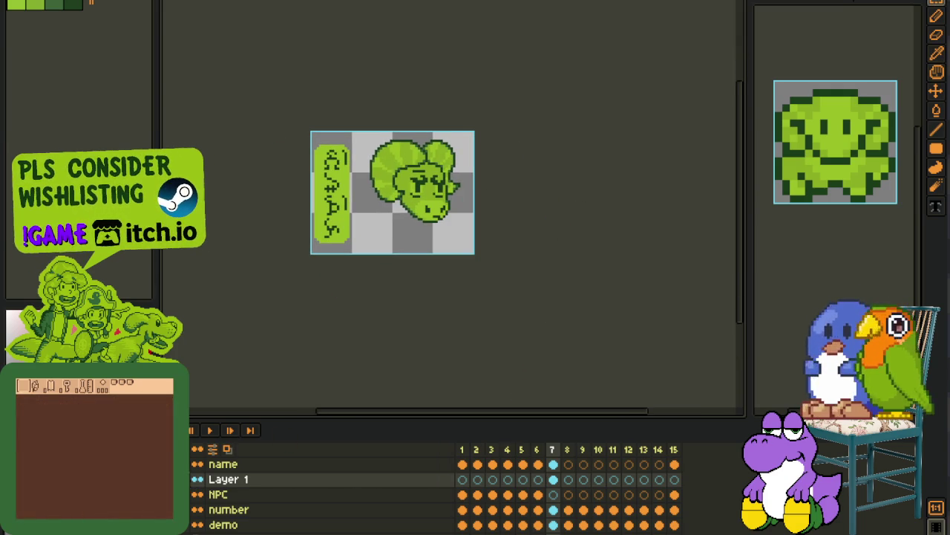
- Merge the ram head layer down into NPC
{"action": "right_click", "coordinate": [220, 487]}
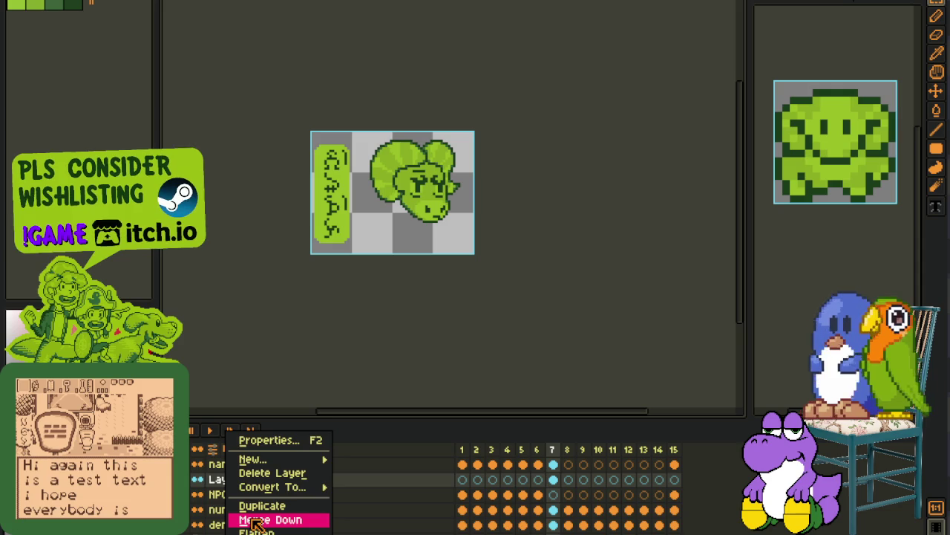
{"action": "left_click", "coordinate": [255, 521]}
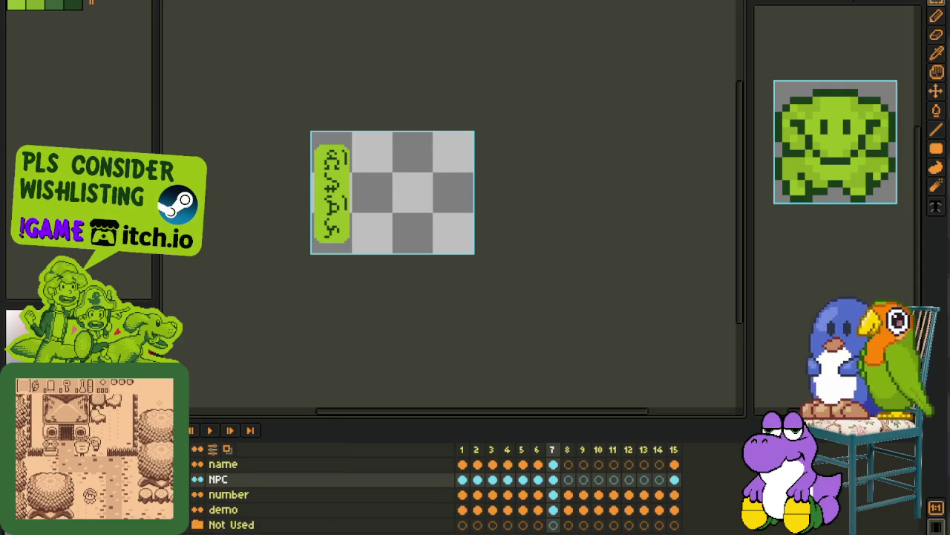
{"action": "mouse_move", "coordinate": [290, 479]}
{"action": "left_mouse_down"}
{"action": "mouse_move", "coordinate": [269, 503]}
{"action": "mouse_move", "coordinate": [280, 488]}
{"action": "left_mouse_up"}
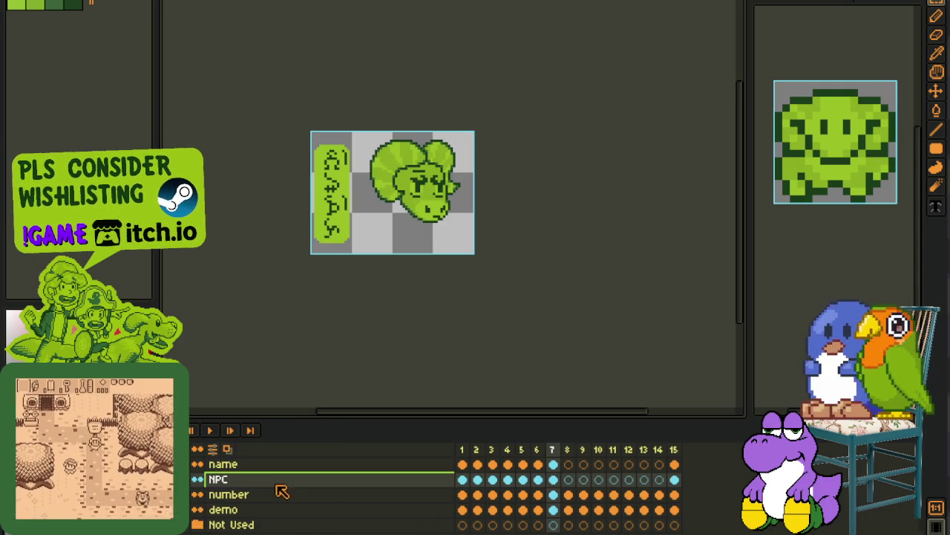
- Add a new empty layer above NPC and save
{"action": "right_click", "coordinate": [280, 488]}
{"action": "left_click", "coordinate": [406, 460]}
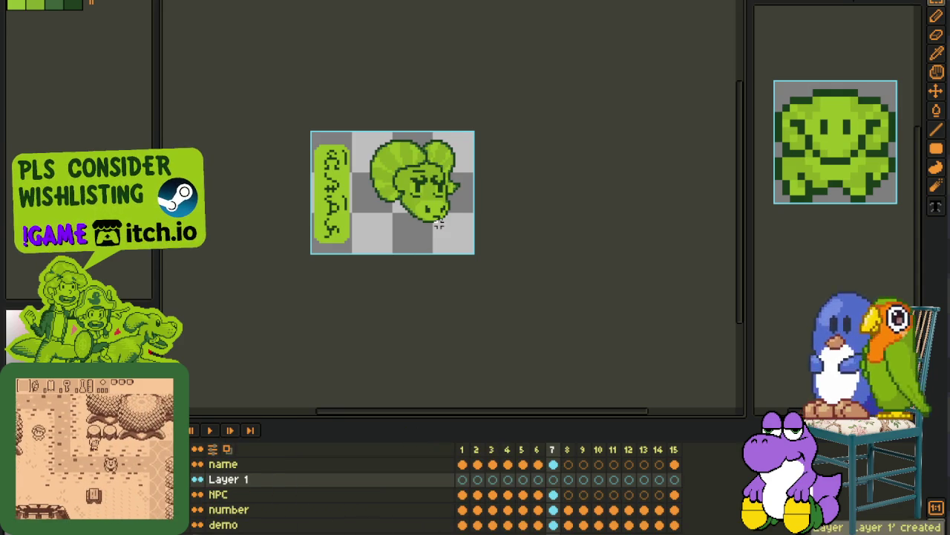
{"action": "scroll", "coordinate": [403, 237], "scroll_direction": "up", "scroll_amount": 2}
{"action": "key", "text": "ctrl+s"}
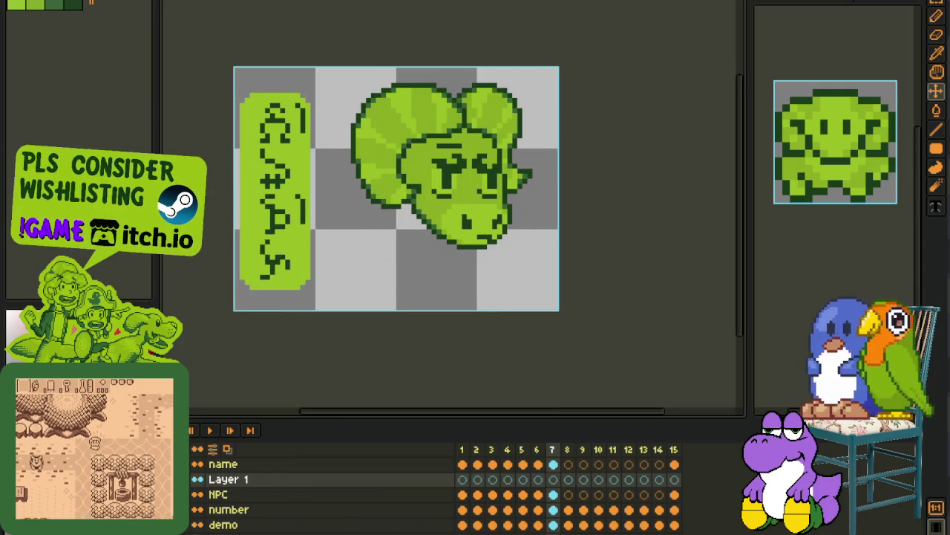
- Draw a large red circle below-left of the ram head
{"action": "left_click_drag", "start_coordinate": [354, 259], "coordinate": [283, 227]}
{"action": "scroll", "coordinate": [291, 221], "scroll_direction": "up", "scroll_amount": 1}
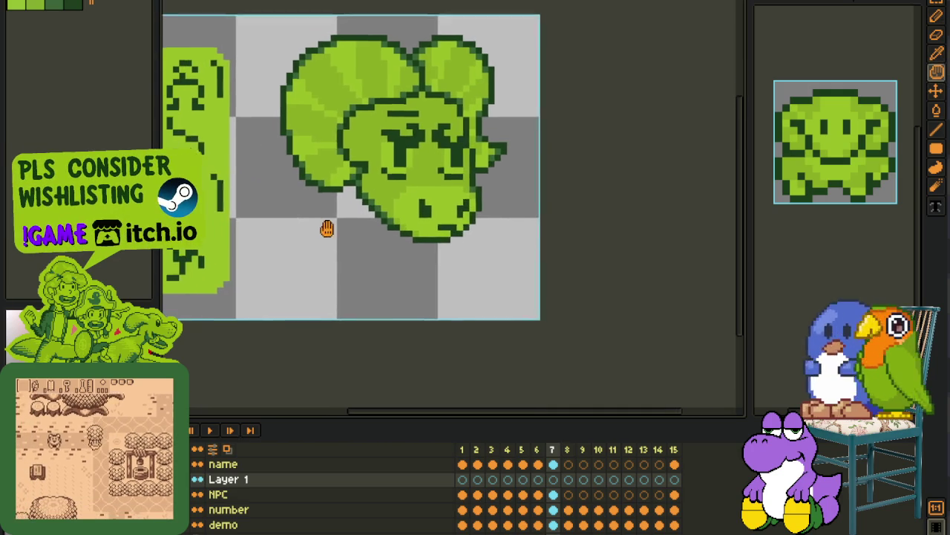
{"action": "scroll", "coordinate": [292, 227], "scroll_direction": "up", "scroll_amount": 2}
{"action": "left_click_drag", "start_coordinate": [263, 199], "coordinate": [426, 354]}
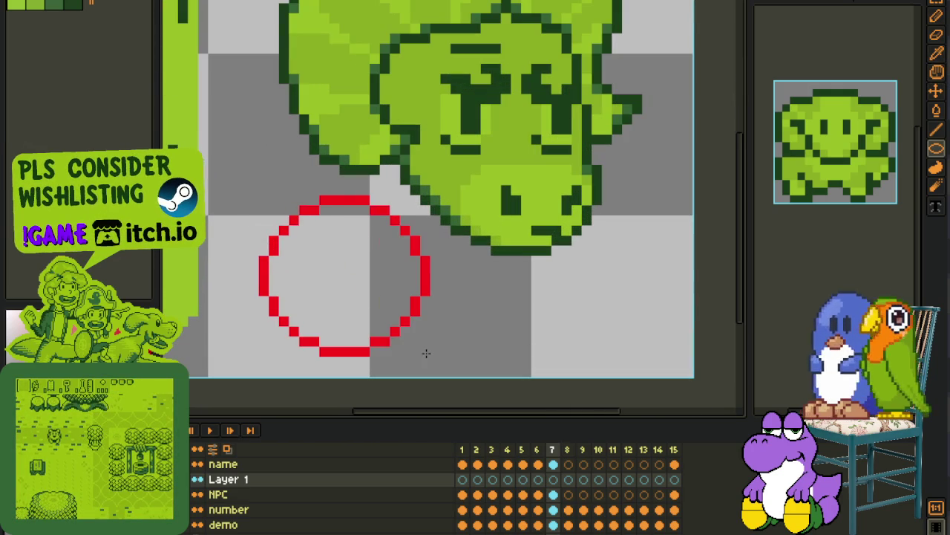
- Draw a smaller red ellipse and move it up beneath the snout
{"action": "mouse_move", "coordinate": [466, 271]}
{"action": "left_mouse_down"}
{"action": "mouse_move", "coordinate": [430, 228]}
{"action": "mouse_move", "coordinate": [513, 318]}
{"action": "left_mouse_up"}
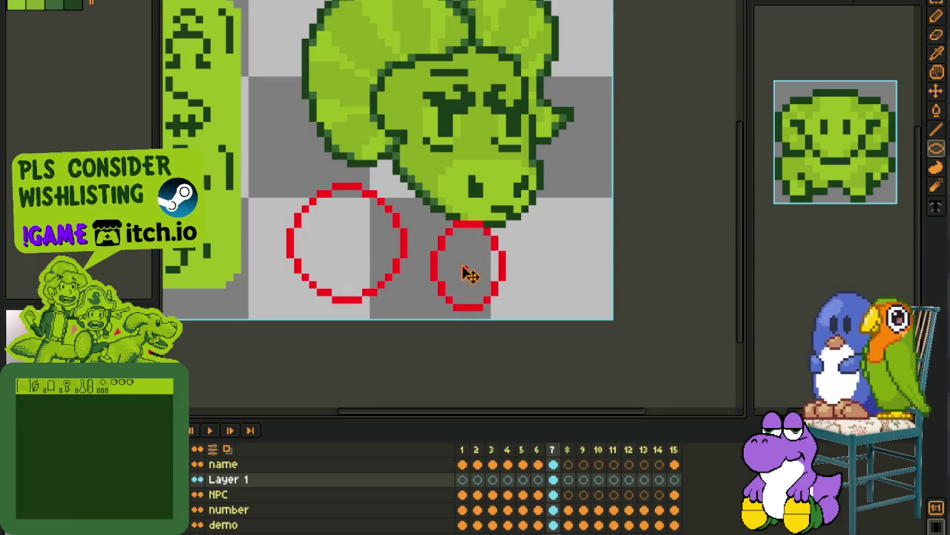
{"action": "key", "text": "ctrl+s"}
{"action": "scroll", "coordinate": [424, 212], "scroll_direction": "up", "scroll_amount": 2}
{"action": "left_click_drag", "start_coordinate": [419, 199], "coordinate": [578, 357]}
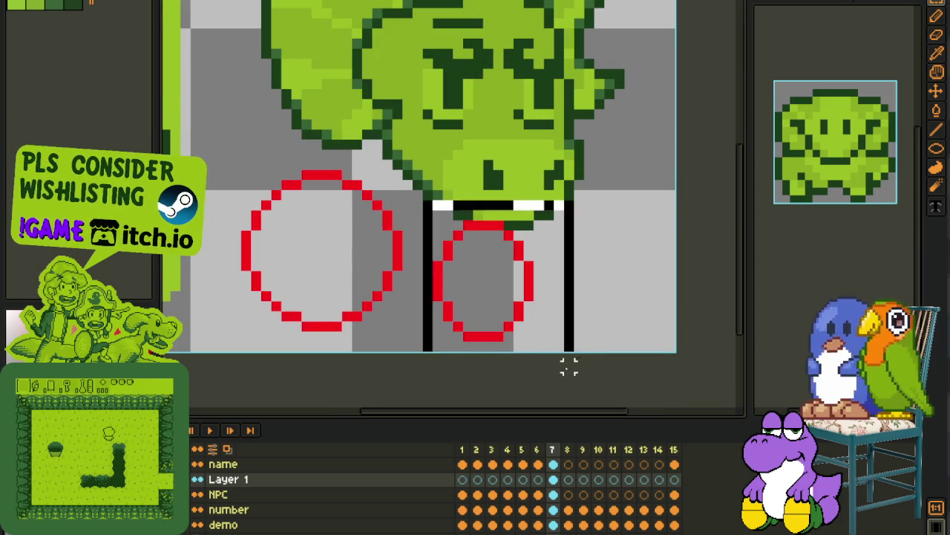
{"action": "left_click_drag", "start_coordinate": [522, 330], "coordinate": [522, 297]}
{"action": "key", "text": "ctrl+d"}
- Sketch a red leg line below the large circle with the Pencil
{"action": "key", "text": "b"}
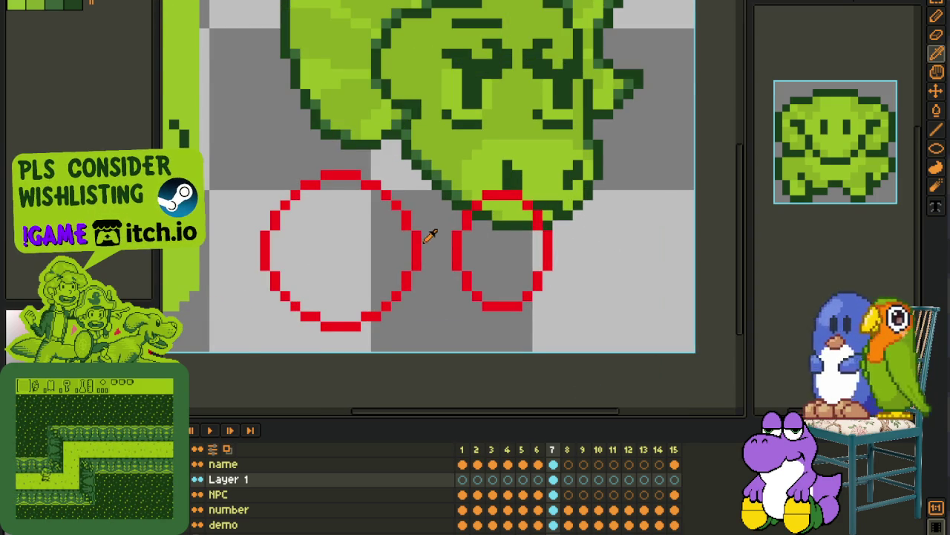
{"action": "scroll", "coordinate": [434, 236], "scroll_direction": "down", "scroll_amount": 1}
{"action": "scroll", "coordinate": [342, 199], "scroll_direction": "up", "scroll_amount": 1}
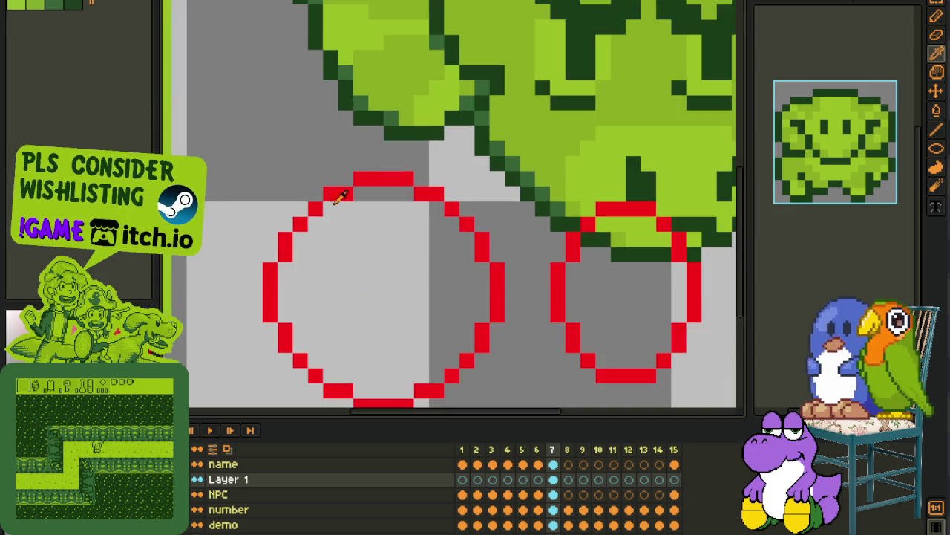
{"action": "left_click_drag", "start_coordinate": [348, 188], "coordinate": [360, 228]}
{"action": "scroll", "coordinate": [364, 230], "scroll_direction": "down", "scroll_amount": 1}
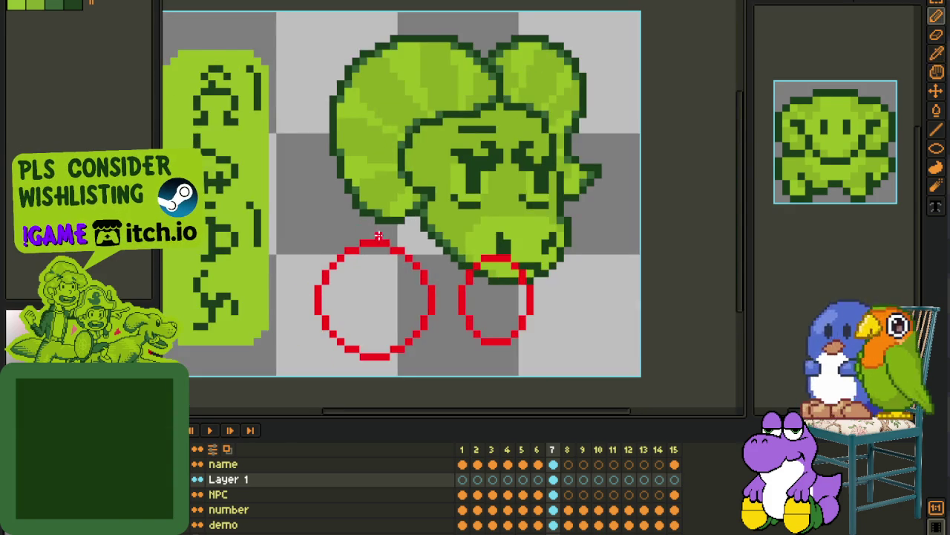
{"action": "scroll", "coordinate": [269, 259], "scroll_direction": "up", "scroll_amount": 1}
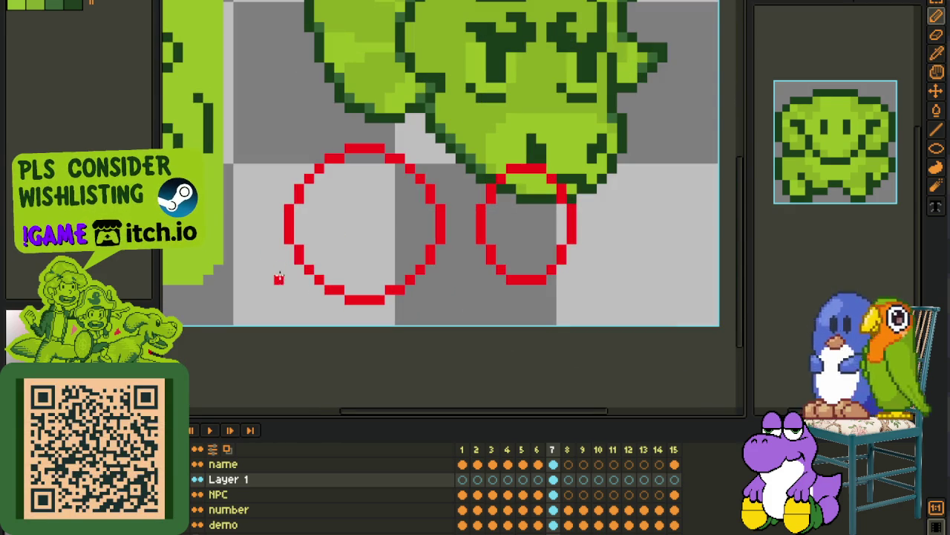
{"action": "mouse_move", "coordinate": [288, 268]}
{"action": "left_mouse_down"}
{"action": "mouse_move", "coordinate": [269, 320]}
{"action": "mouse_move", "coordinate": [272, 269]}
{"action": "left_mouse_up"}
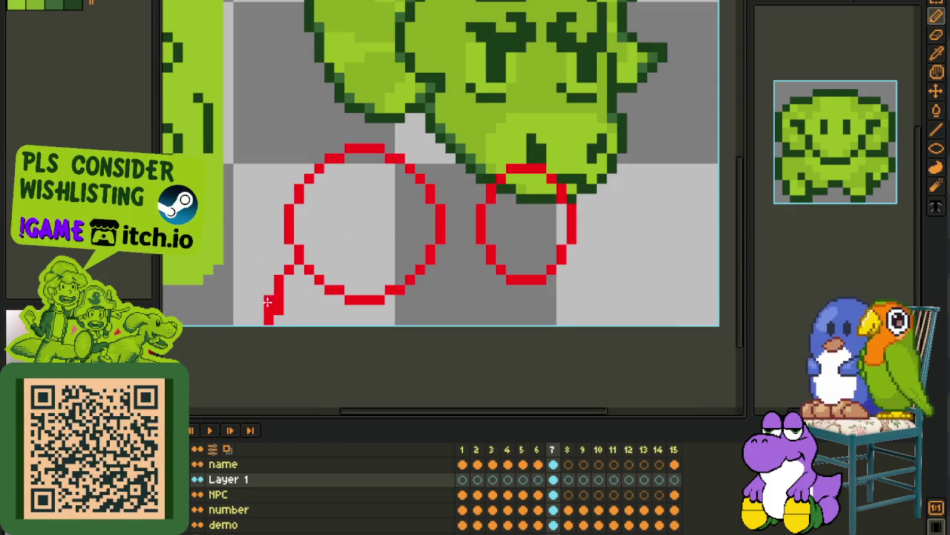
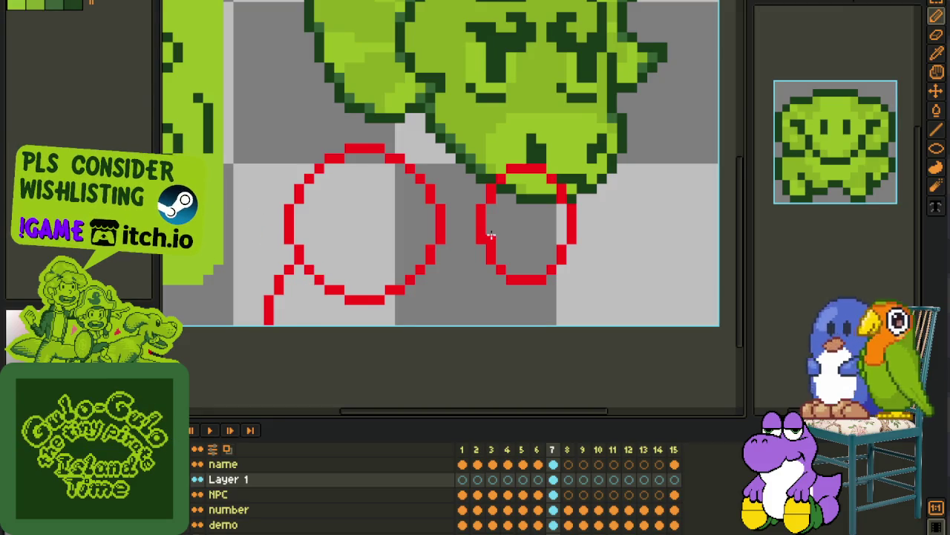
- Erase the left circle's lower-left arc and draw a vertical red line down to the canvas bottom
{"action": "scroll", "coordinate": [479, 236], "scroll_direction": "down", "scroll_amount": 2}
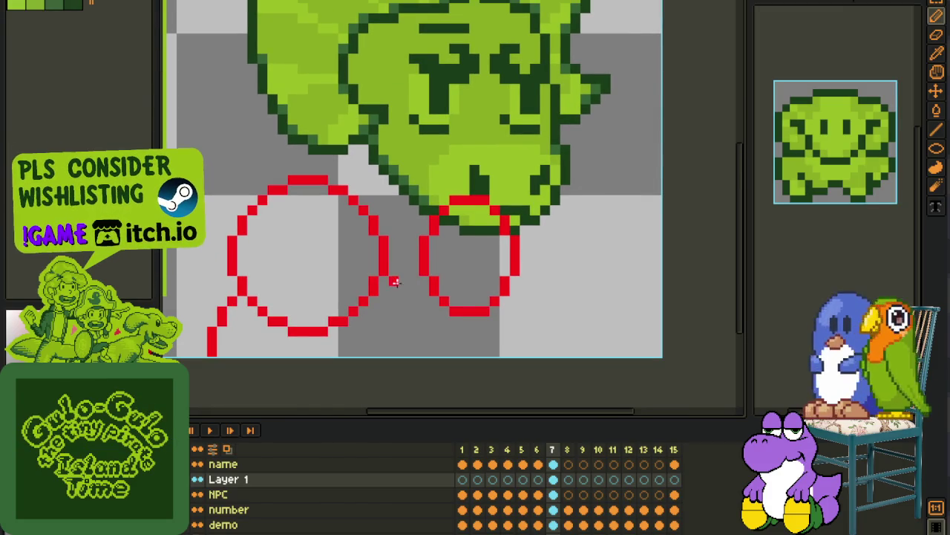
{"action": "scroll", "coordinate": [360, 304], "scroll_direction": "down", "scroll_amount": 1}
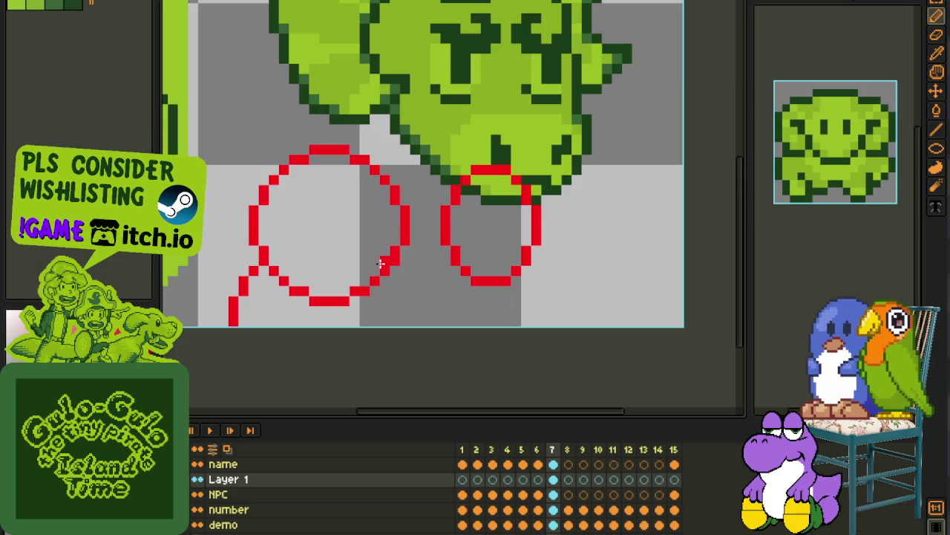
{"action": "scroll", "coordinate": [381, 264], "scroll_direction": "up", "scroll_amount": 1}
{"action": "left_click", "coordinate": [435, 277]}
{"action": "left_click_drag", "start_coordinate": [434, 296], "coordinate": [436, 326]}
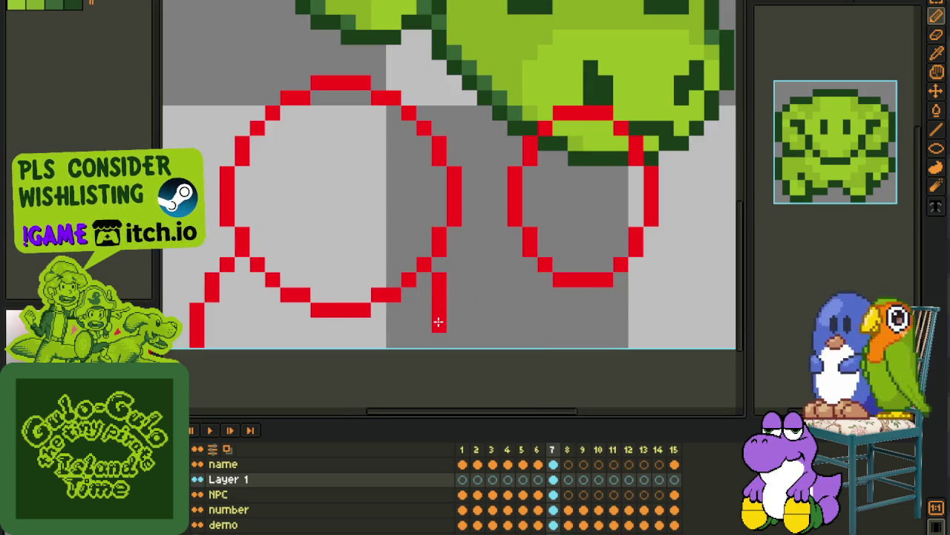
{"action": "mouse_move", "coordinate": [399, 282]}
{"action": "left_mouse_down"}
{"action": "mouse_move", "coordinate": [317, 312]}
{"action": "mouse_move", "coordinate": [263, 265]}
{"action": "left_mouse_up"}
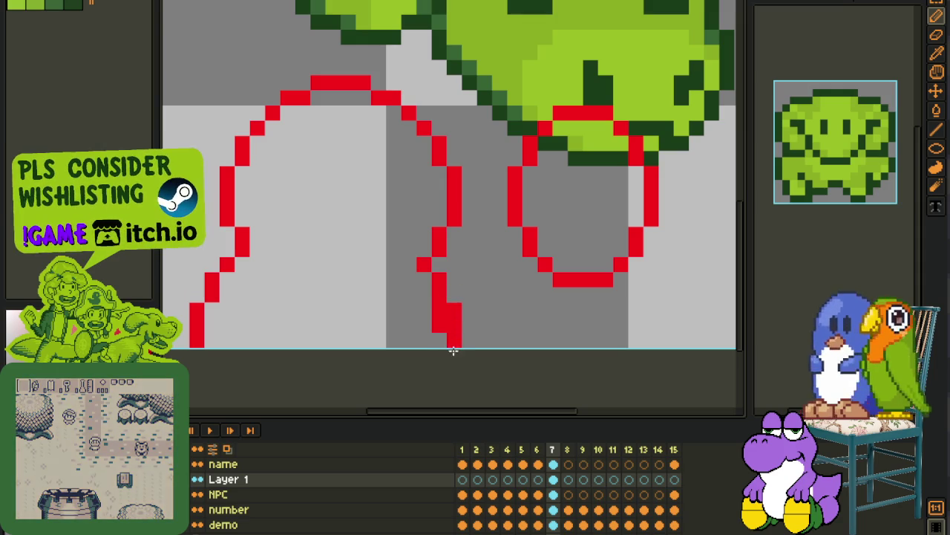
{"action": "left_click_drag", "start_coordinate": [439, 314], "coordinate": [453, 331]}
- Extend the left red arc and the middle red line straight down to the canvas bottom
{"action": "scroll", "coordinate": [425, 278], "scroll_direction": "down", "scroll_amount": 1}
{"action": "scroll", "coordinate": [426, 278], "scroll_direction": "down", "scroll_amount": 2}
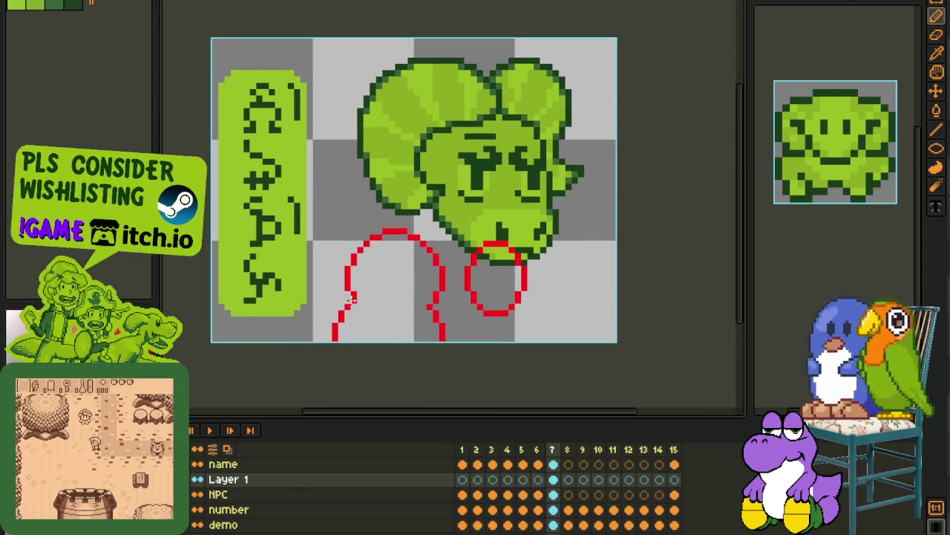
{"action": "scroll", "coordinate": [368, 242], "scroll_direction": "up", "scroll_amount": 2}
{"action": "left_click_drag", "start_coordinate": [342, 312], "coordinate": [318, 370]}
{"action": "left_click_drag", "start_coordinate": [339, 324], "coordinate": [339, 356]}
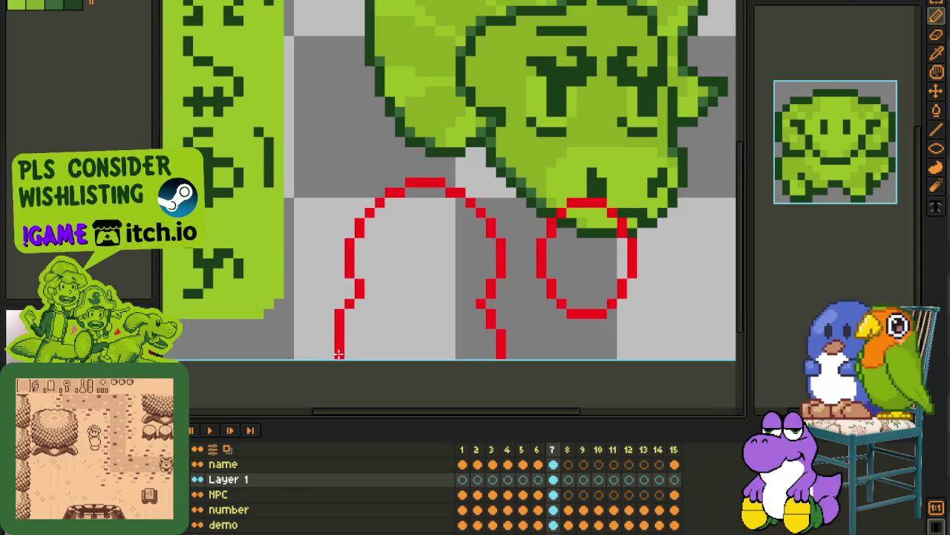
{"action": "left_click", "coordinate": [488, 335]}
{"action": "left_click_drag", "start_coordinate": [488, 335], "coordinate": [490, 359]}
- Draw a red peak joining the arch to the character's head
{"action": "scroll", "coordinate": [467, 191], "scroll_direction": "up", "scroll_amount": 2}
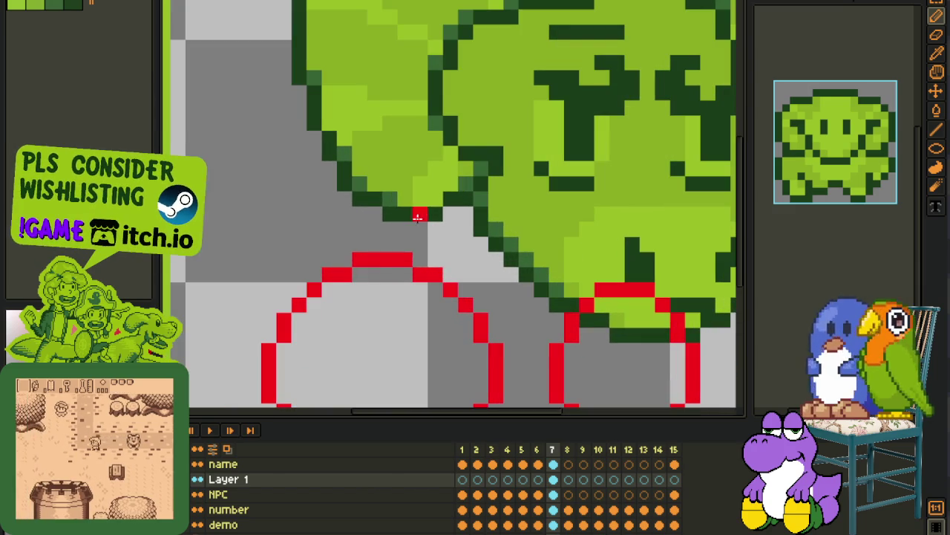
{"action": "mouse_move", "coordinate": [399, 231]}
{"action": "left_mouse_down"}
{"action": "mouse_move", "coordinate": [371, 249]}
{"action": "mouse_move", "coordinate": [468, 249]}
{"action": "left_mouse_up"}
{"action": "scroll", "coordinate": [553, 287], "scroll_direction": "down", "scroll_amount": 2}
{"action": "left_click_drag", "start_coordinate": [553, 287], "coordinate": [455, 257]}
{"action": "scroll", "coordinate": [312, 292], "scroll_direction": "up", "scroll_amount": 1}
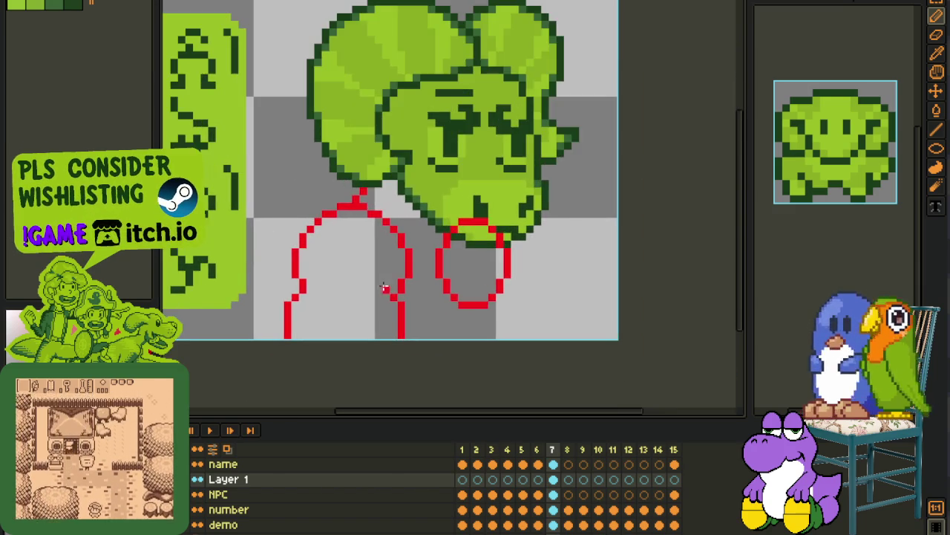
{"action": "scroll", "coordinate": [325, 288], "scroll_direction": "up", "scroll_amount": 1}
{"action": "scroll", "coordinate": [327, 258], "scroll_direction": "up", "scroll_amount": 1}
{"action": "scroll", "coordinate": [324, 274], "scroll_direction": "up", "scroll_amount": 1}
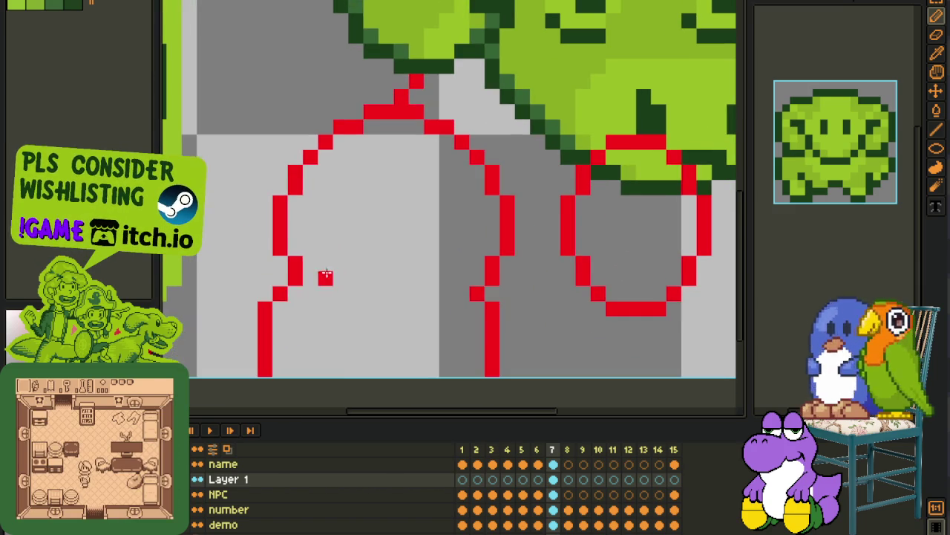
- Tidy the left arc by removing stray pixels and filling its gap
{"action": "left_click_drag", "start_coordinate": [325, 274], "coordinate": [329, 269]}
{"action": "left_click", "coordinate": [295, 278]}
{"action": "left_click", "coordinate": [280, 278]}
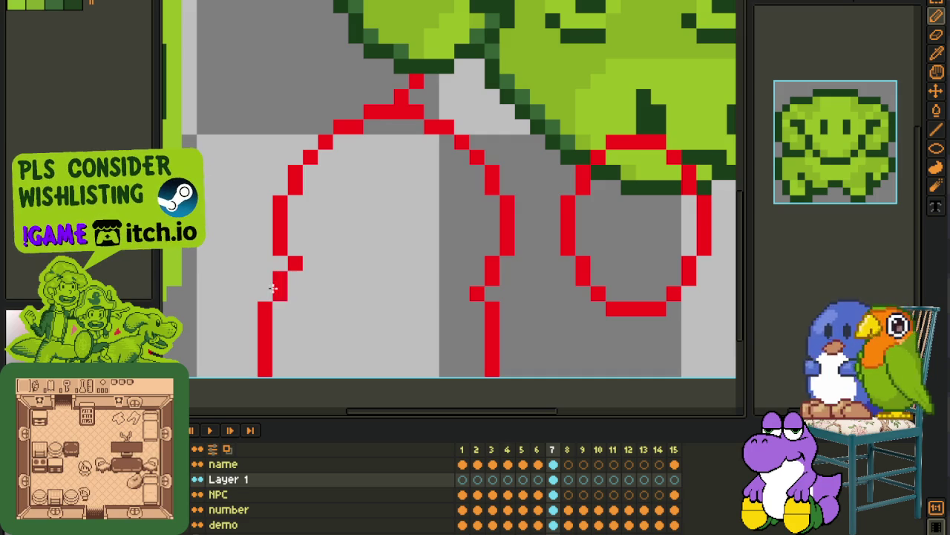
{"action": "scroll", "coordinate": [271, 267], "scroll_direction": "down", "scroll_amount": 4}
{"action": "scroll", "coordinate": [349, 238], "scroll_direction": "up", "scroll_amount": 4}
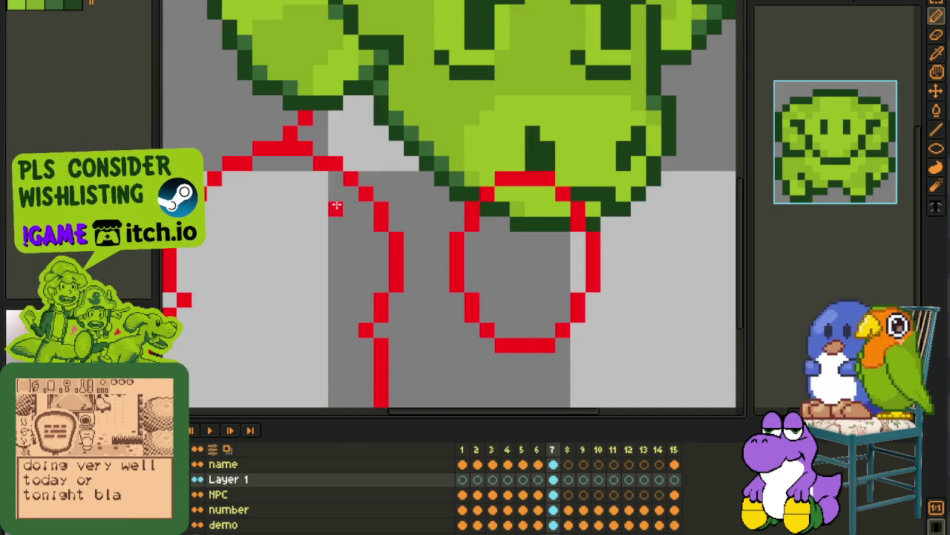
{"action": "scroll", "coordinate": [319, 271], "scroll_direction": "down", "scroll_amount": 2}
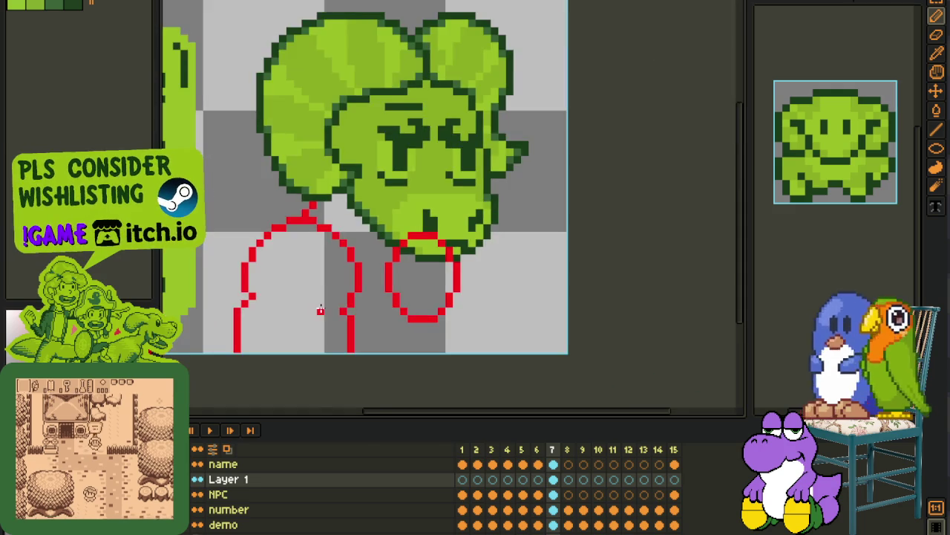
{"action": "scroll", "coordinate": [387, 279], "scroll_direction": "up", "scroll_amount": 1}
{"action": "scroll", "coordinate": [387, 279], "scroll_direction": "up", "scroll_amount": 2}
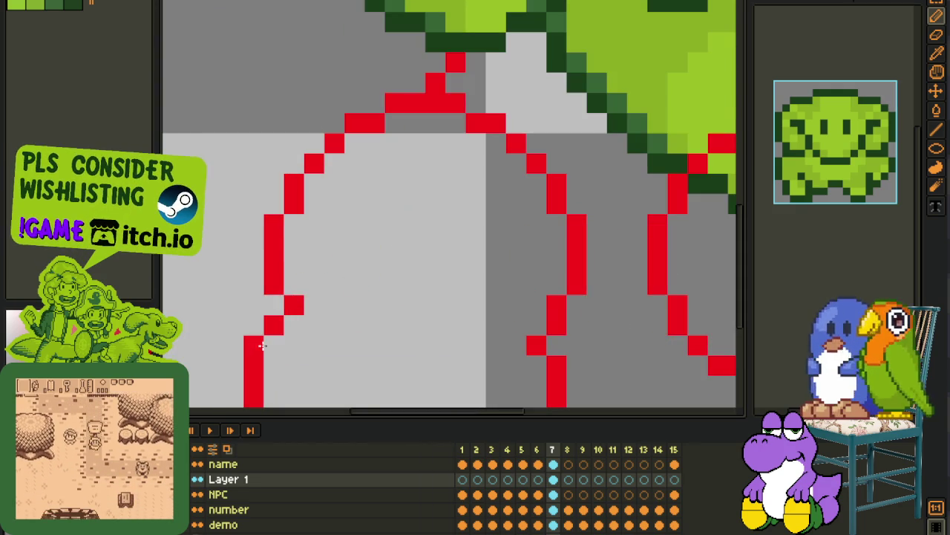
{"action": "scroll", "coordinate": [391, 305], "scroll_direction": "down", "scroll_amount": 2}
{"action": "scroll", "coordinate": [361, 276], "scroll_direction": "up", "scroll_amount": 1}
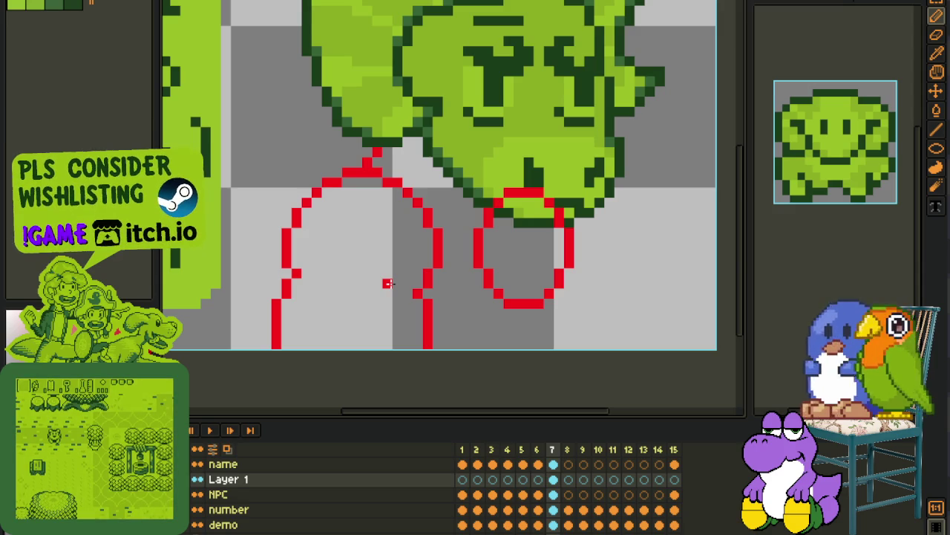
{"action": "left_click_drag", "start_coordinate": [386, 282], "coordinate": [383, 238]}
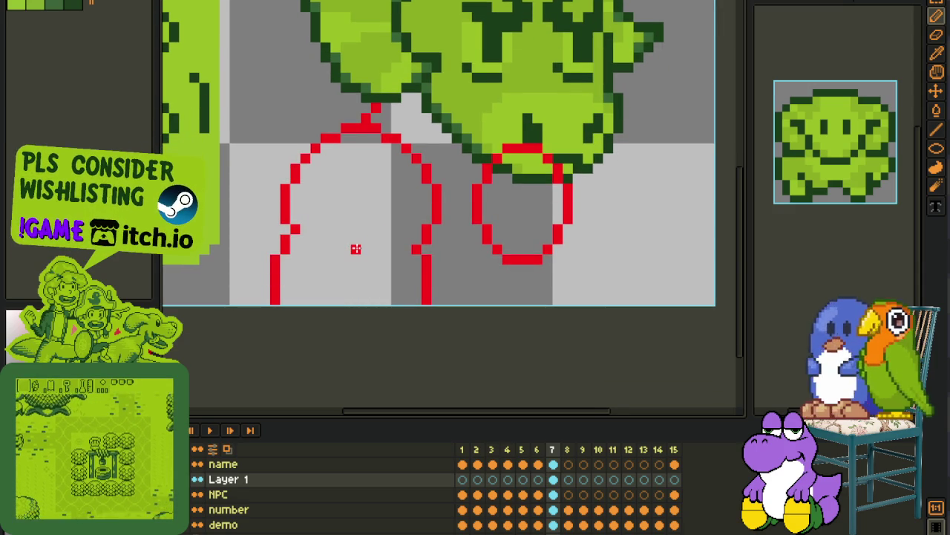
{"action": "scroll", "coordinate": [356, 260], "scroll_direction": "down", "scroll_amount": 2}
{"action": "scroll", "coordinate": [356, 260], "scroll_direction": "left", "scroll_amount": 2}
{"action": "scroll", "coordinate": [398, 191], "scroll_direction": "up", "scroll_amount": 2}
{"action": "scroll", "coordinate": [416, 97], "scroll_direction": "up", "scroll_amount": 1}
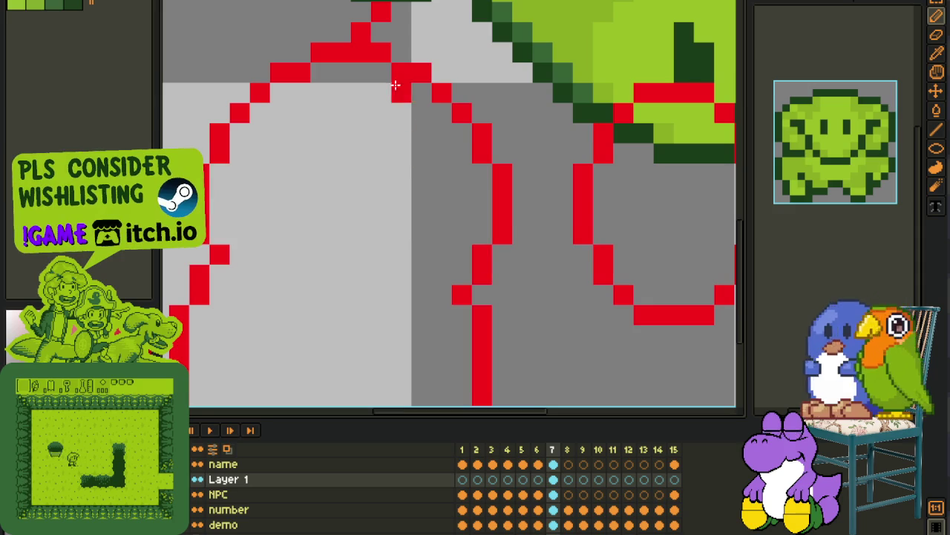
- Erase the diagonal top of the arch's right side and the top of the middle red line
{"action": "left_click_drag", "start_coordinate": [386, 69], "coordinate": [461, 122]}
{"action": "scroll", "coordinate": [394, 74], "scroll_direction": "down", "scroll_amount": 2}
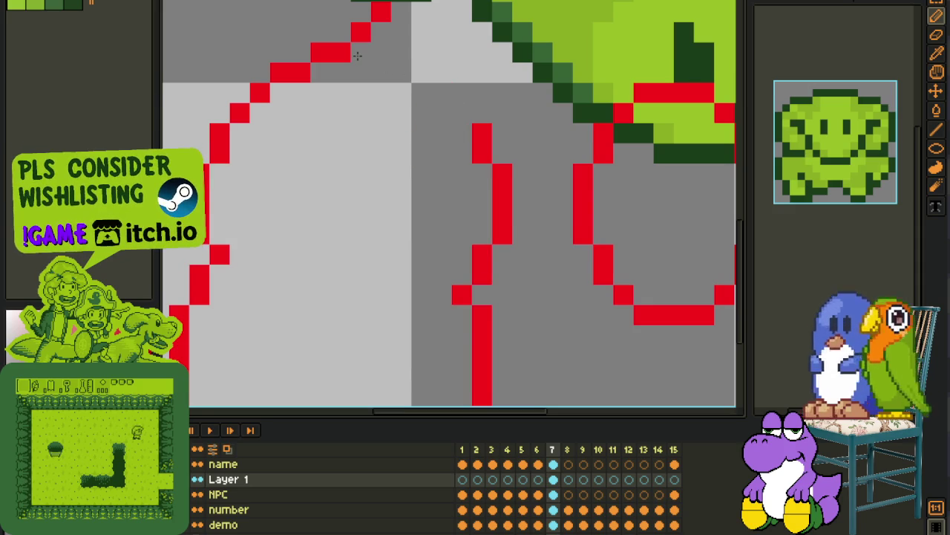
{"action": "scroll", "coordinate": [393, 89], "scroll_direction": "down", "scroll_amount": 1}
{"action": "scroll", "coordinate": [401, 101], "scroll_direction": "down", "scroll_amount": 1}
{"action": "scroll", "coordinate": [403, 111], "scroll_direction": "up", "scroll_amount": 3}
{"action": "left_click", "coordinate": [401, 149]}
{"action": "key", "text": "ctrl+z"}
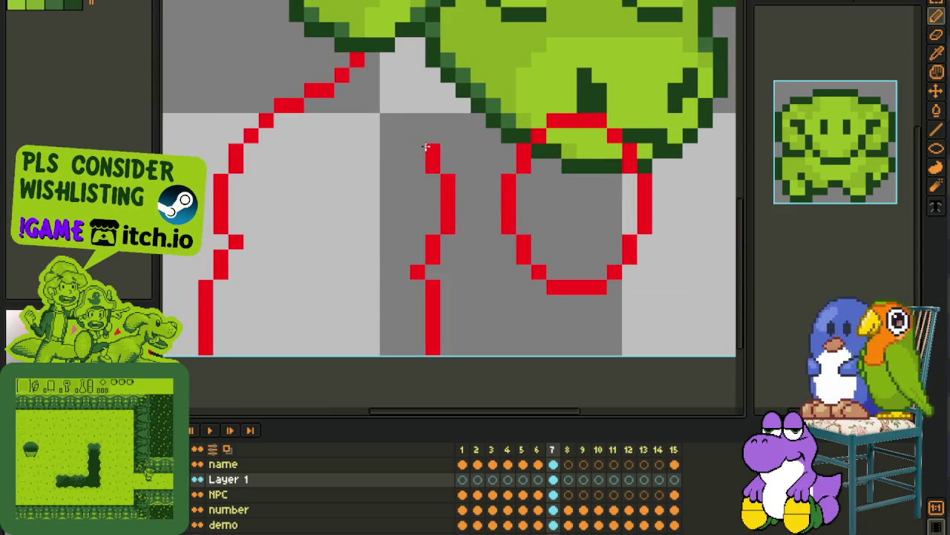
{"action": "left_click_drag", "start_coordinate": [433, 149], "coordinate": [433, 181]}
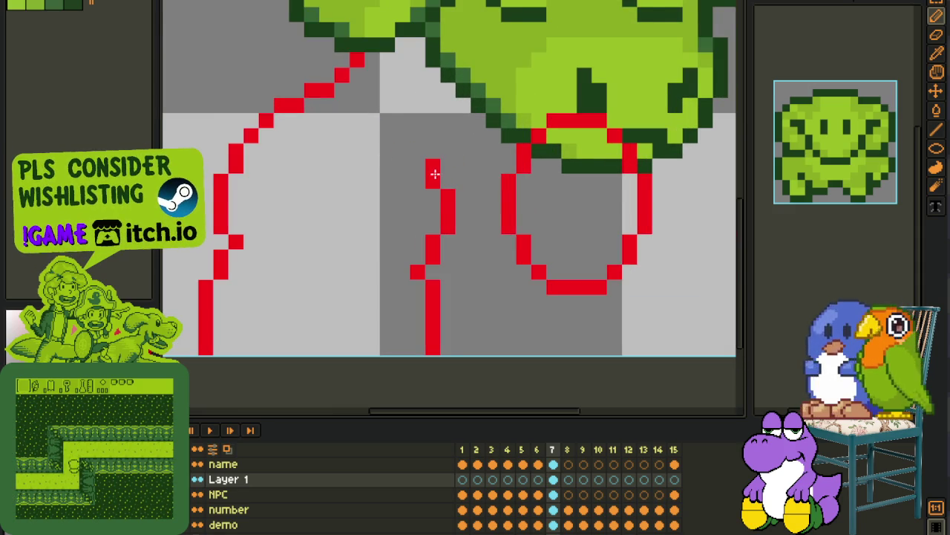
- Touch up the left red outline, adding one pixel and erasing part of it
{"action": "scroll", "coordinate": [433, 179], "scroll_direction": "down", "scroll_amount": 1}
{"action": "scroll", "coordinate": [438, 178], "scroll_direction": "down", "scroll_amount": 1}
{"action": "scroll", "coordinate": [409, 206], "scroll_direction": "down", "scroll_amount": 1}
{"action": "scroll", "coordinate": [357, 197], "scroll_direction": "up", "scroll_amount": 1}
{"action": "left_click", "coordinate": [310, 208]}
{"action": "scroll", "coordinate": [306, 216], "scroll_direction": "up", "scroll_amount": 1}
{"action": "scroll", "coordinate": [307, 216], "scroll_direction": "down", "scroll_amount": 1}
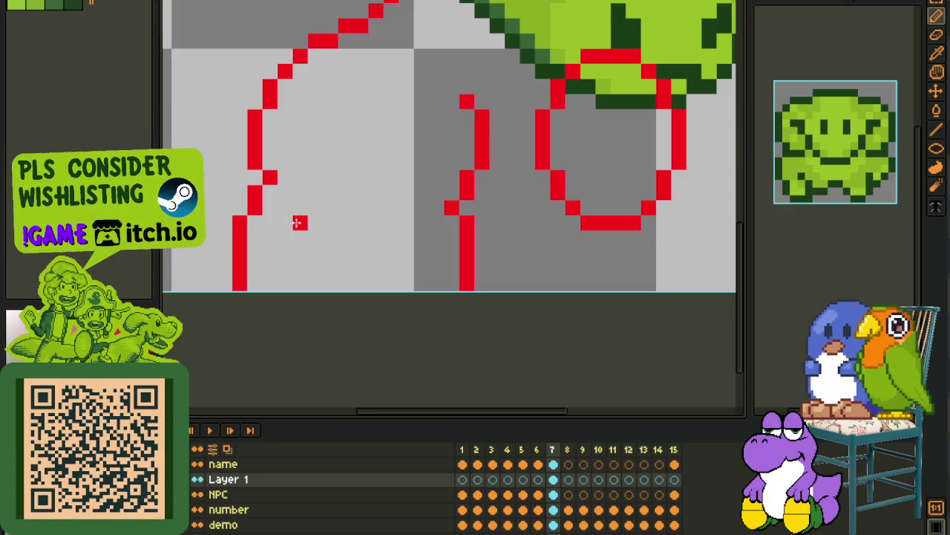
{"action": "scroll", "coordinate": [303, 220], "scroll_direction": "down", "scroll_amount": 1}
{"action": "scroll", "coordinate": [295, 206], "scroll_direction": "up", "scroll_amount": 1}
{"action": "left_click_drag", "start_coordinate": [275, 189], "coordinate": [280, 212]}
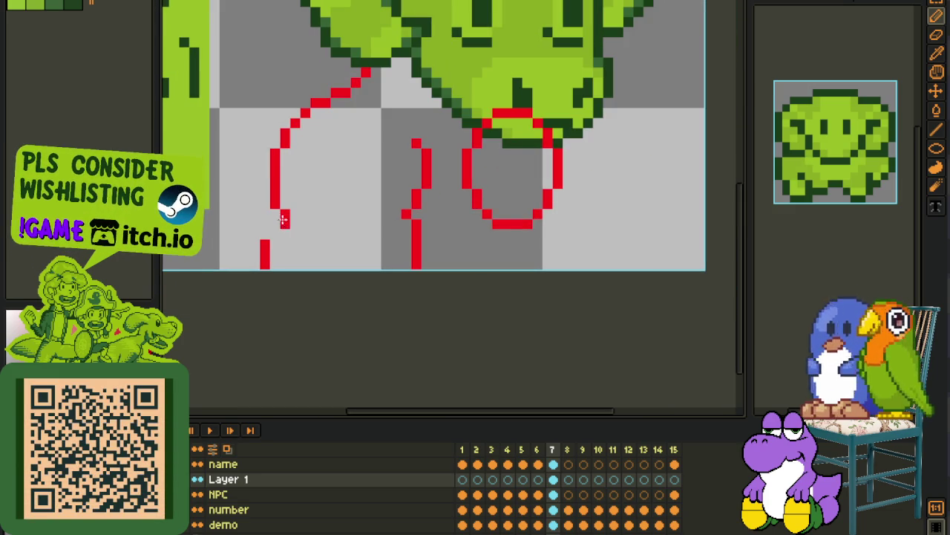
- Erase the small chin circle and draw a new vertical red stroke on the right
{"action": "scroll", "coordinate": [297, 233], "scroll_direction": "down", "scroll_amount": 1}
{"action": "scroll", "coordinate": [358, 232], "scroll_direction": "up", "scroll_amount": 1}
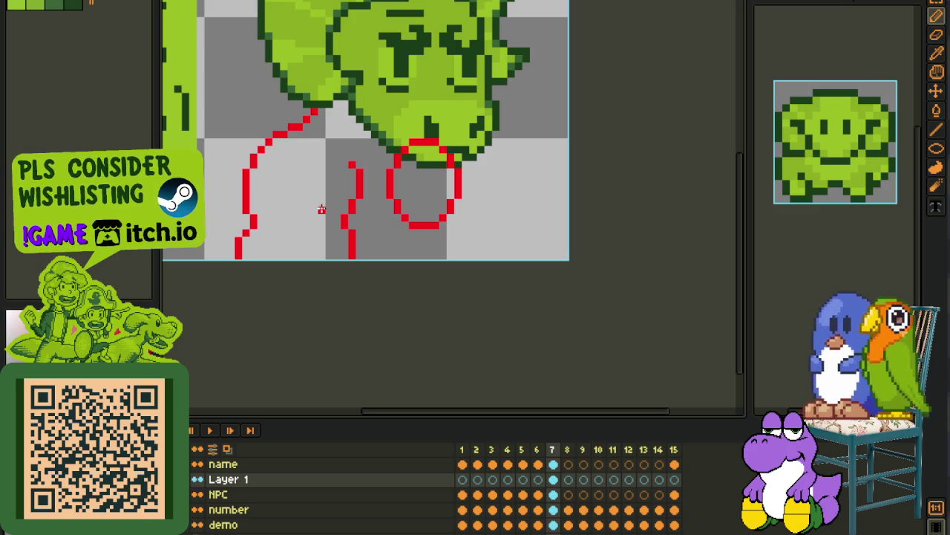
{"action": "scroll", "coordinate": [336, 170], "scroll_direction": "up", "scroll_amount": 1}
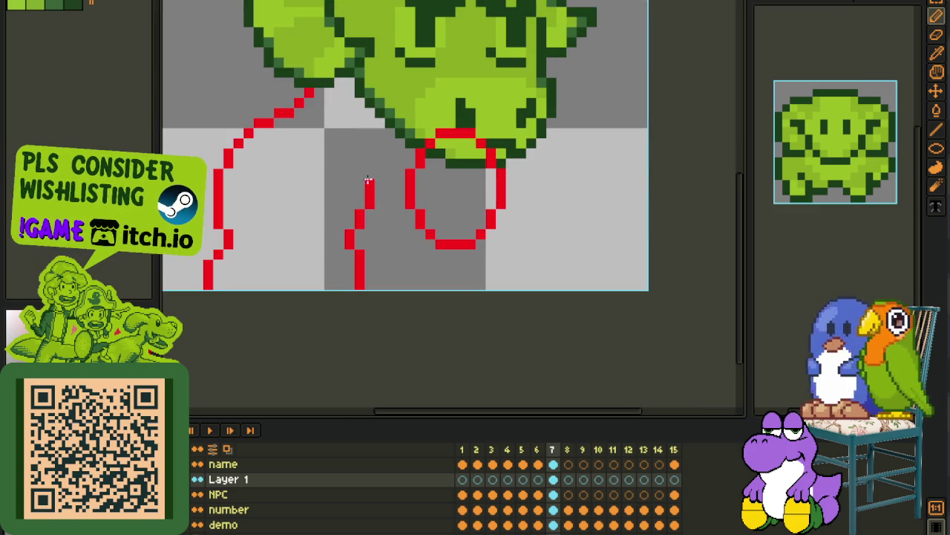
{"action": "scroll", "coordinate": [365, 205], "scroll_direction": "down", "scroll_amount": 2}
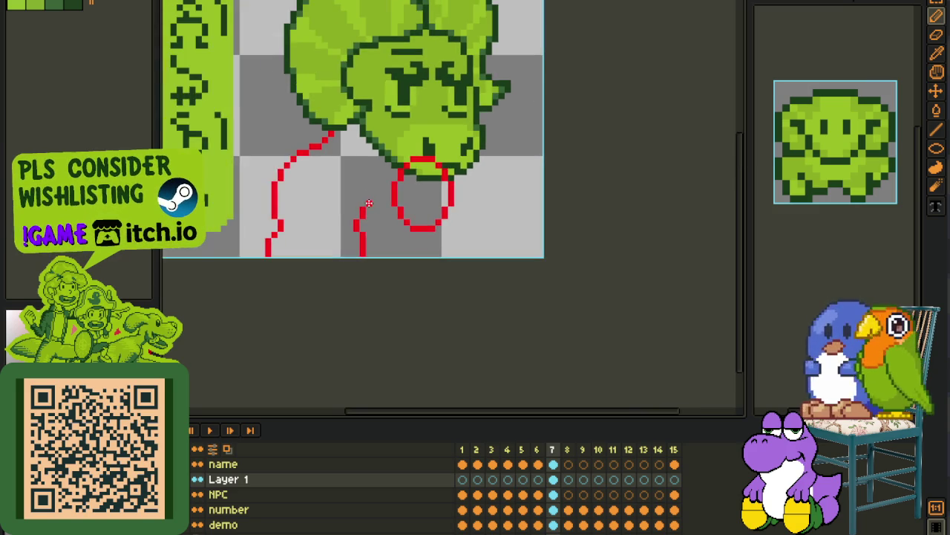
{"action": "scroll", "coordinate": [359, 208], "scroll_direction": "up", "scroll_amount": 1}
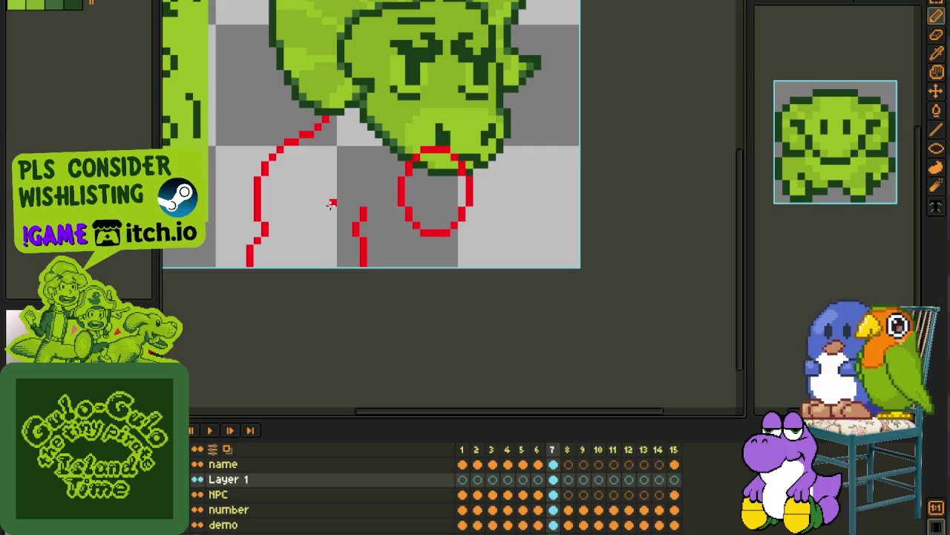
{"action": "scroll", "coordinate": [332, 204], "scroll_direction": "up", "scroll_amount": 1}
{"action": "left_click_drag", "start_coordinate": [423, 201], "coordinate": [389, 197]}
{"action": "mouse_move", "coordinate": [449, 130]}
{"action": "left_mouse_down"}
{"action": "mouse_move", "coordinate": [465, 199]}
{"action": "mouse_move", "coordinate": [460, 236]}
{"action": "mouse_move", "coordinate": [438, 242]}
{"action": "mouse_move", "coordinate": [403, 230]}
{"action": "mouse_move", "coordinate": [402, 274]}
{"action": "left_mouse_up"}
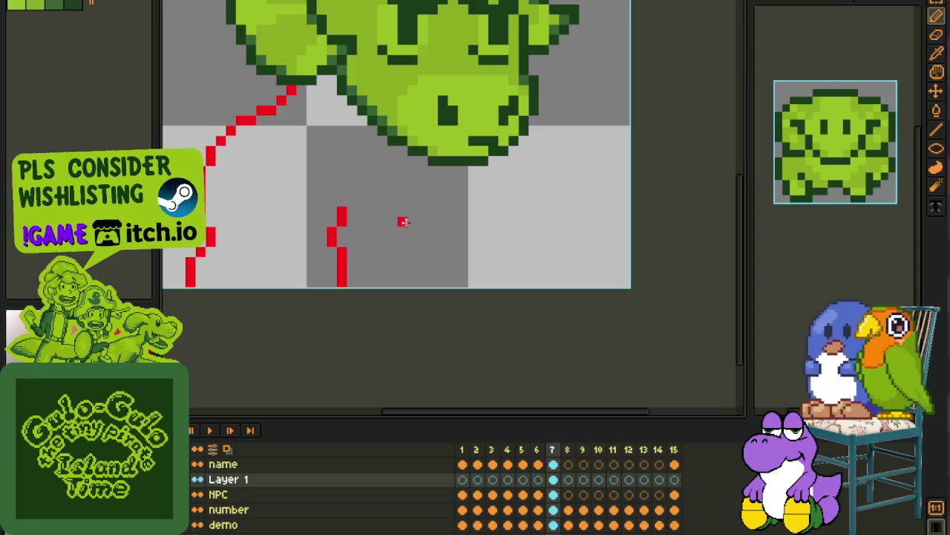
{"action": "mouse_move", "coordinate": [433, 211]}
{"action": "left_mouse_down"}
{"action": "mouse_move", "coordinate": [442, 281]}
{"action": "mouse_move", "coordinate": [388, 282]}
{"action": "left_mouse_up"}
- Undo the accidental strokes and extend the right red stroke down to the canvas bottom
{"action": "key", "text": "ctrl+z"}
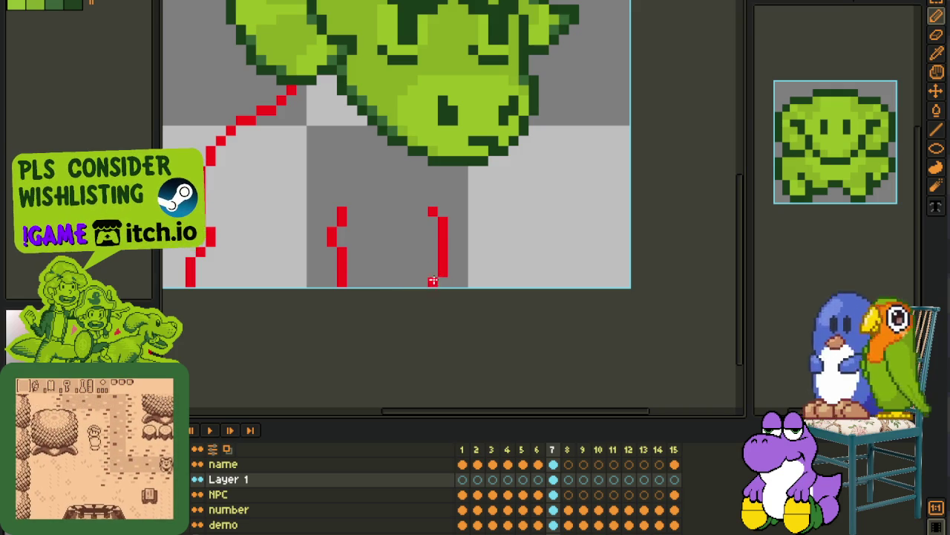
{"action": "key", "text": "ctrl+z"}
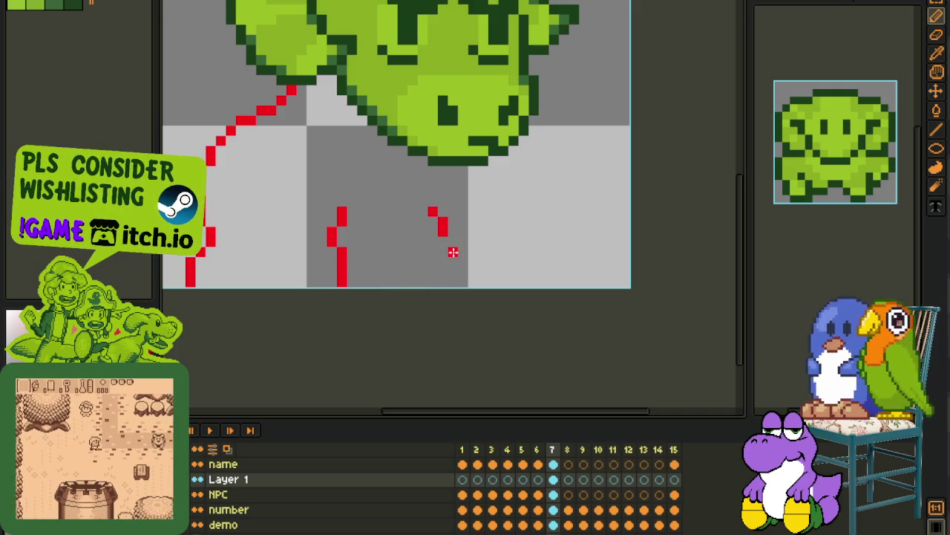
{"action": "left_click_drag", "start_coordinate": [453, 251], "coordinate": [449, 284]}
{"action": "scroll", "coordinate": [450, 245], "scroll_direction": "down", "scroll_amount": 2}
{"action": "scroll", "coordinate": [449, 233], "scroll_direction": "up", "scroll_amount": 1}
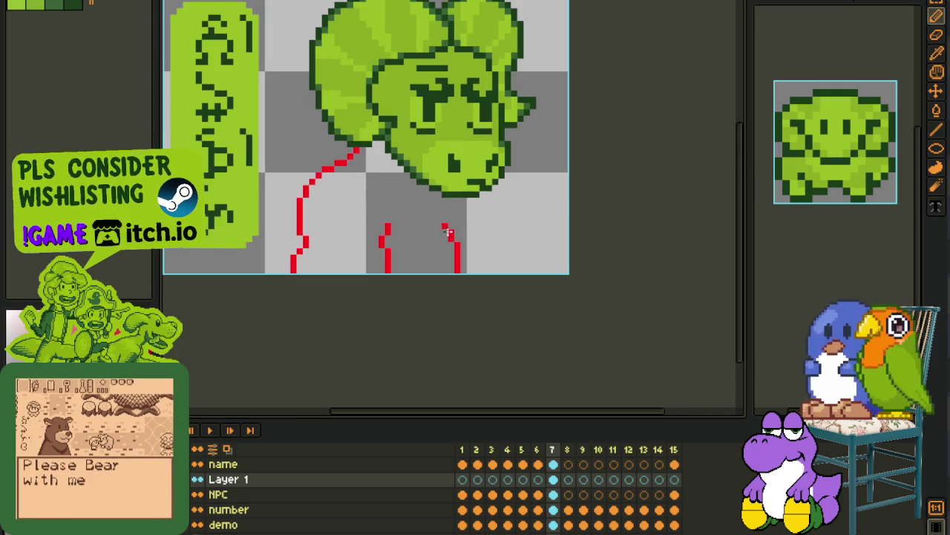
{"action": "scroll", "coordinate": [453, 229], "scroll_direction": "up", "scroll_amount": 1}
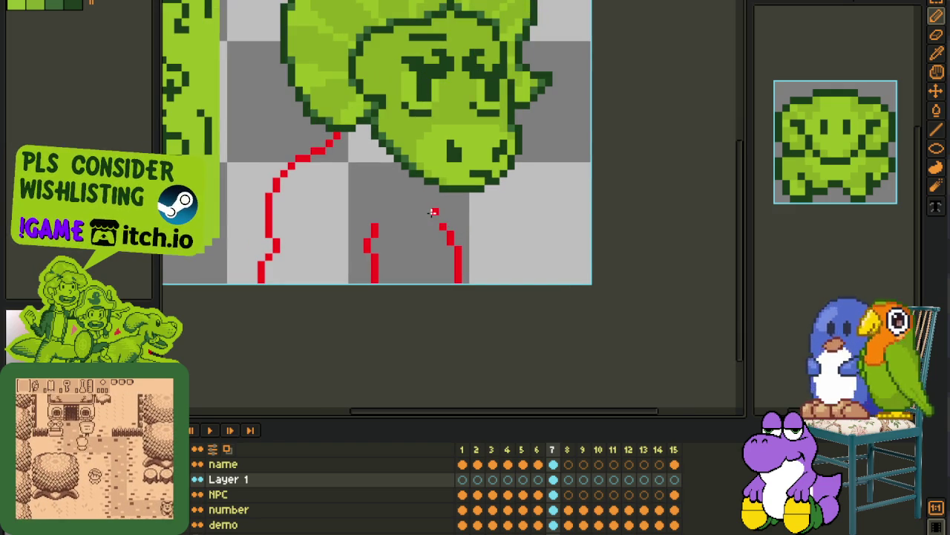
- Shift the right red stroke up with a rectangular selection and redraw its bottom
{"action": "key", "text": "m"}
{"action": "mouse_move", "coordinate": [414, 196]}
{"action": "left_mouse_down"}
{"action": "mouse_move", "coordinate": [471, 282]}
{"action": "mouse_move", "coordinate": [468, 273]}
{"action": "left_mouse_up"}
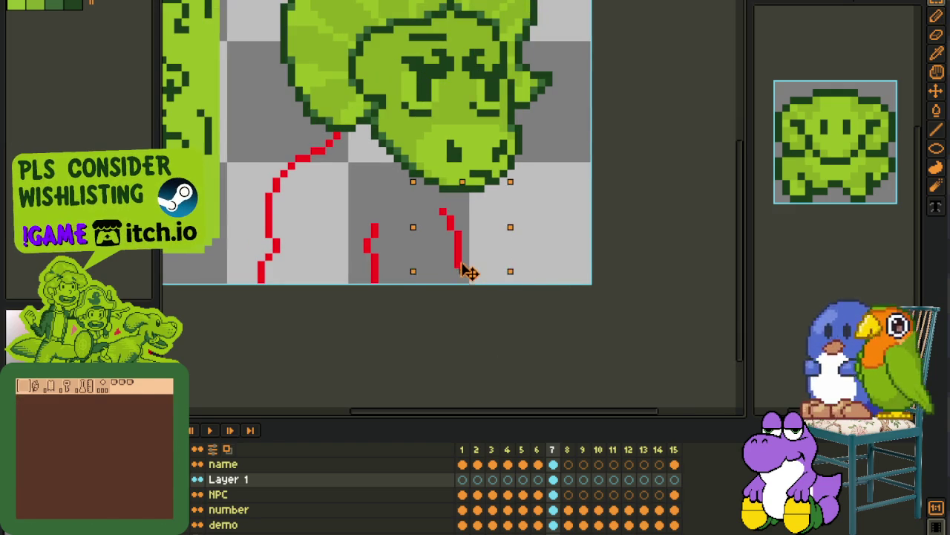
{"action": "key", "text": "ctrl+d"}
{"action": "key", "text": "b"}
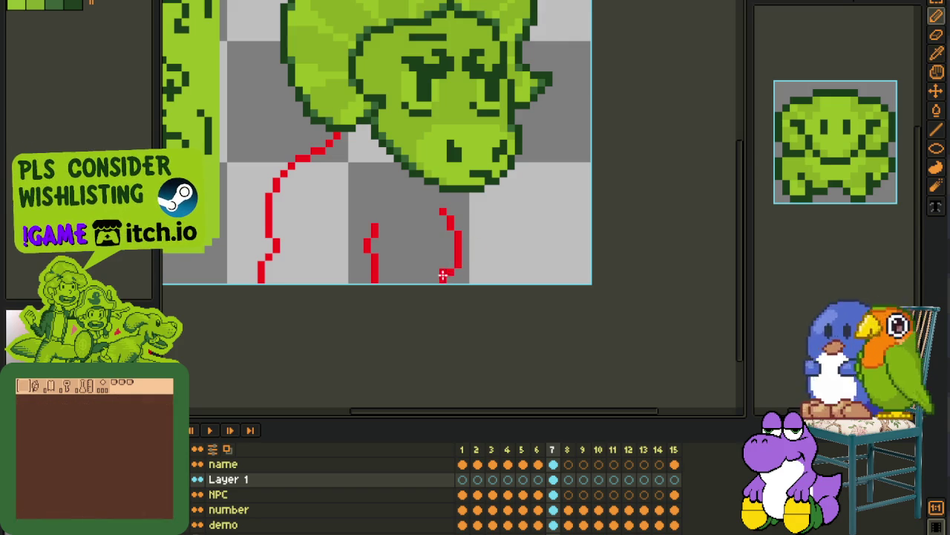
{"action": "scroll", "coordinate": [469, 259], "scroll_direction": "up", "scroll_amount": 1}
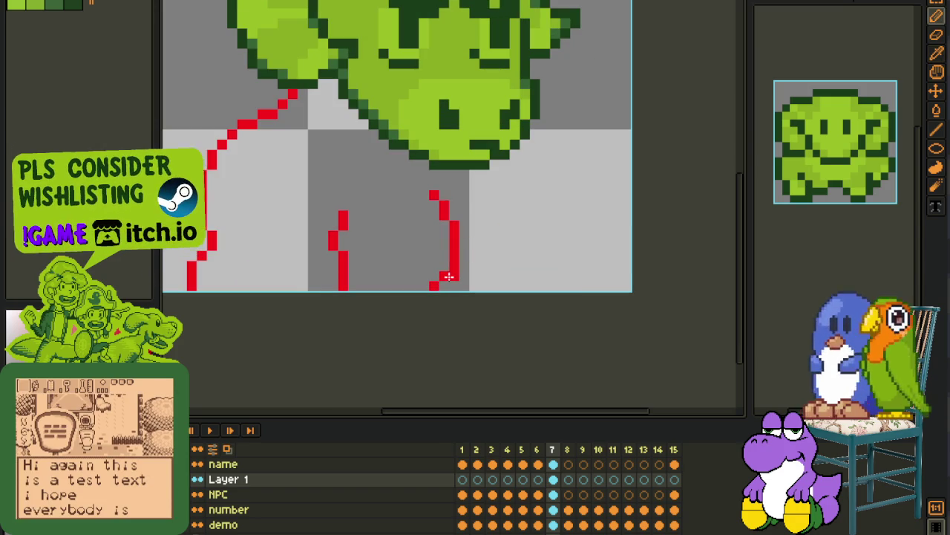
{"action": "left_click_drag", "start_coordinate": [449, 277], "coordinate": [444, 287]}
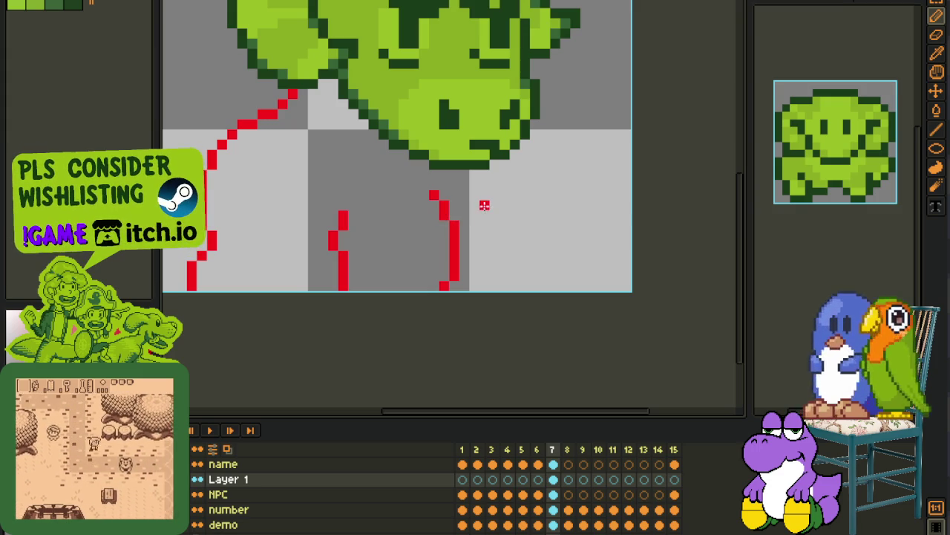
- Add a straight vertical red line beside the right arm
{"action": "mouse_move", "coordinate": [494, 174]}
{"action": "left_mouse_down"}
{"action": "mouse_move", "coordinate": [515, 206]}
{"action": "mouse_move", "coordinate": [514, 271]}
{"action": "mouse_move", "coordinate": [496, 280]}
{"action": "left_mouse_up"}
{"action": "key", "text": "ctrl+z"}
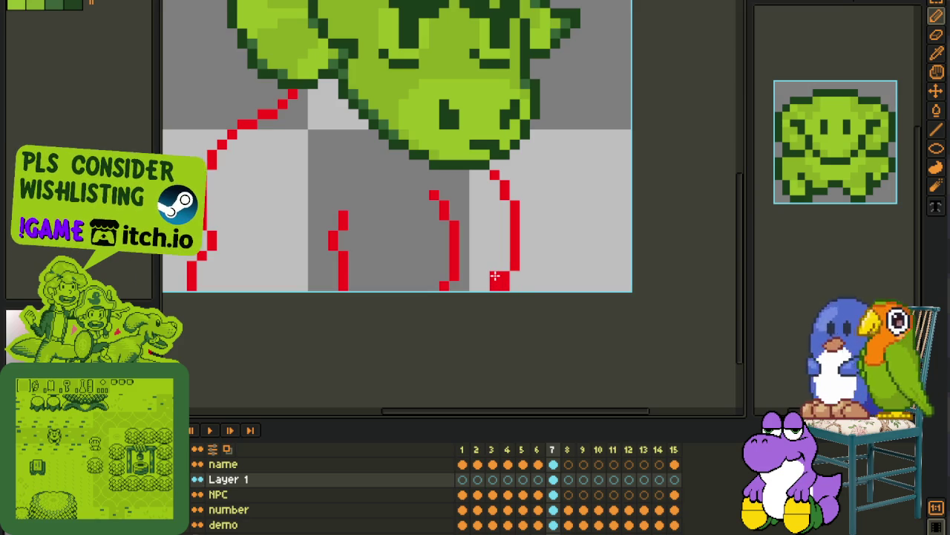
{"action": "scroll", "coordinate": [542, 210], "scroll_direction": "down", "scroll_amount": 1}
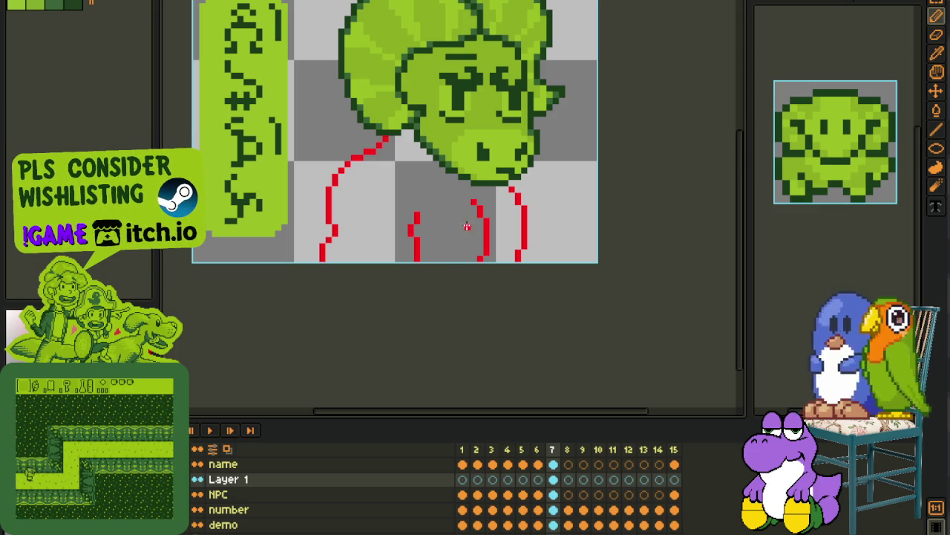
- Zoom out to view the whole sprite and save the portrait file
{"action": "key", "text": "i"}
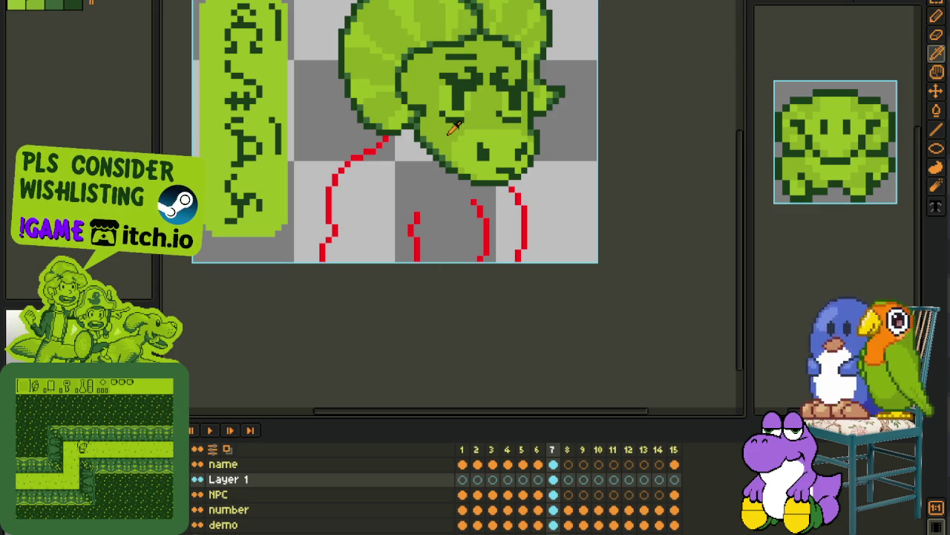
{"action": "scroll", "coordinate": [454, 128], "scroll_direction": "down", "scroll_amount": 1}
{"action": "scroll", "coordinate": [483, 148], "scroll_direction": "down", "scroll_amount": 1}
{"action": "scroll", "coordinate": [537, 187], "scroll_direction": "down", "scroll_amount": 1}
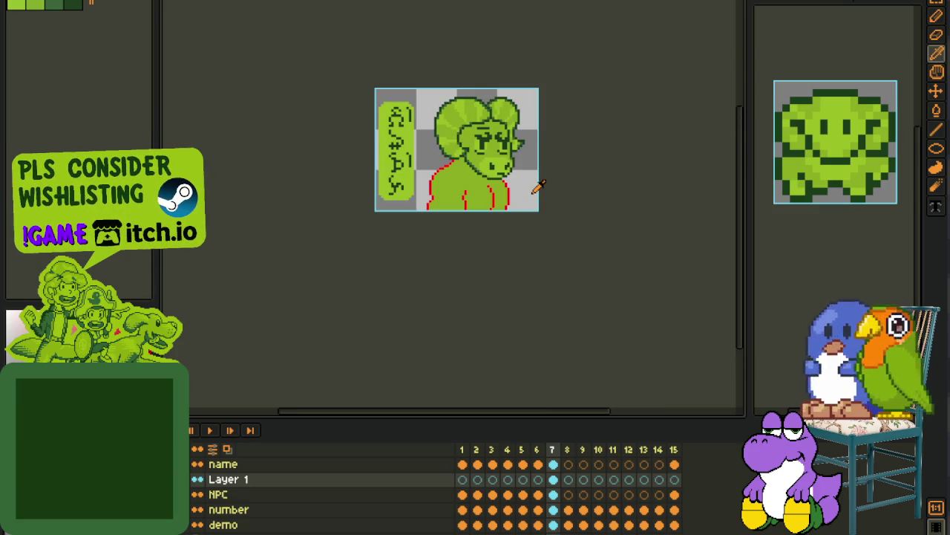
{"action": "key", "text": "ctrl+s"}
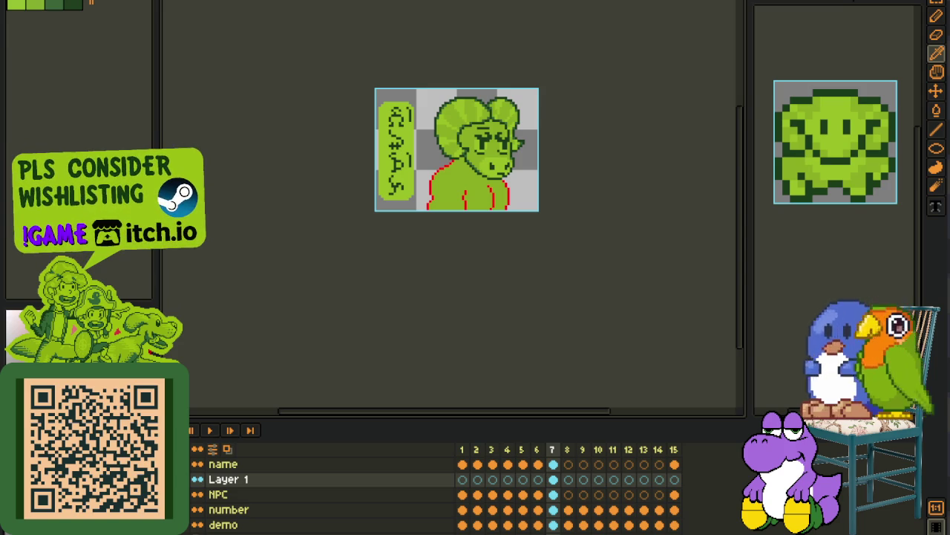
- Switch to the browser's image results and view the pixel-art Goku image full size
{"action": "key", "text": "alt+Tab"}
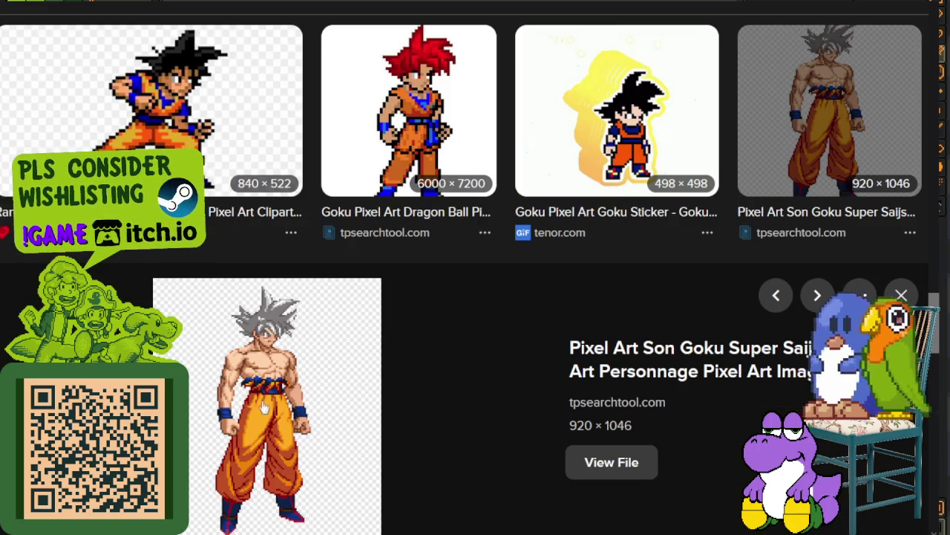
{"action": "scroll", "coordinate": [282, 232], "scroll_direction": "down", "scroll_amount": 3}
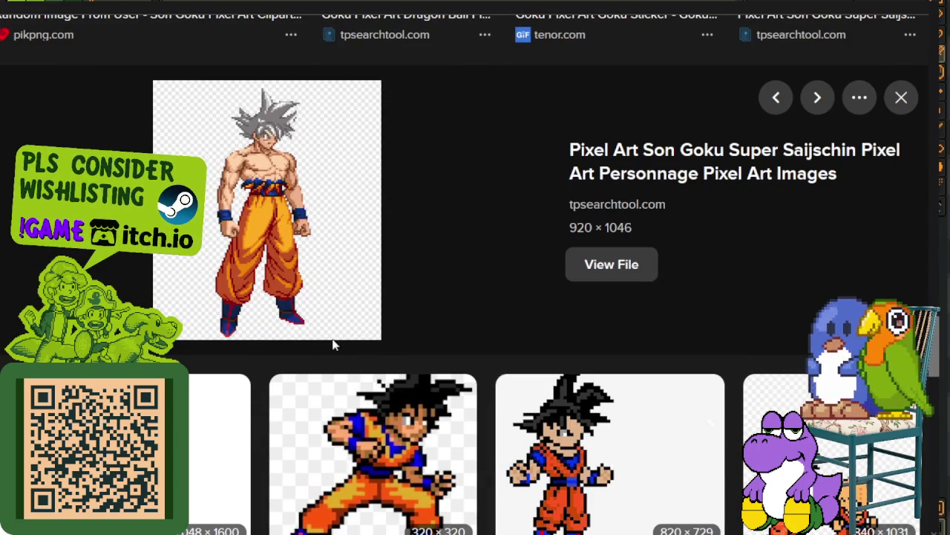
{"action": "left_click", "coordinate": [611, 264]}
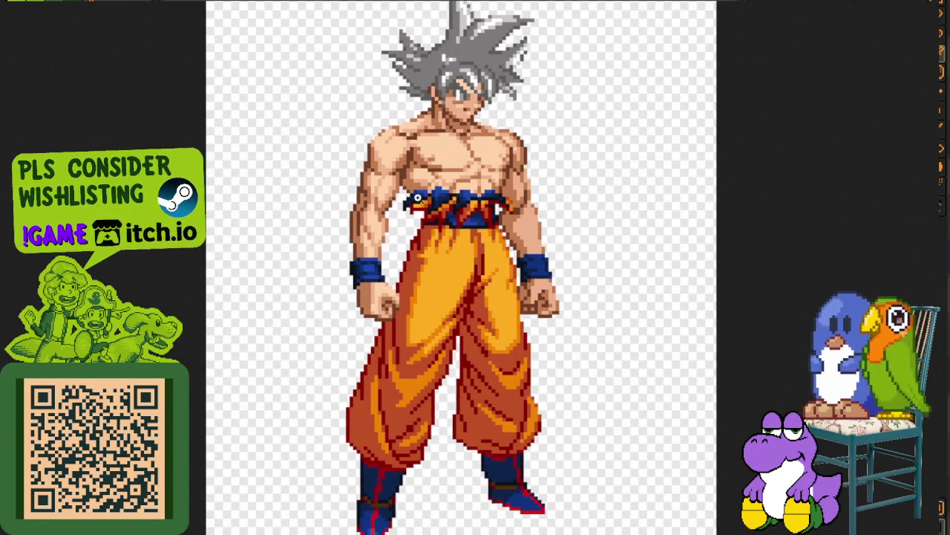
{"action": "scroll", "coordinate": [416, 197], "scroll_direction": "up", "scroll_amount": 1}
{"action": "scroll", "coordinate": [431, 275], "scroll_direction": "down", "scroll_amount": 2}
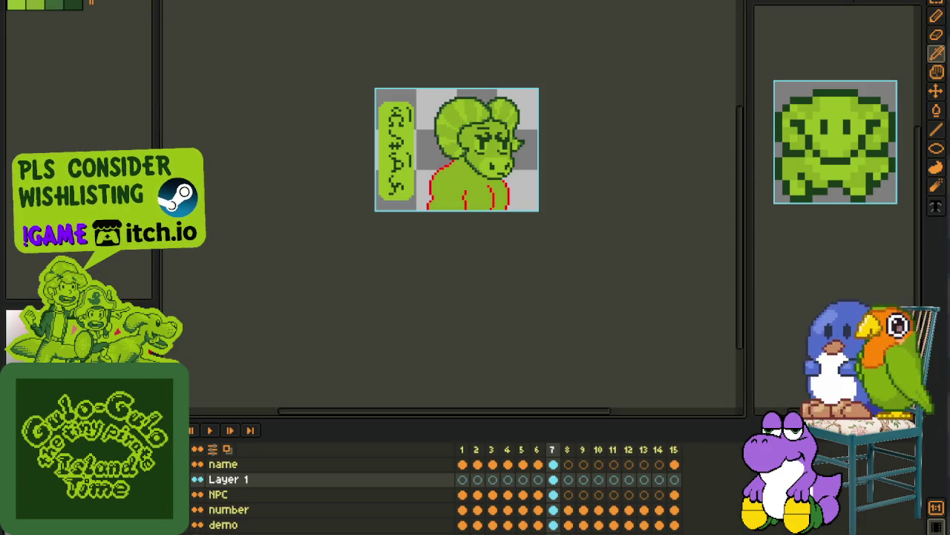
- Paste the Goku image into a new sprite and dock it as a side reference
{"action": "left_click", "coordinate": [91, 3]}
{"action": "left_click", "coordinate": [30, 3]}
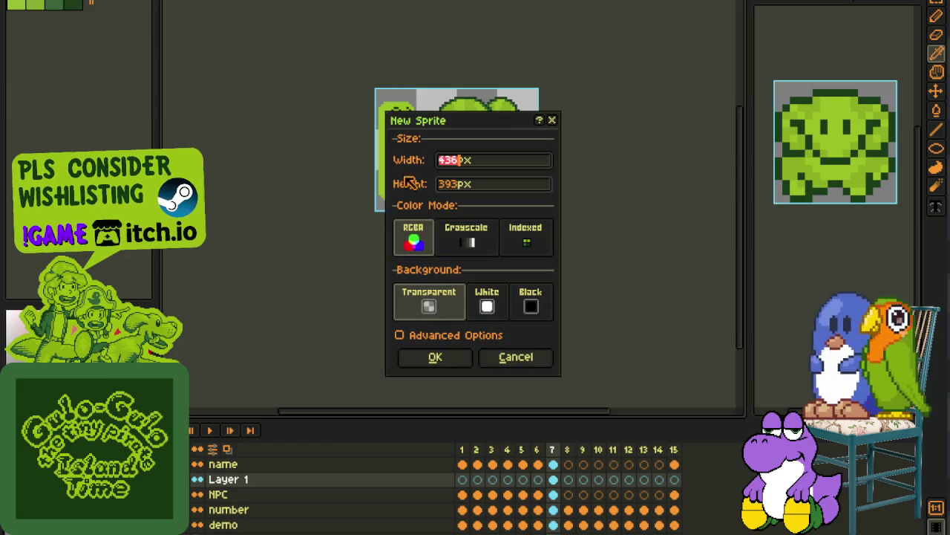
{"action": "left_click", "coordinate": [462, 360]}
{"action": "key", "text": "ctrl+v"}
{"action": "key", "text": "minus"}
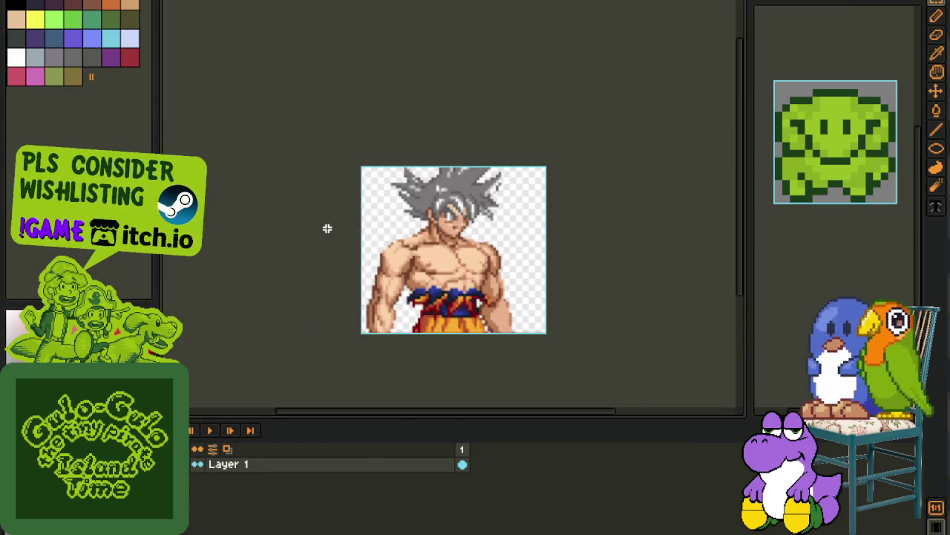
{"action": "left_click_drag", "start_coordinate": [787, 273], "coordinate": [758, 325]}
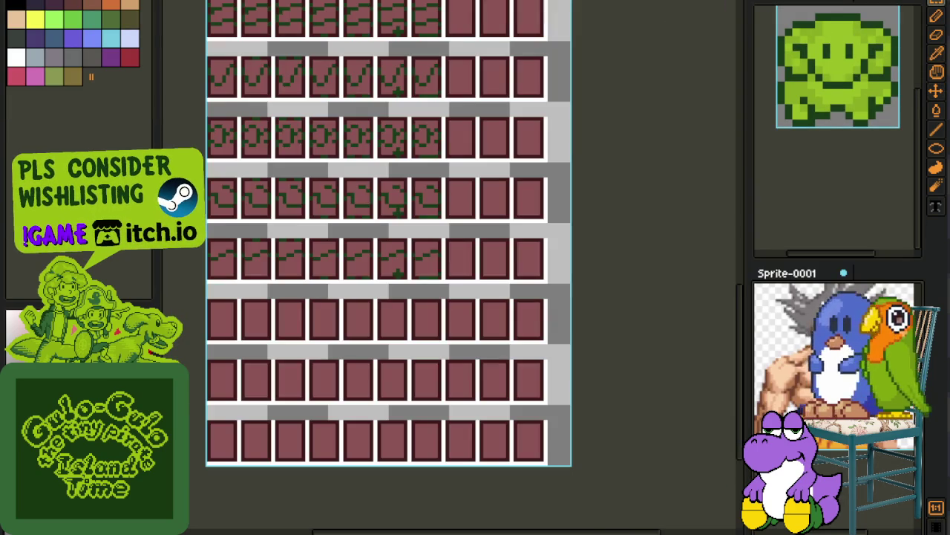
{"action": "scroll", "coordinate": [449, 159], "scroll_direction": "up", "scroll_amount": 1}
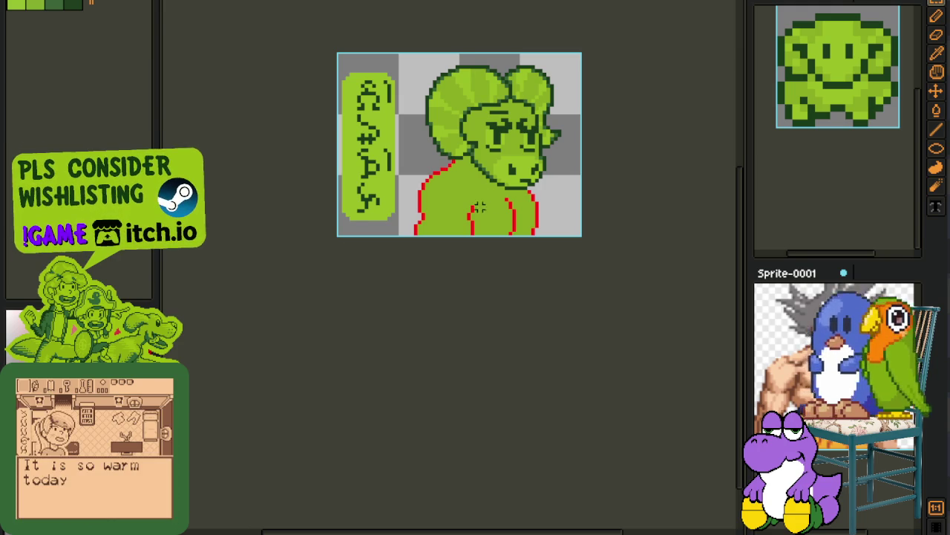
- Delete the old body sketch below the head and save the portrait
{"action": "scroll", "coordinate": [483, 212], "scroll_direction": "up", "scroll_amount": 1}
{"action": "left_click_drag", "start_coordinate": [427, 149], "coordinate": [272, 195]}
{"action": "left_click_drag", "start_coordinate": [225, 167], "coordinate": [518, 405]}
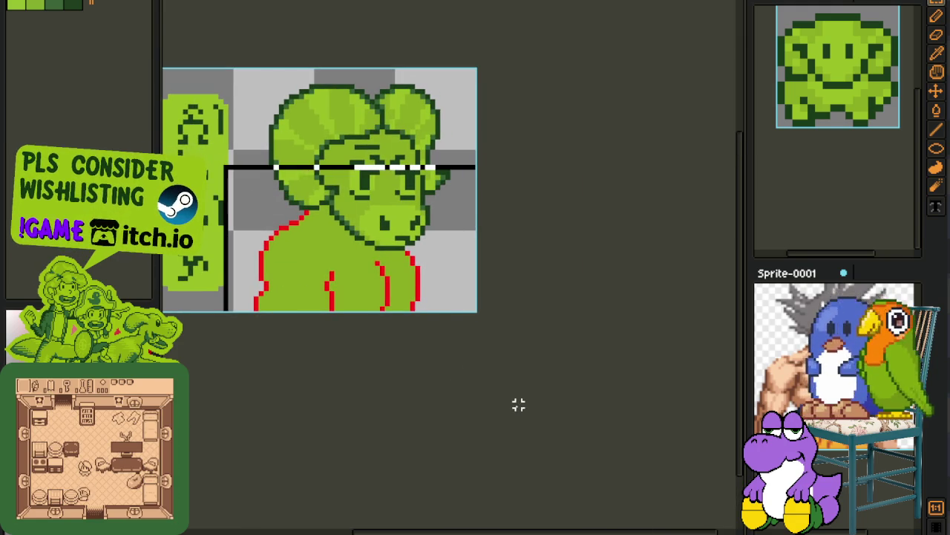
{"action": "key", "text": "Delete"}
{"action": "scroll", "coordinate": [267, 234], "scroll_direction": "up", "scroll_amount": 1}
{"action": "scroll", "coordinate": [278, 218], "scroll_direction": "up", "scroll_amount": 1}
{"action": "scroll", "coordinate": [424, 195], "scroll_direction": "up", "scroll_amount": 1}
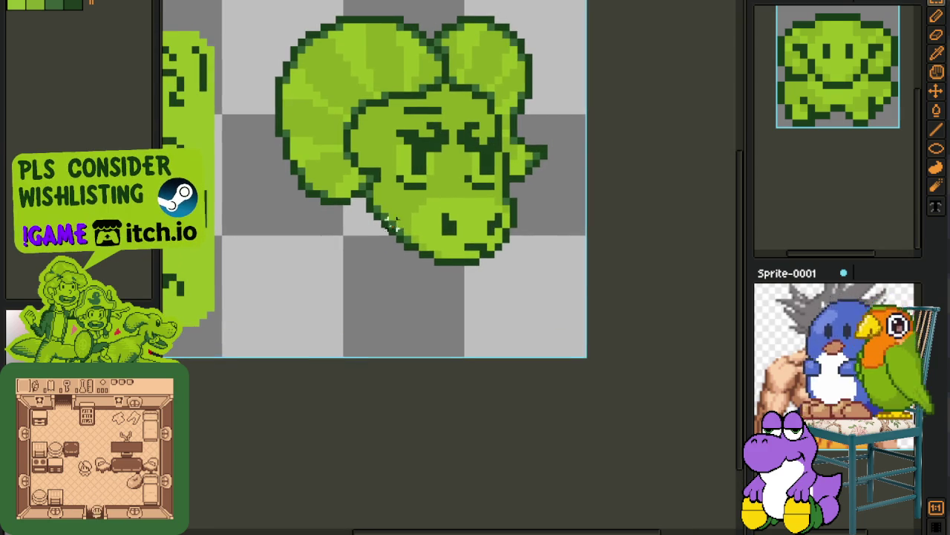
{"action": "key", "text": "b"}
{"action": "scroll", "coordinate": [384, 282], "scroll_direction": "up", "scroll_amount": 1}
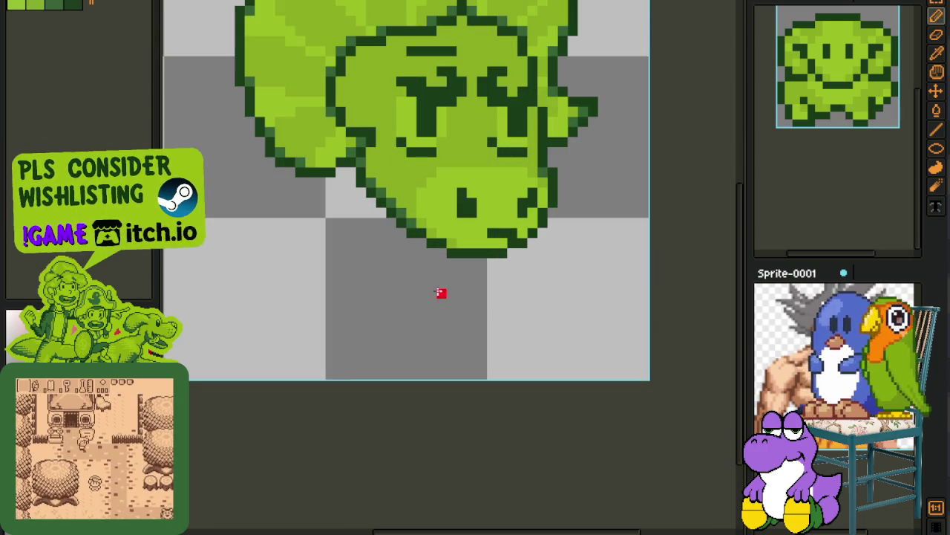
{"action": "key", "text": "ctrl+s"}
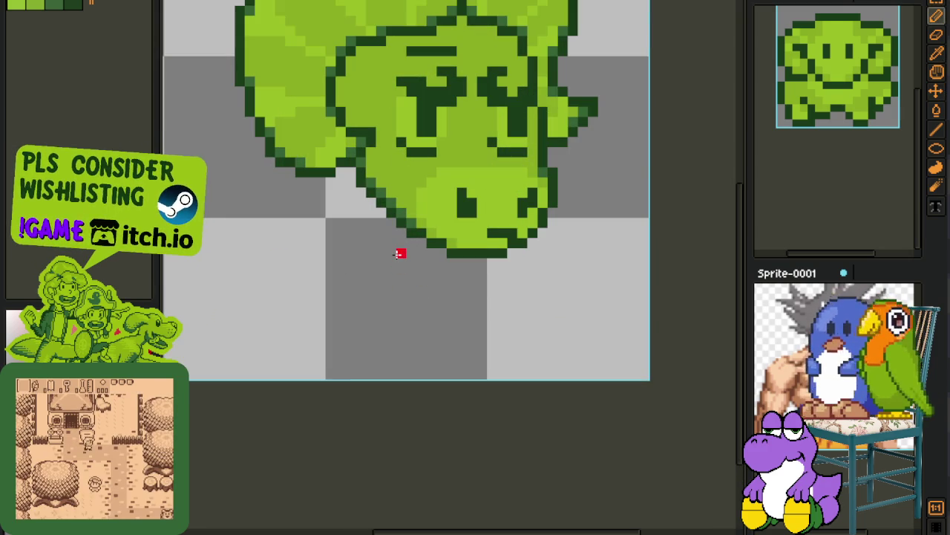
- Draw a horizontal red line under the chin with stepped pixels curving down-left
{"action": "left_click_drag", "start_coordinate": [399, 253], "coordinate": [320, 252]}
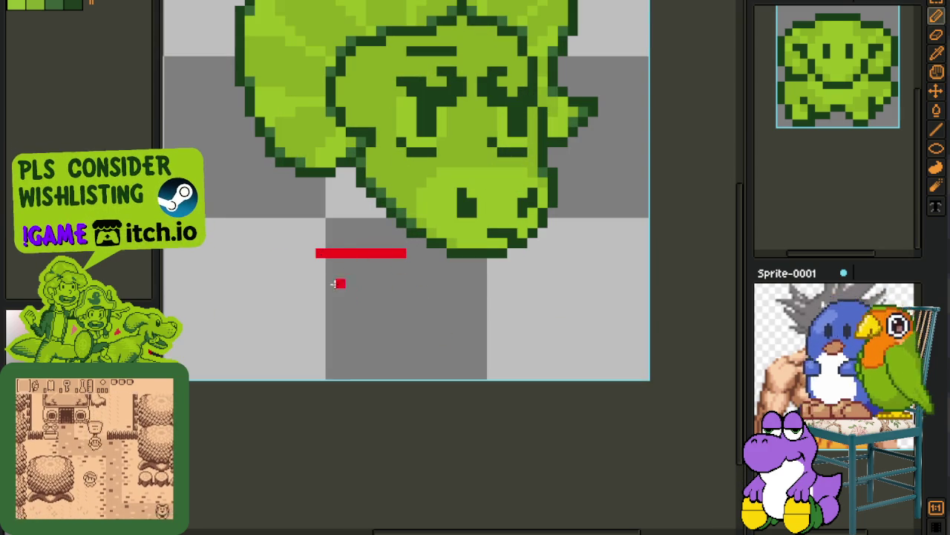
{"action": "right_click", "coordinate": [320, 254]}
{"action": "left_click", "coordinate": [321, 254]}
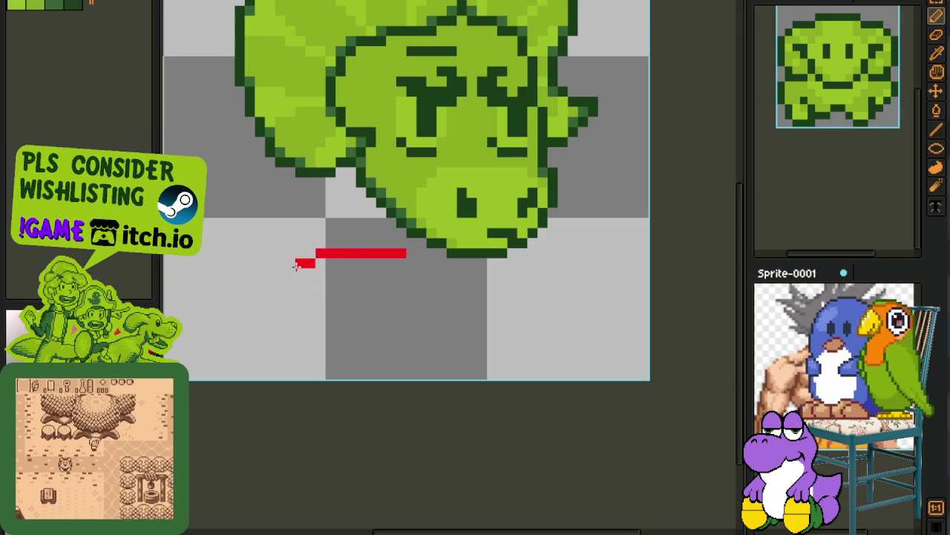
{"action": "left_click_drag", "start_coordinate": [300, 266], "coordinate": [291, 272]}
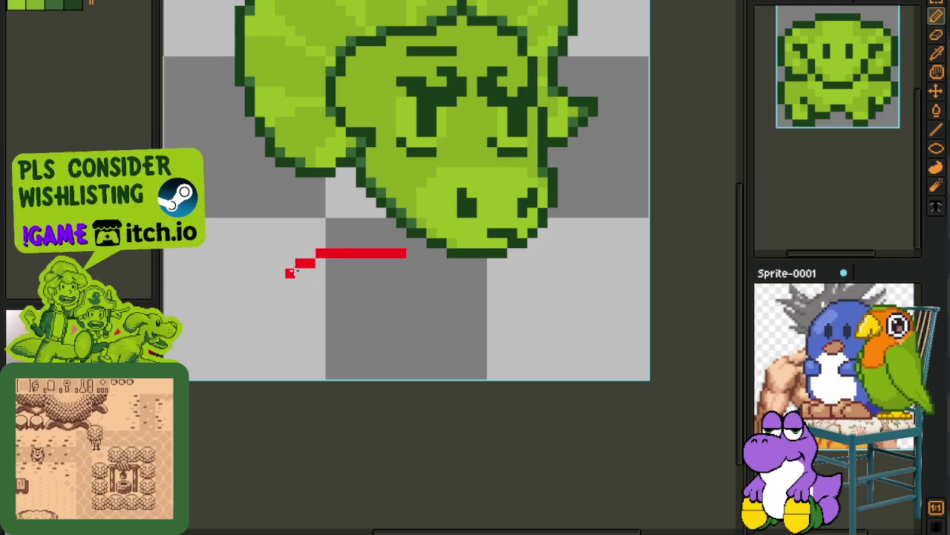
{"action": "scroll", "coordinate": [445, 232], "scroll_direction": "left", "scroll_amount": 3}
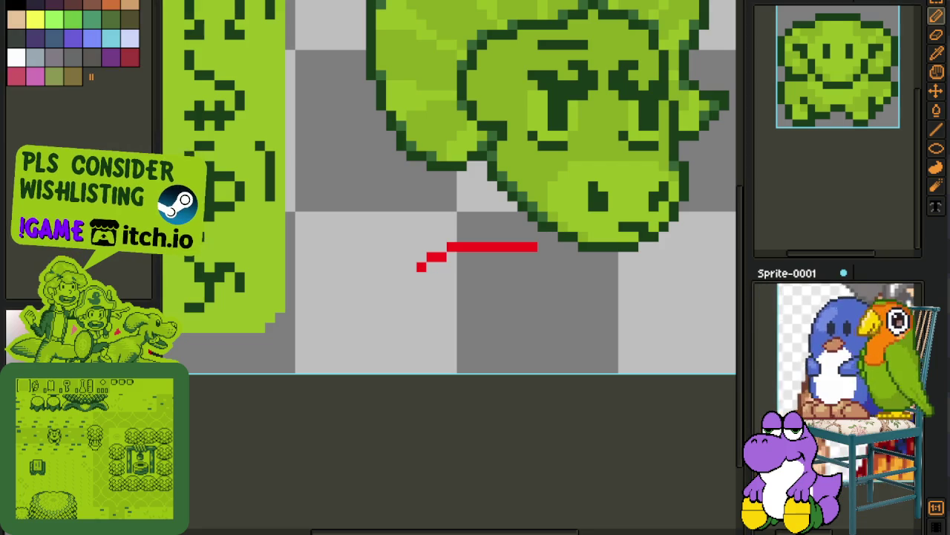
{"action": "scroll", "coordinate": [349, 278], "scroll_direction": "up", "scroll_amount": 1}
{"action": "scroll", "coordinate": [348, 278], "scroll_direction": "right", "scroll_amount": 1}
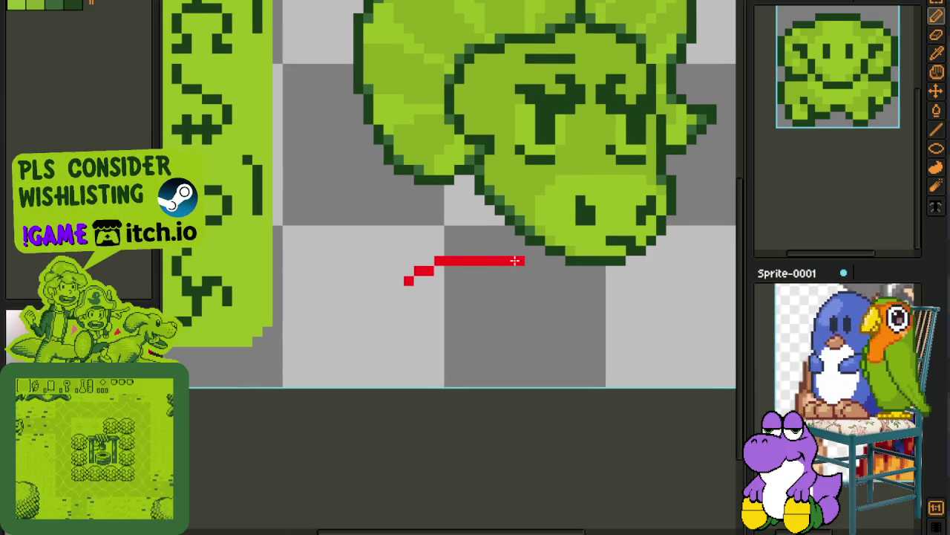
- Sketch a curved left shoulder line to the bottom edge and erase most of the chin line
{"action": "left_click_drag", "start_coordinate": [379, 190], "coordinate": [327, 239]}
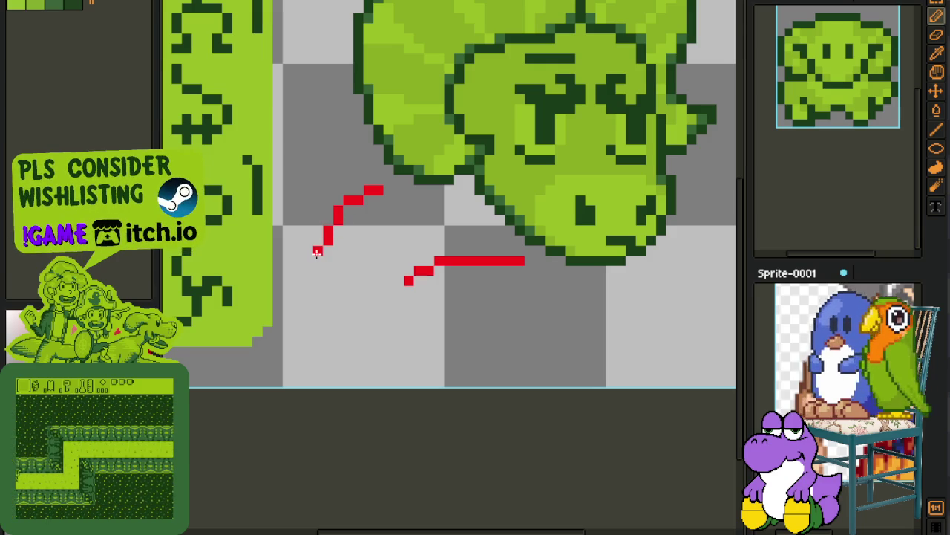
{"action": "left_click_drag", "start_coordinate": [318, 251], "coordinate": [307, 301]}
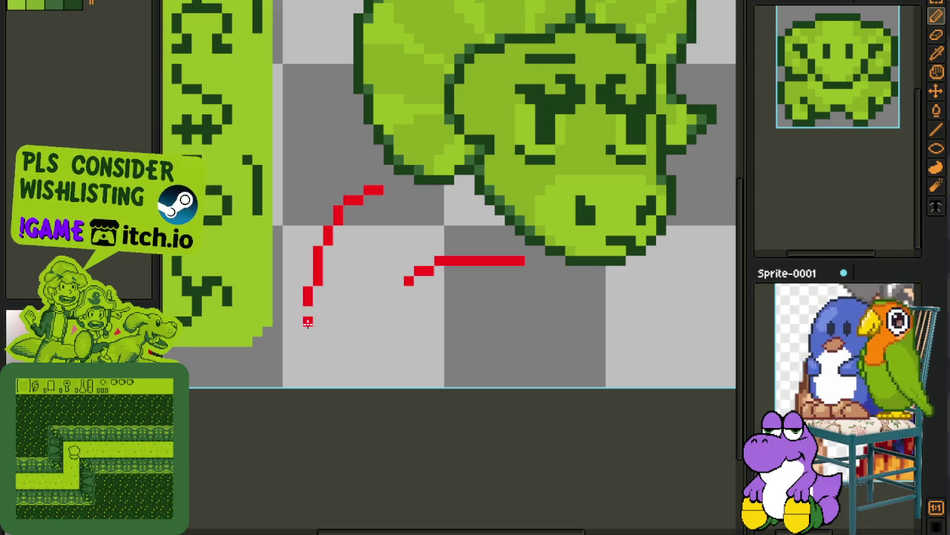
{"action": "left_click", "coordinate": [307, 311]}
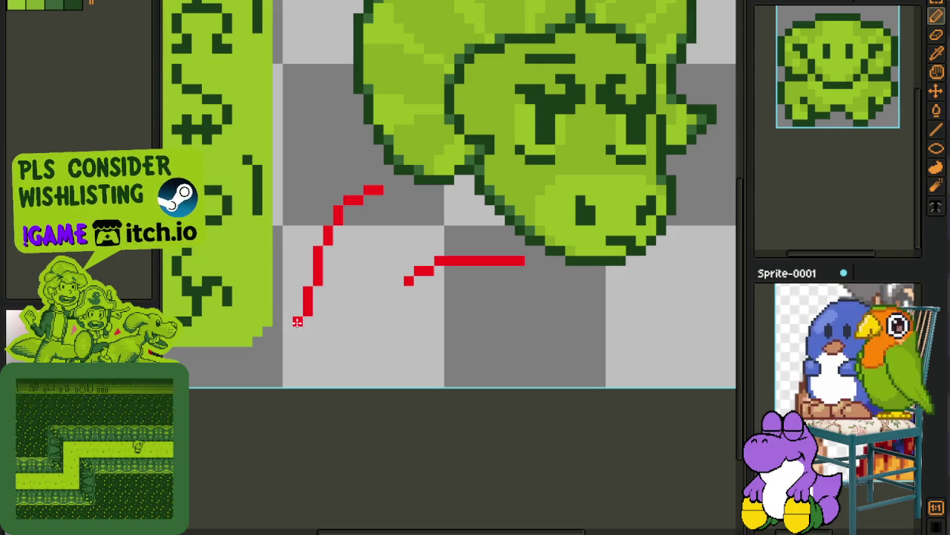
{"action": "left_click_drag", "start_coordinate": [297, 331], "coordinate": [288, 379]}
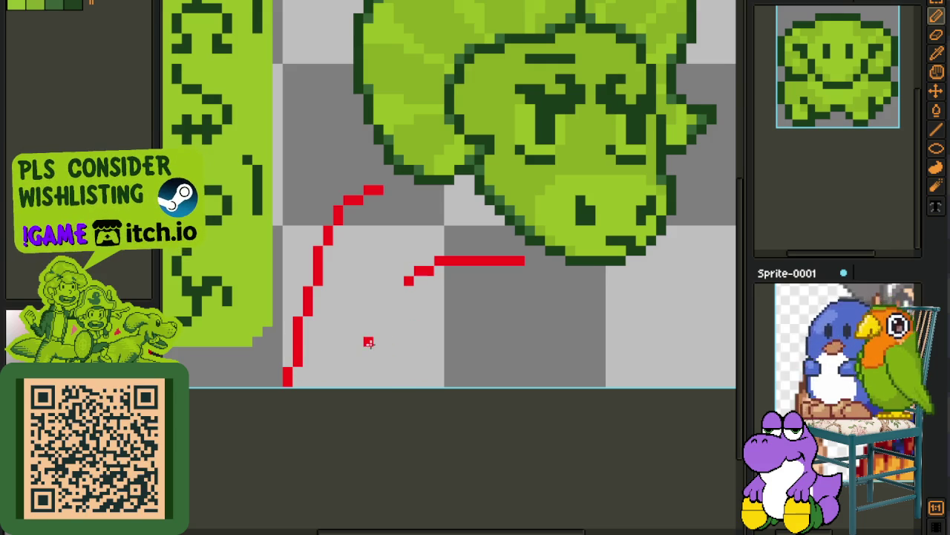
{"action": "left_click_drag", "start_coordinate": [377, 341], "coordinate": [404, 331]}
{"action": "left_click_drag", "start_coordinate": [407, 279], "coordinate": [516, 259]}
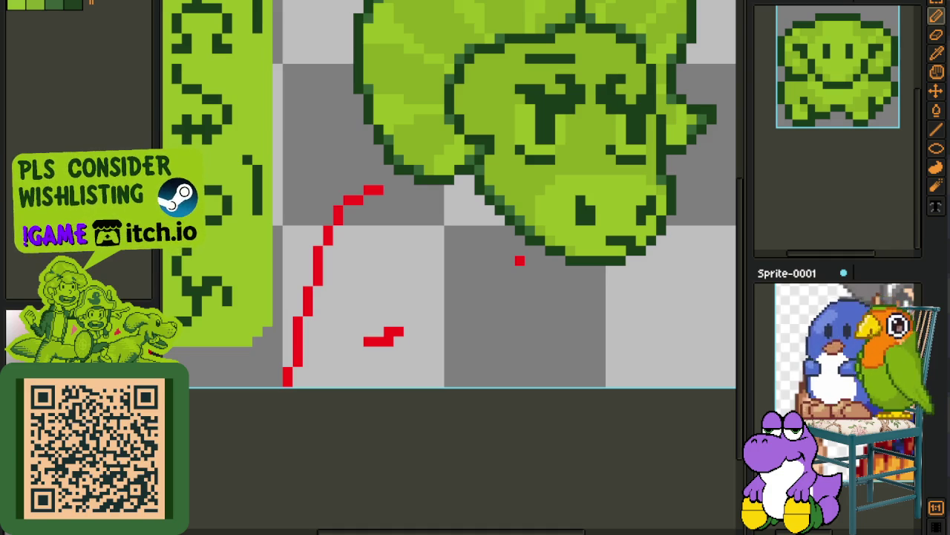
- Draw a diagonal red chest line with a line running down from it, erasing stray pixels
{"action": "scroll", "coordinate": [437, 310], "scroll_direction": "down", "scroll_amount": 1}
{"action": "scroll", "coordinate": [416, 306], "scroll_direction": "down", "scroll_amount": 1}
{"action": "scroll", "coordinate": [389, 304], "scroll_direction": "up", "scroll_amount": 1}
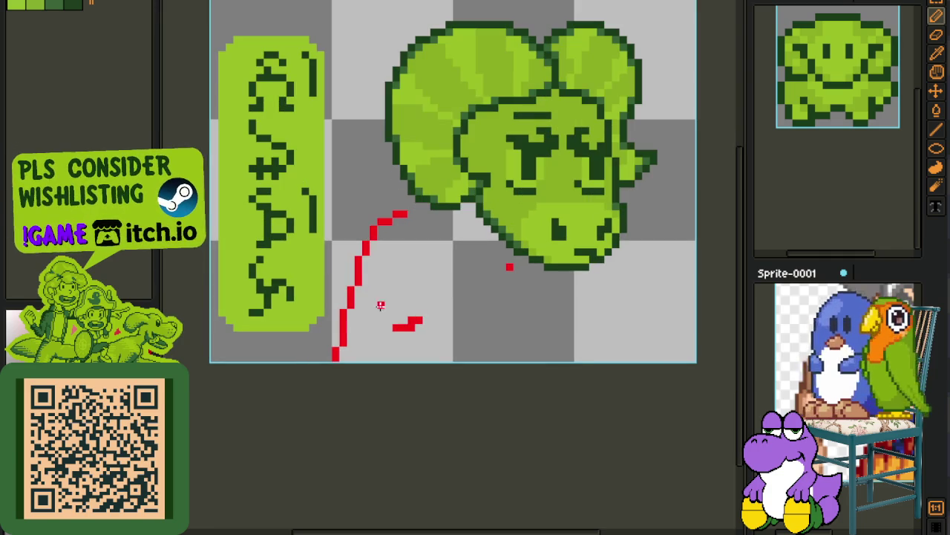
{"action": "scroll", "coordinate": [373, 305], "scroll_direction": "down", "scroll_amount": 1}
{"action": "scroll", "coordinate": [270, 291], "scroll_direction": "up", "scroll_amount": 1}
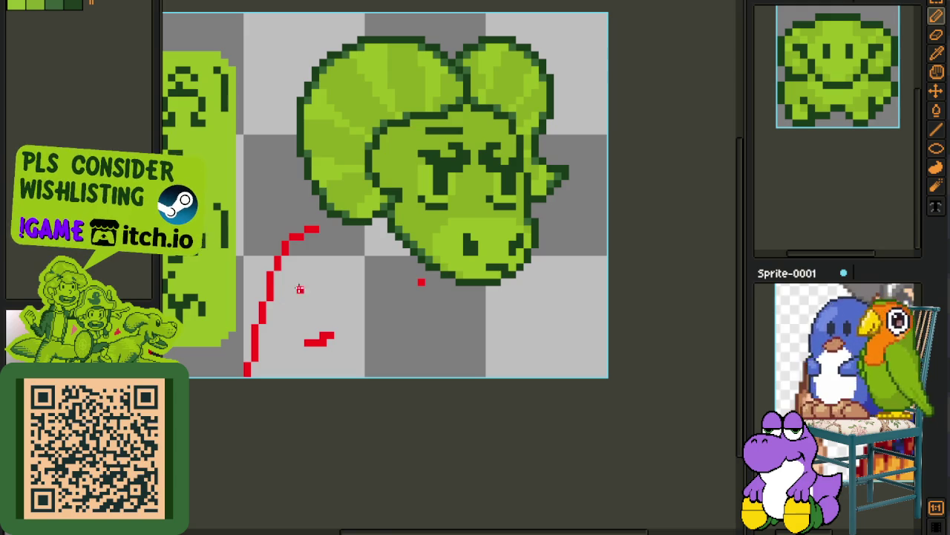
{"action": "scroll", "coordinate": [293, 305], "scroll_direction": "up", "scroll_amount": 1}
{"action": "left_click_drag", "start_coordinate": [262, 320], "coordinate": [281, 330]}
{"action": "key", "text": "ctrl+z"}
{"action": "left_click_drag", "start_coordinate": [329, 359], "coordinate": [373, 307]}
{"action": "left_click_drag", "start_coordinate": [355, 353], "coordinate": [370, 384]}
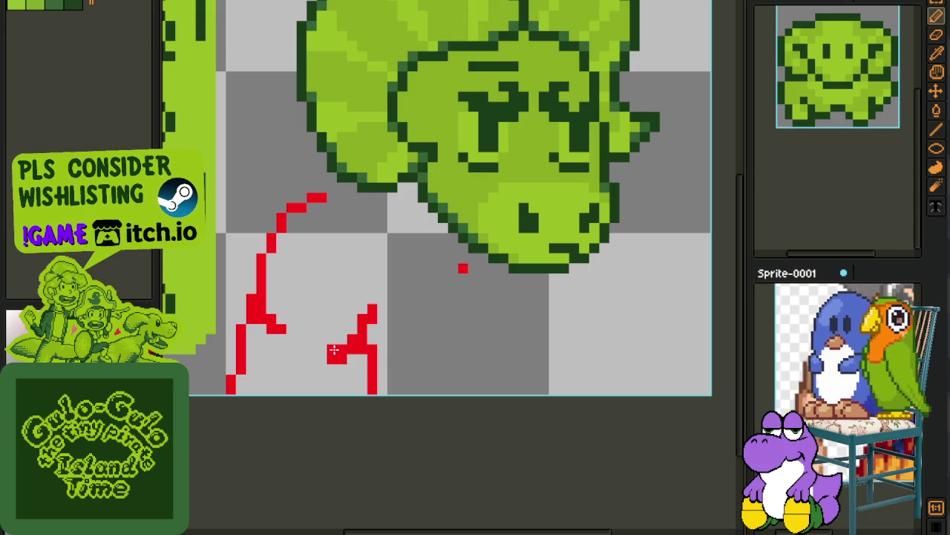
{"action": "left_click_drag", "start_coordinate": [349, 331], "coordinate": [340, 348]}
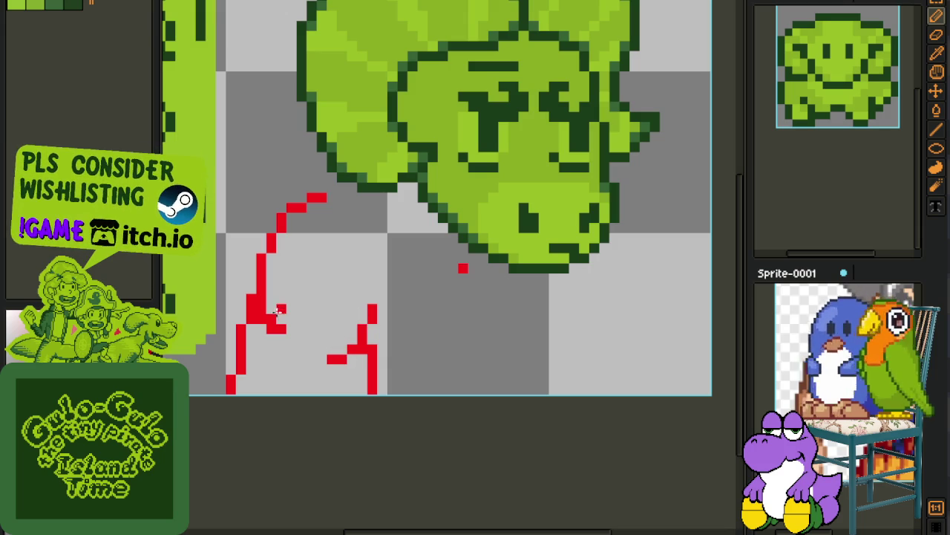
{"action": "scroll", "coordinate": [260, 326], "scroll_direction": "down", "scroll_amount": 1}
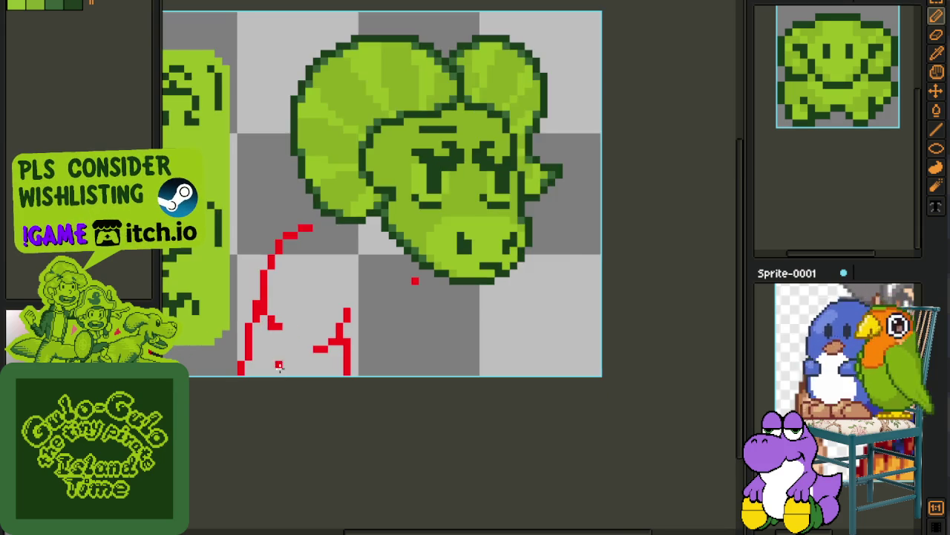
{"action": "scroll", "coordinate": [276, 377], "scroll_direction": "up", "scroll_amount": 1}
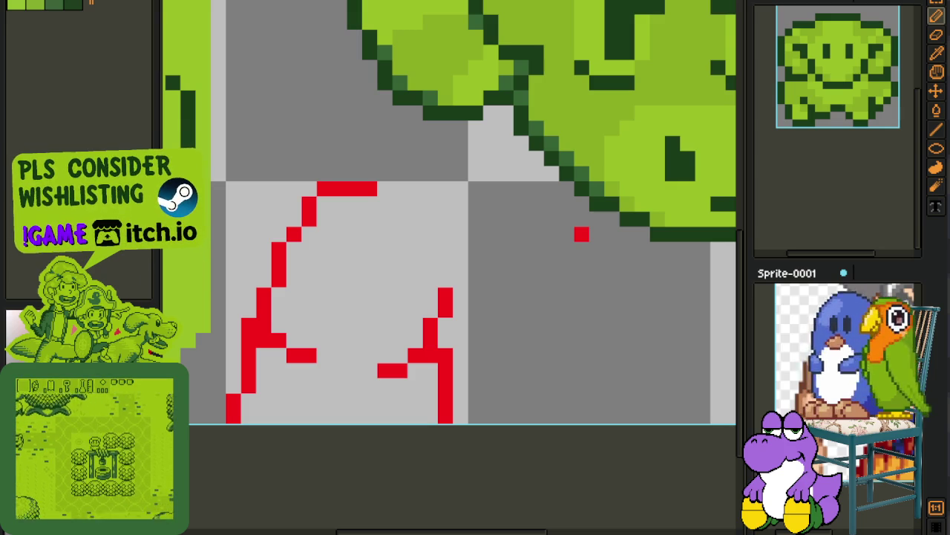
- Draw the red neck line from the head down to the shoulder
{"action": "scroll", "coordinate": [383, 355], "scroll_direction": "down", "scroll_amount": 3}
{"action": "scroll", "coordinate": [422, 260], "scroll_direction": "up", "scroll_amount": 2}
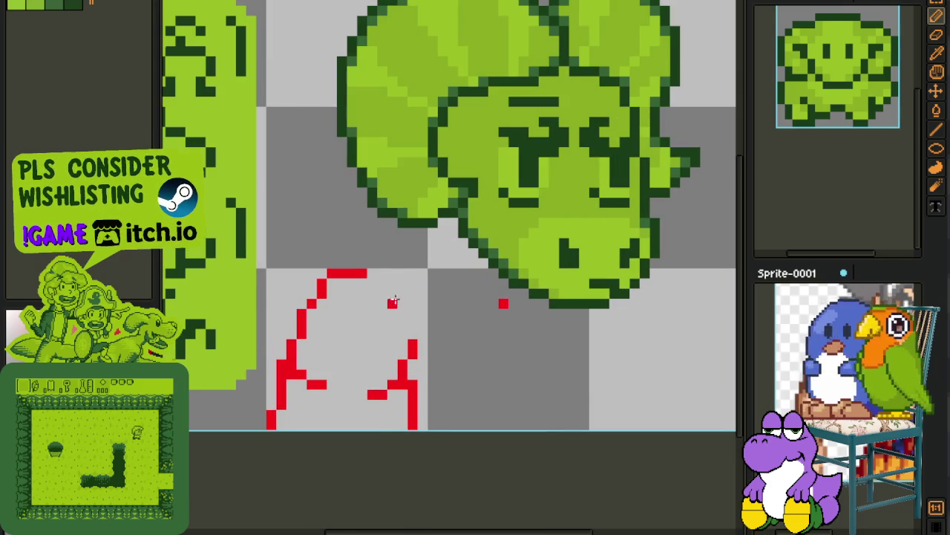
{"action": "scroll", "coordinate": [401, 296], "scroll_direction": "up", "scroll_amount": 1}
{"action": "scroll", "coordinate": [420, 251], "scroll_direction": "up", "scroll_amount": 1}
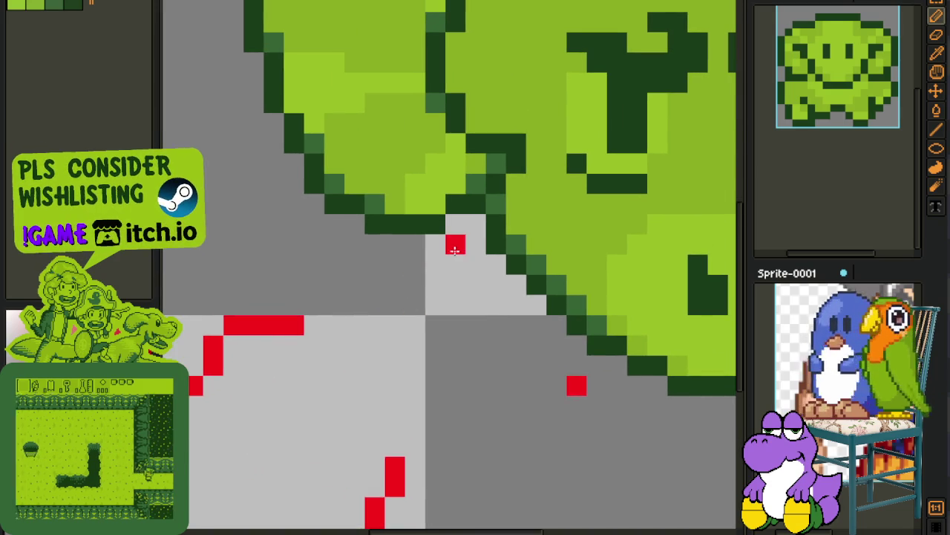
{"action": "scroll", "coordinate": [456, 245], "scroll_direction": "down", "scroll_amount": 1}
{"action": "left_click_drag", "start_coordinate": [468, 247], "coordinate": [315, 318]}
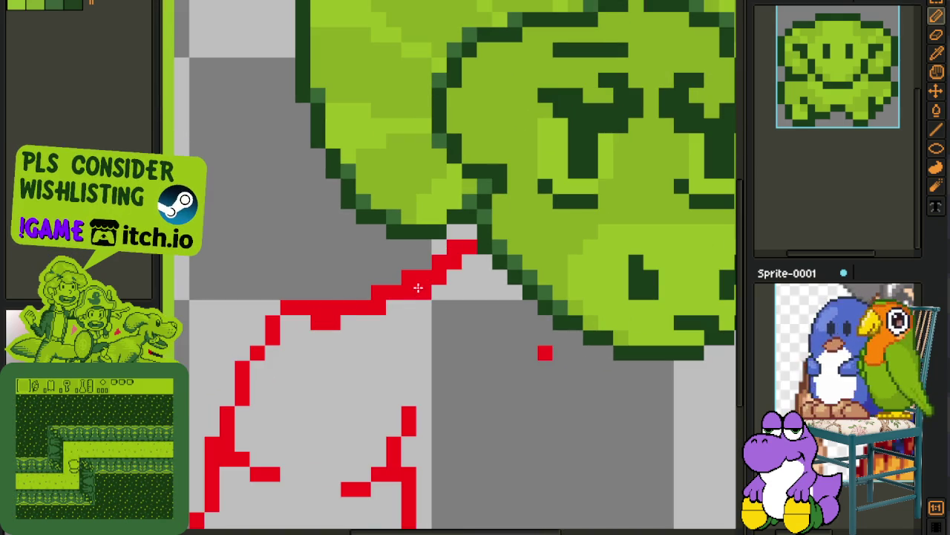
{"action": "left_click_drag", "start_coordinate": [452, 255], "coordinate": [371, 312]}
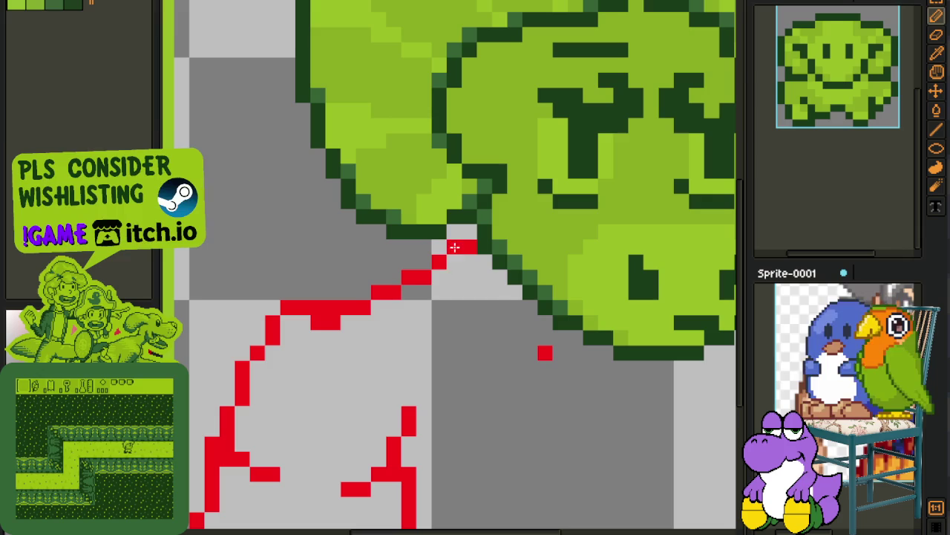
{"action": "left_click_drag", "start_coordinate": [456, 248], "coordinate": [454, 261]}
- Move a misplaced pixel on the red line one row higher
{"action": "key", "text": "h"}
{"action": "left_click_drag", "start_coordinate": [323, 323], "coordinate": [279, 313]}
{"action": "key", "text": "b"}
{"action": "right_click", "coordinate": [320, 297]}
{"action": "left_click", "coordinate": [319, 282]}
{"action": "scroll", "coordinate": [303, 297], "scroll_direction": "down", "scroll_amount": 2}
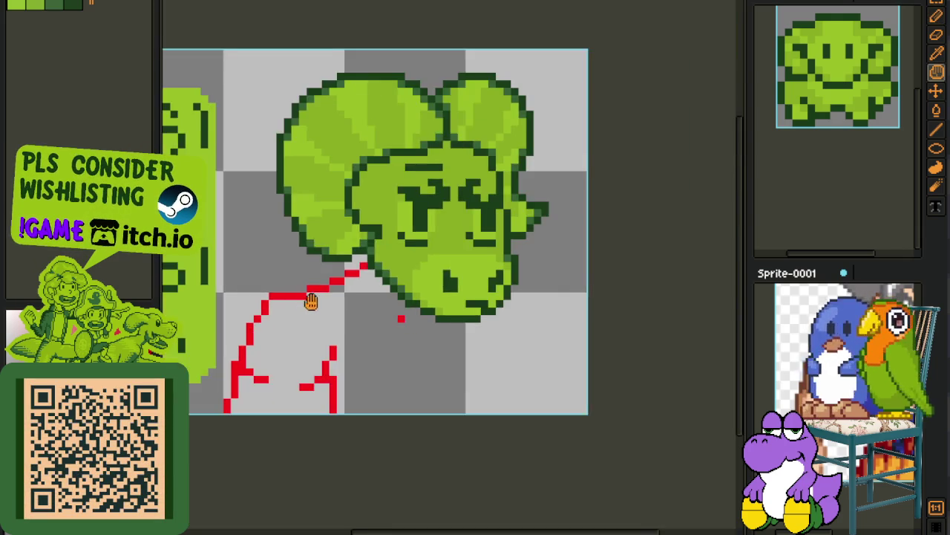
{"action": "scroll", "coordinate": [334, 283], "scroll_direction": "up", "scroll_amount": 1}
{"action": "scroll", "coordinate": [319, 289], "scroll_direction": "up", "scroll_amount": 1}
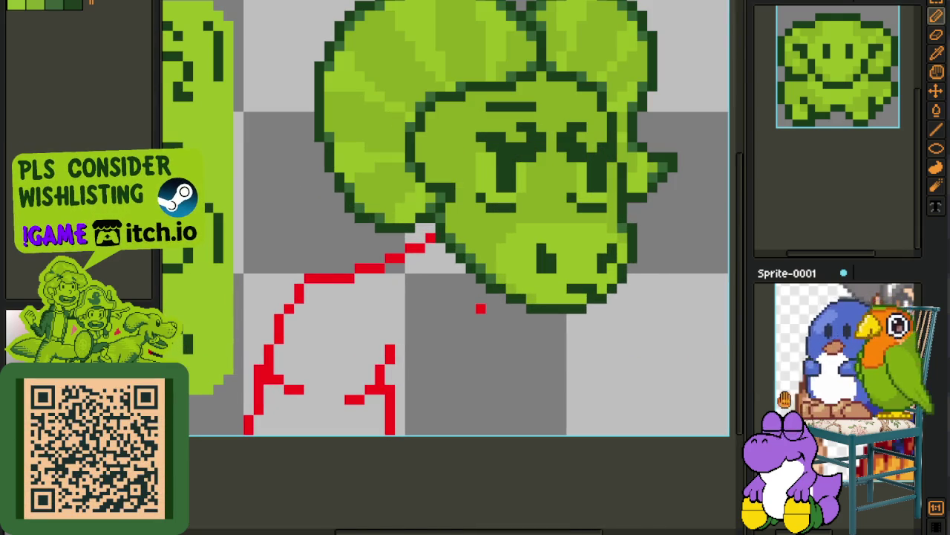
- Erase three stray red outline pixels and add one at the bottom of the left line
{"action": "key", "text": "h"}
{"action": "scroll", "coordinate": [293, 308], "scroll_direction": "up", "scroll_amount": 2}
{"action": "scroll", "coordinate": [286, 282], "scroll_direction": "up", "scroll_amount": 1}
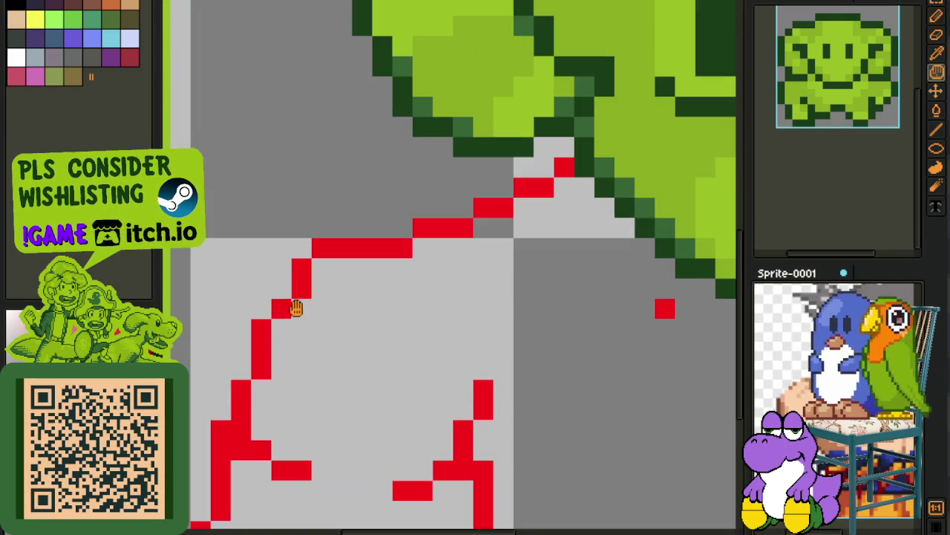
{"action": "scroll", "coordinate": [338, 324], "scroll_direction": "down", "scroll_amount": 3}
{"action": "left_click_drag", "start_coordinate": [338, 324], "coordinate": [349, 283]}
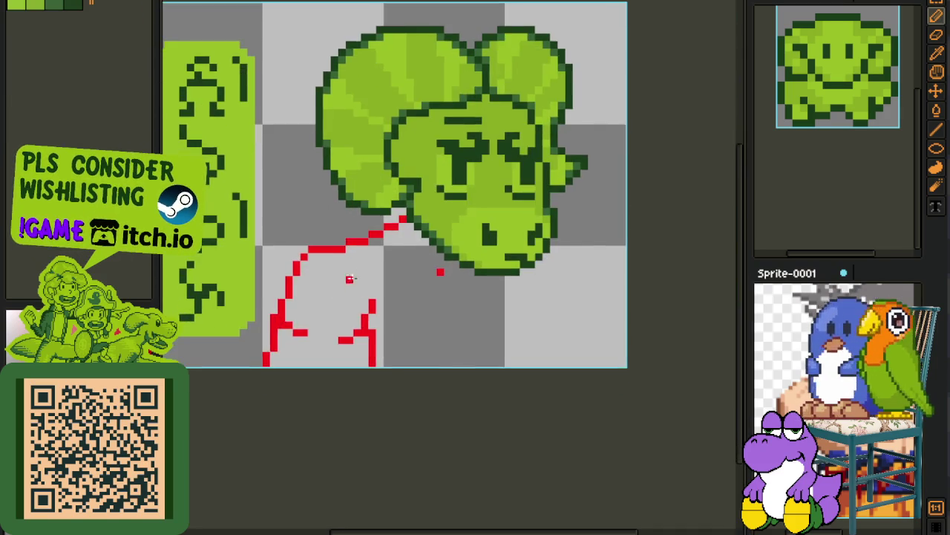
{"action": "scroll", "coordinate": [349, 268], "scroll_direction": "up", "scroll_amount": 2}
{"action": "scroll", "coordinate": [327, 221], "scroll_direction": "down", "scroll_amount": 3}
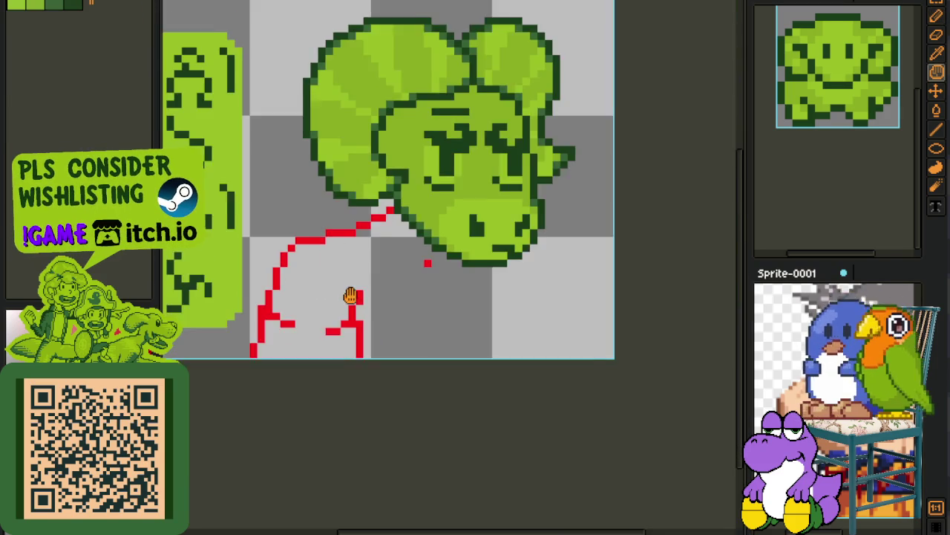
{"action": "scroll", "coordinate": [356, 297], "scroll_direction": "up", "scroll_amount": 1}
{"action": "scroll", "coordinate": [327, 289], "scroll_direction": "up", "scroll_amount": 2}
{"action": "left_click", "coordinate": [376, 331]}
{"action": "left_click", "coordinate": [406, 316]}
{"action": "left_click", "coordinate": [393, 364]}
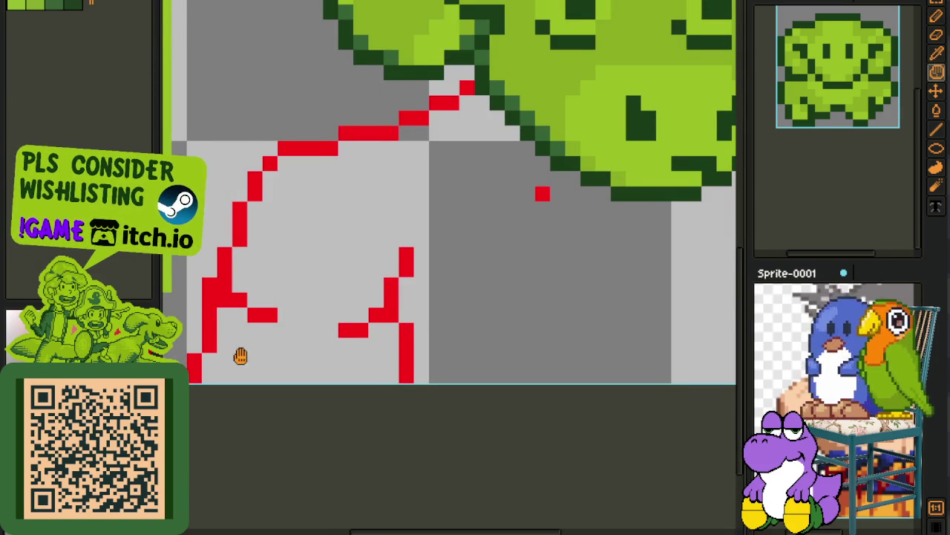
{"action": "left_click_drag", "start_coordinate": [236, 350], "coordinate": [278, 339]}
{"action": "left_click", "coordinate": [289, 331]}
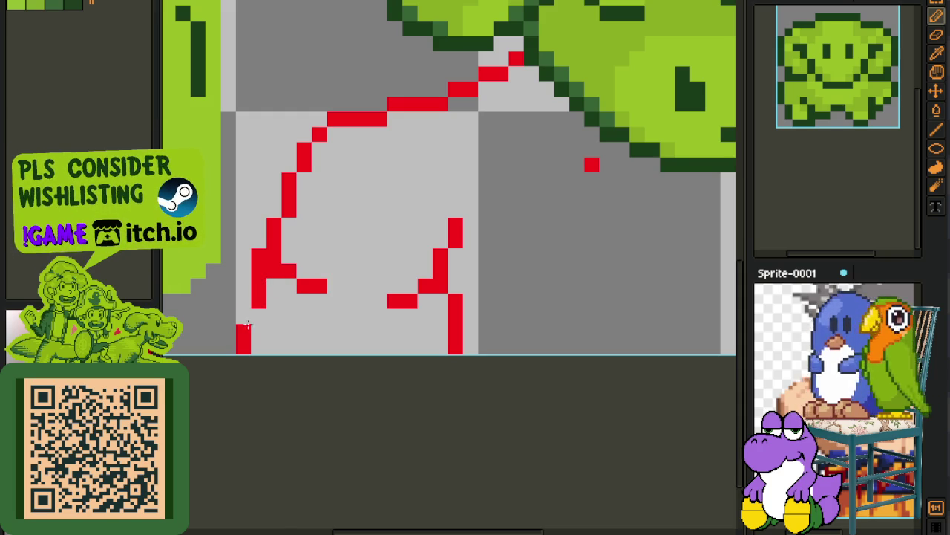
- Erase the lone red pixel beside the chin
{"action": "scroll", "coordinate": [246, 315], "scroll_direction": "down", "scroll_amount": 3}
{"action": "scroll", "coordinate": [334, 250], "scroll_direction": "down", "scroll_amount": 1}
{"action": "scroll", "coordinate": [338, 245], "scroll_direction": "up", "scroll_amount": 1}
{"action": "scroll", "coordinate": [349, 248], "scroll_direction": "up", "scroll_amount": 1}
{"action": "mouse_move", "coordinate": [375, 256]}
{"action": "left_mouse_down"}
{"action": "mouse_move", "coordinate": [250, 301]}
{"action": "mouse_move", "coordinate": [396, 265]}
{"action": "mouse_move", "coordinate": [381, 276]}
{"action": "left_mouse_up"}
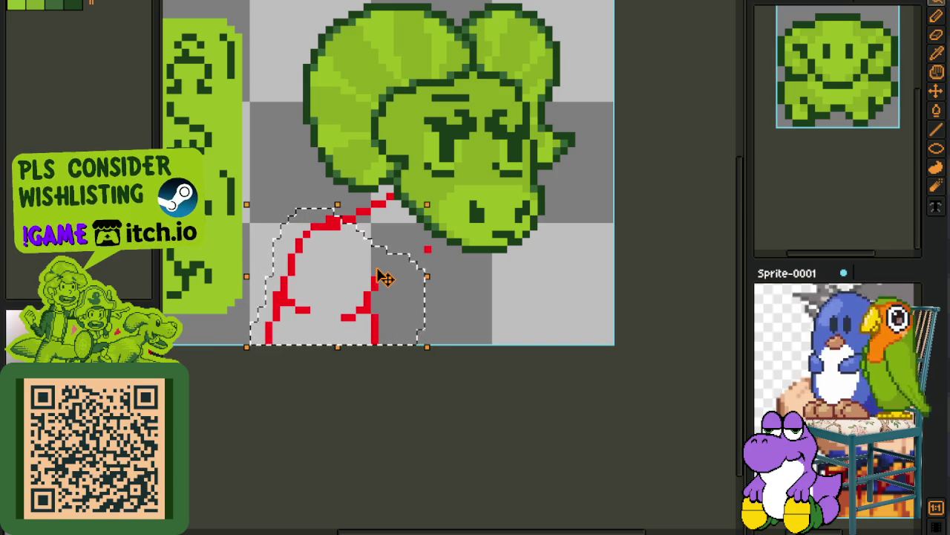
{"action": "key", "text": "ctrl+d"}
{"action": "scroll", "coordinate": [371, 278], "scroll_direction": "up", "scroll_amount": 1}
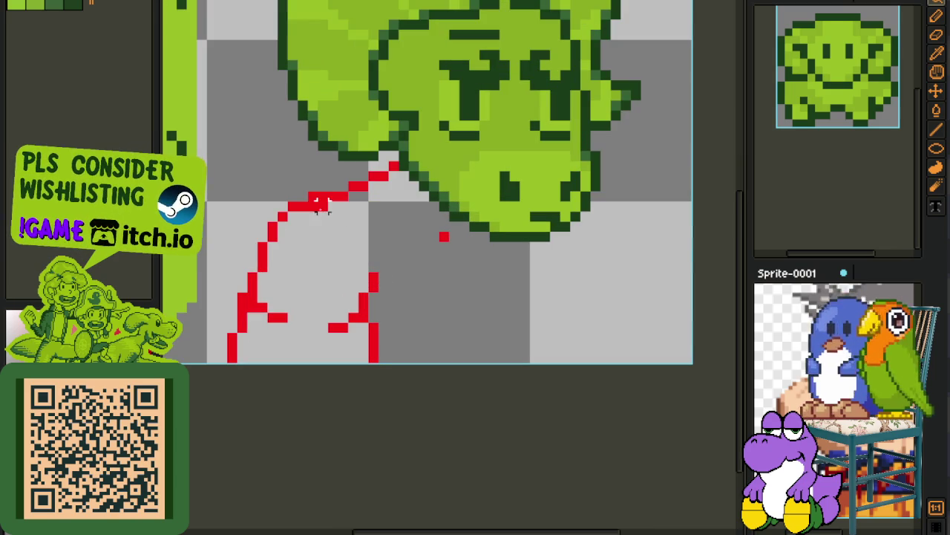
{"action": "key", "text": "e"}
{"action": "scroll", "coordinate": [334, 226], "scroll_direction": "down", "scroll_amount": 1}
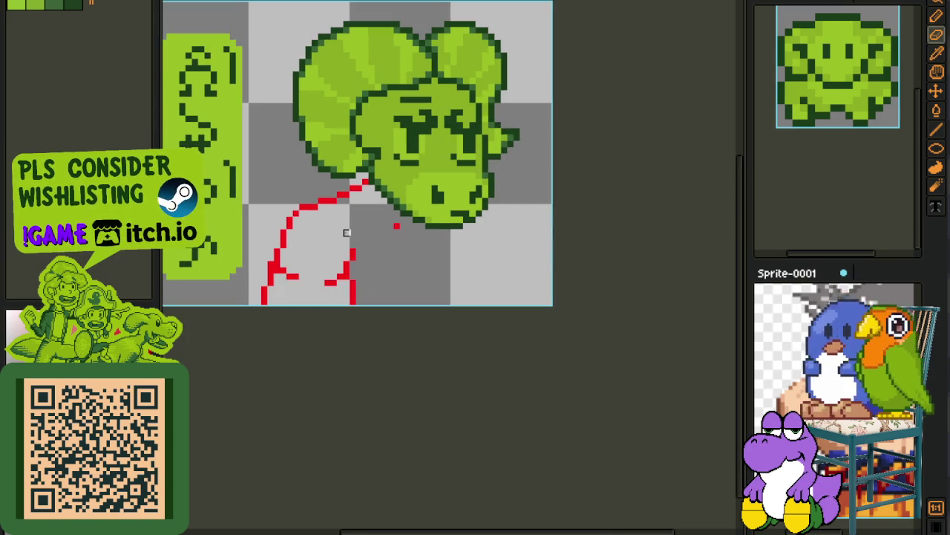
{"action": "key", "text": "b"}
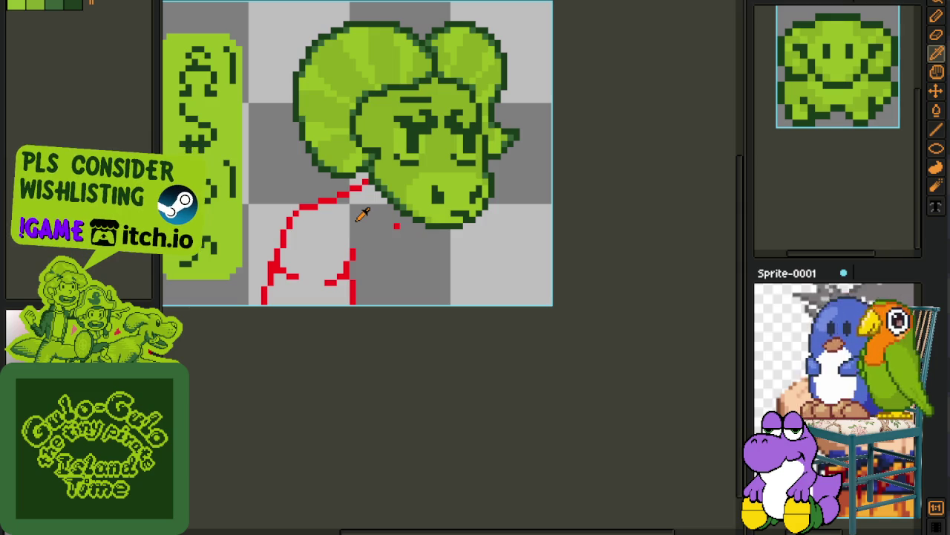
{"action": "scroll", "coordinate": [401, 220], "scroll_direction": "up", "scroll_amount": 2}
{"action": "key", "text": "e"}
{"action": "left_click", "coordinate": [395, 223]}
{"action": "key", "text": "b"}
{"action": "scroll", "coordinate": [301, 281], "scroll_direction": "down", "scroll_amount": 1}
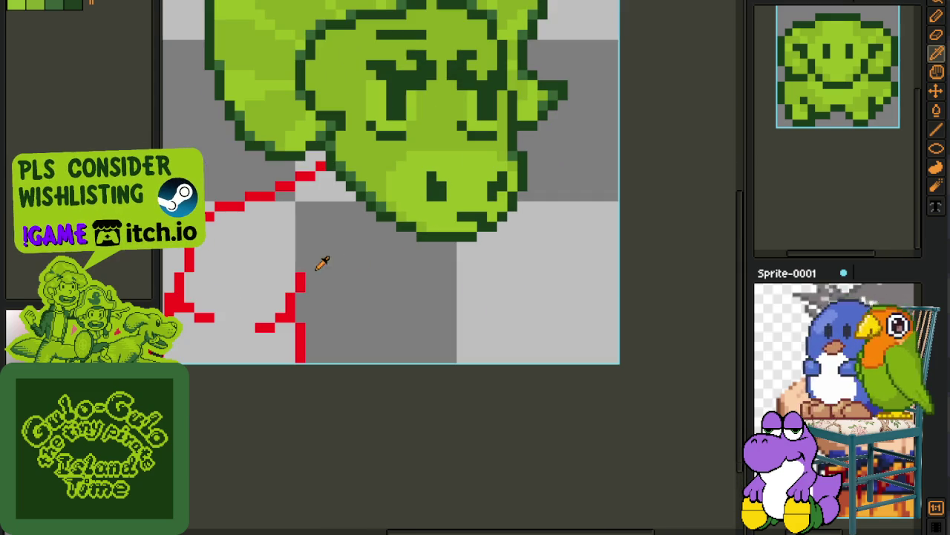
{"action": "key", "text": "b"}
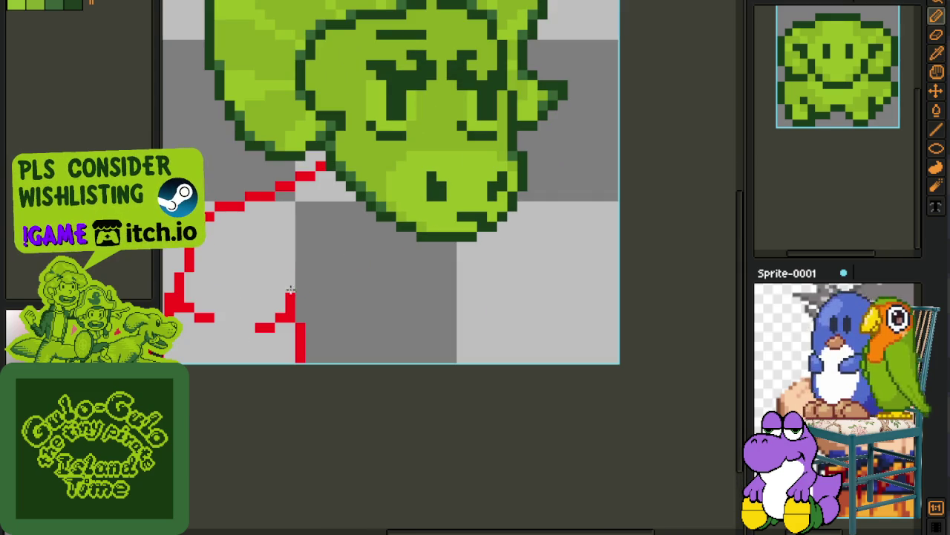
- Draw a horizontal red stroke across the body and save the sprite
{"action": "scroll", "coordinate": [319, 297], "scroll_direction": "down", "scroll_amount": 2}
{"action": "scroll", "coordinate": [335, 308], "scroll_direction": "up", "scroll_amount": 1}
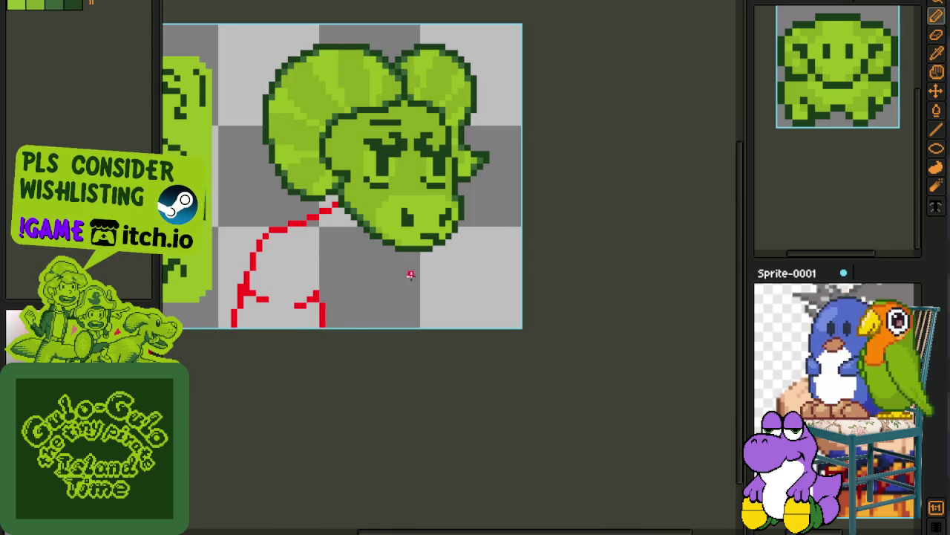
{"action": "scroll", "coordinate": [410, 273], "scroll_direction": "up", "scroll_amount": 1}
{"action": "scroll", "coordinate": [460, 343], "scroll_direction": "up", "scroll_amount": 1}
{"action": "scroll", "coordinate": [422, 335], "scroll_direction": "up", "scroll_amount": 1}
{"action": "scroll", "coordinate": [322, 274], "scroll_direction": "up", "scroll_amount": 1}
{"action": "left_click_drag", "start_coordinate": [352, 264], "coordinate": [439, 291]}
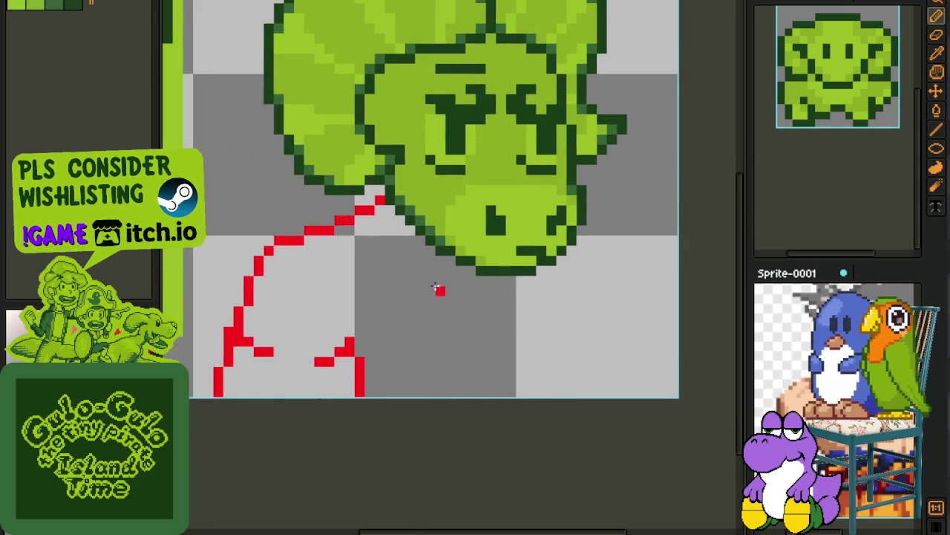
{"action": "scroll", "coordinate": [397, 292], "scroll_direction": "up", "scroll_amount": 1}
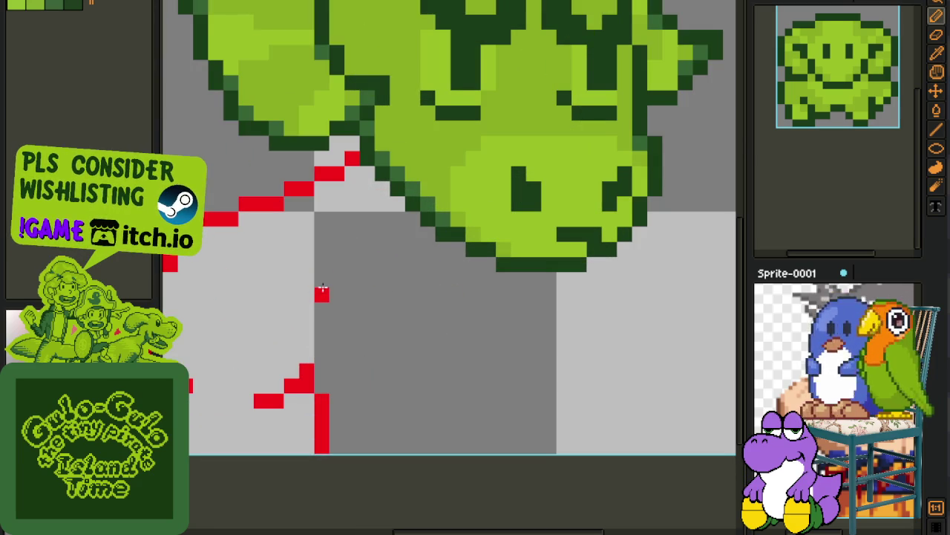
{"action": "mouse_move", "coordinate": [322, 281]}
{"action": "left_mouse_down"}
{"action": "mouse_move", "coordinate": [322, 296]}
{"action": "mouse_move", "coordinate": [382, 281]}
{"action": "left_mouse_up"}
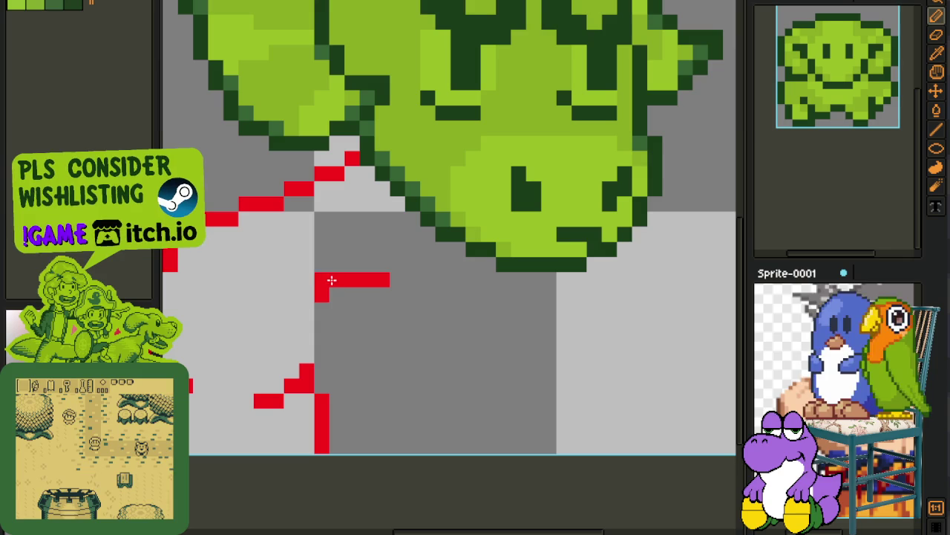
{"action": "left_click_drag", "start_coordinate": [365, 279], "coordinate": [427, 279]}
{"action": "scroll", "coordinate": [427, 277], "scroll_direction": "down", "scroll_amount": 2}
{"action": "scroll", "coordinate": [408, 307], "scroll_direction": "down", "scroll_amount": 1}
{"action": "key", "text": "ctrl+s"}
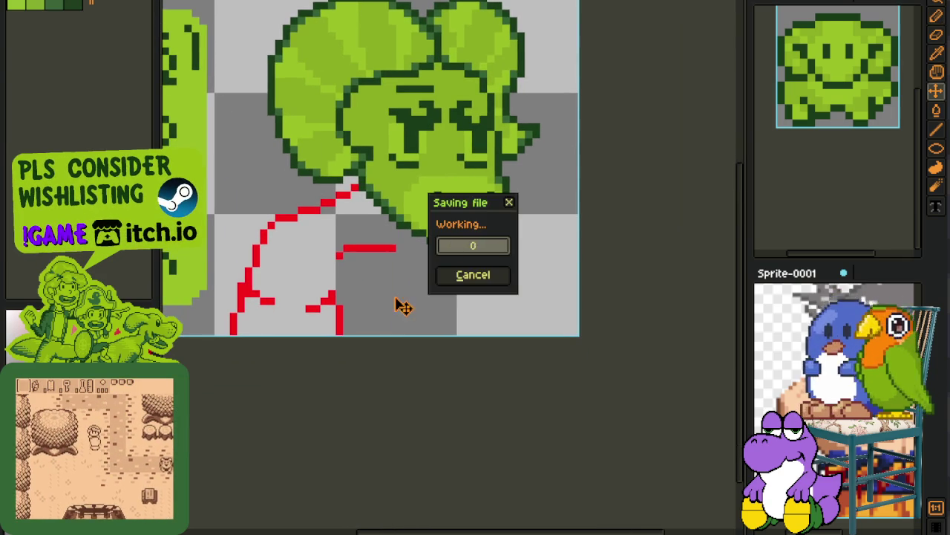
- Draw a curved red line along the bottom of the sketch
{"action": "scroll", "coordinate": [364, 328], "scroll_direction": "up", "scroll_amount": 1}
{"action": "scroll", "coordinate": [342, 329], "scroll_direction": "up", "scroll_amount": 2}
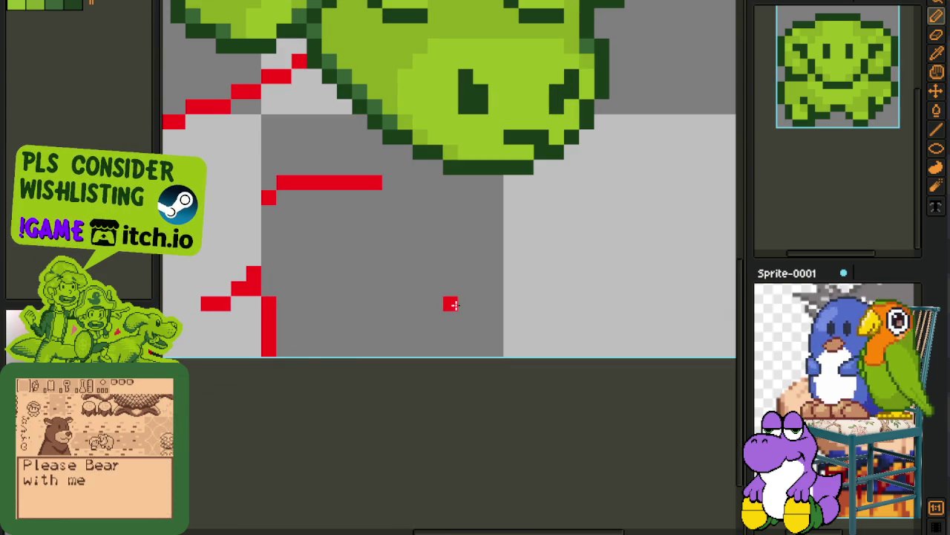
{"action": "mouse_move", "coordinate": [465, 304]}
{"action": "left_mouse_down"}
{"action": "mouse_move", "coordinate": [466, 319]}
{"action": "mouse_move", "coordinate": [402, 346]}
{"action": "mouse_move", "coordinate": [317, 352]}
{"action": "left_mouse_up"}
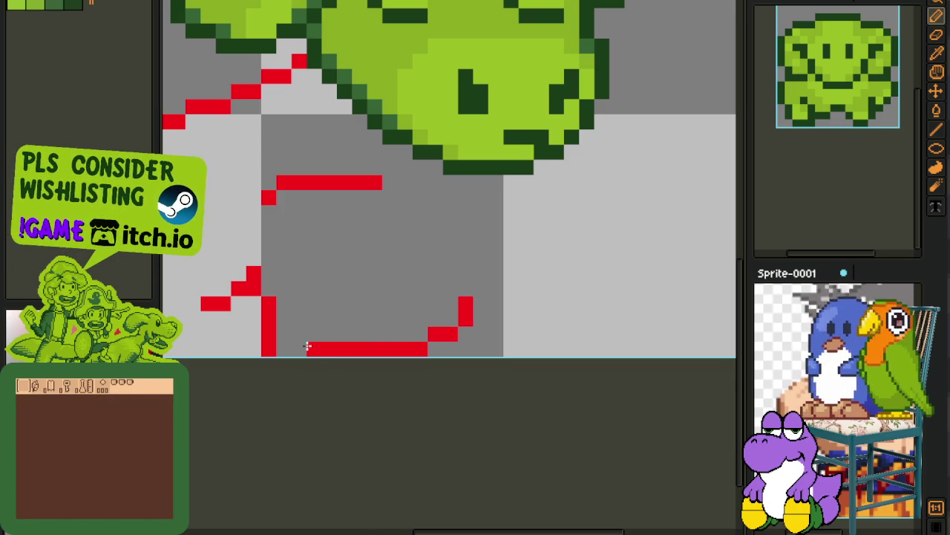
{"action": "scroll", "coordinate": [292, 329], "scroll_direction": "down", "scroll_amount": 3}
{"action": "left_click_drag", "start_coordinate": [389, 292], "coordinate": [393, 301]}
{"action": "scroll", "coordinate": [345, 272], "scroll_direction": "up", "scroll_amount": 1}
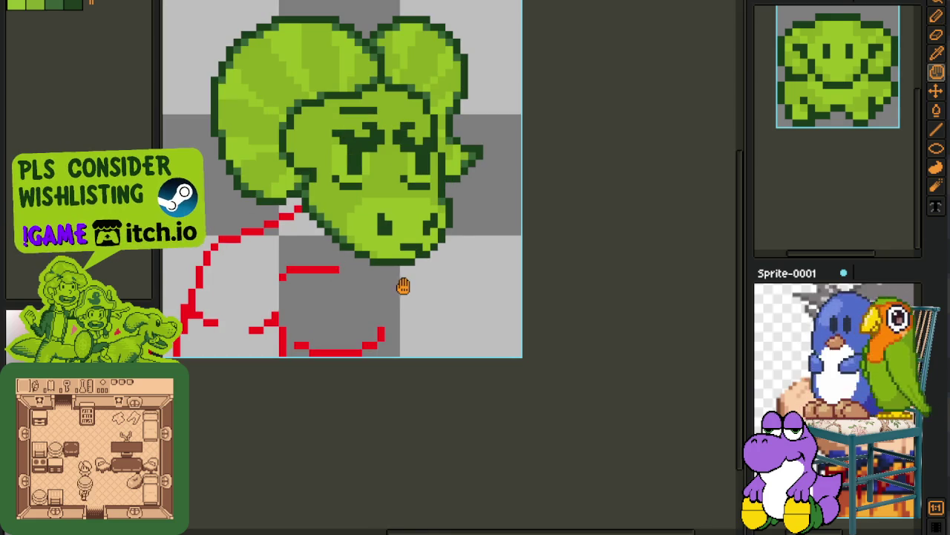
{"action": "scroll", "coordinate": [403, 282], "scroll_direction": "up", "scroll_amount": 1}
{"action": "scroll", "coordinate": [424, 282], "scroll_direction": "down", "scroll_amount": 2}
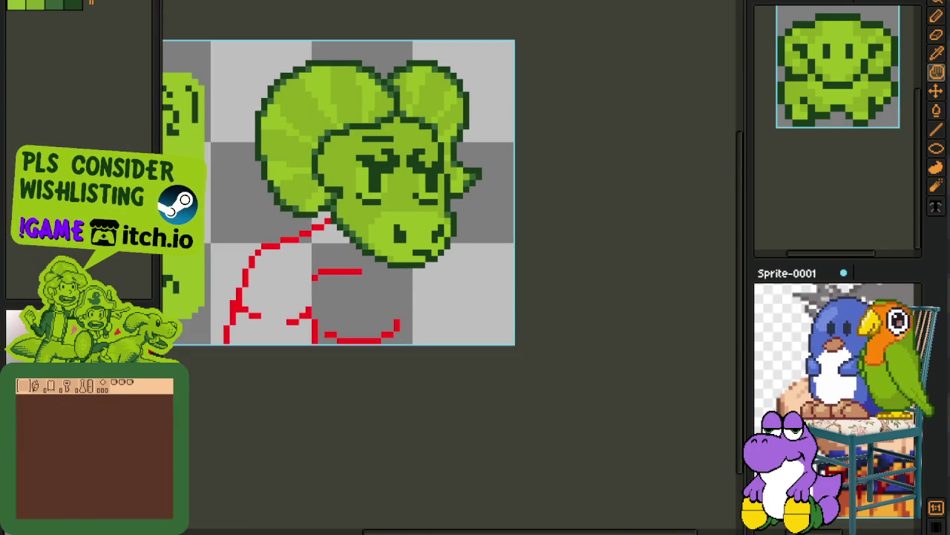
{"action": "scroll", "coordinate": [492, 326], "scroll_direction": "up", "scroll_amount": 1}
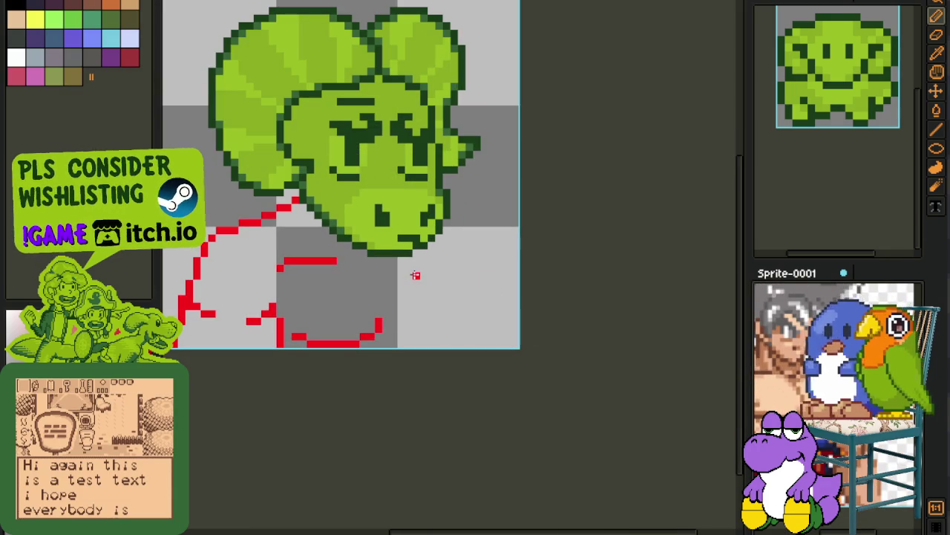
{"action": "scroll", "coordinate": [415, 276], "scroll_direction": "up", "scroll_amount": 1}
{"action": "scroll", "coordinate": [416, 297], "scroll_direction": "down", "scroll_amount": 2}
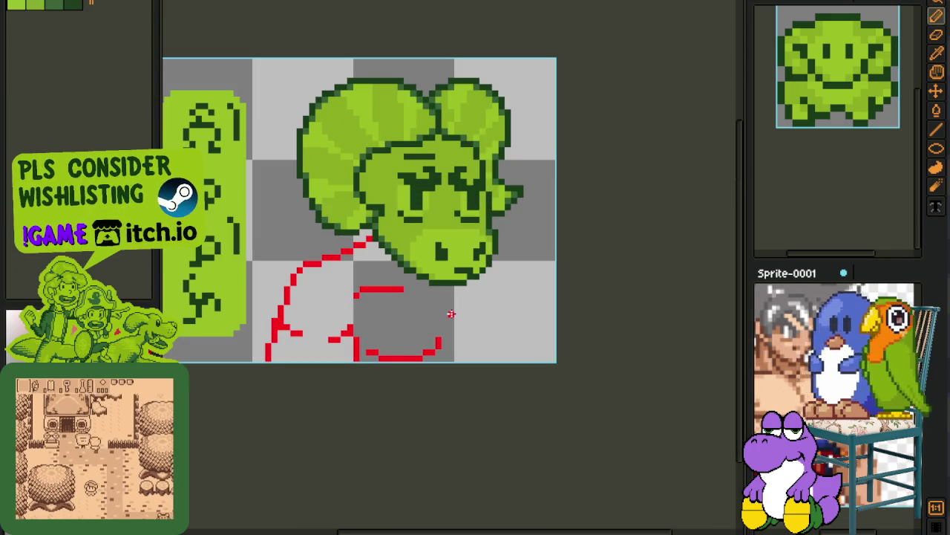
{"action": "scroll", "coordinate": [414, 326], "scroll_direction": "up", "scroll_amount": 1}
- Shift the bottom red strokes down using a rectangle selection
{"action": "key", "text": "m"}
{"action": "left_click_drag", "start_coordinate": [356, 321], "coordinate": [495, 399]}
{"action": "key", "text": "Down"}
{"action": "key", "text": "Down"}
{"action": "key", "text": "Down"}
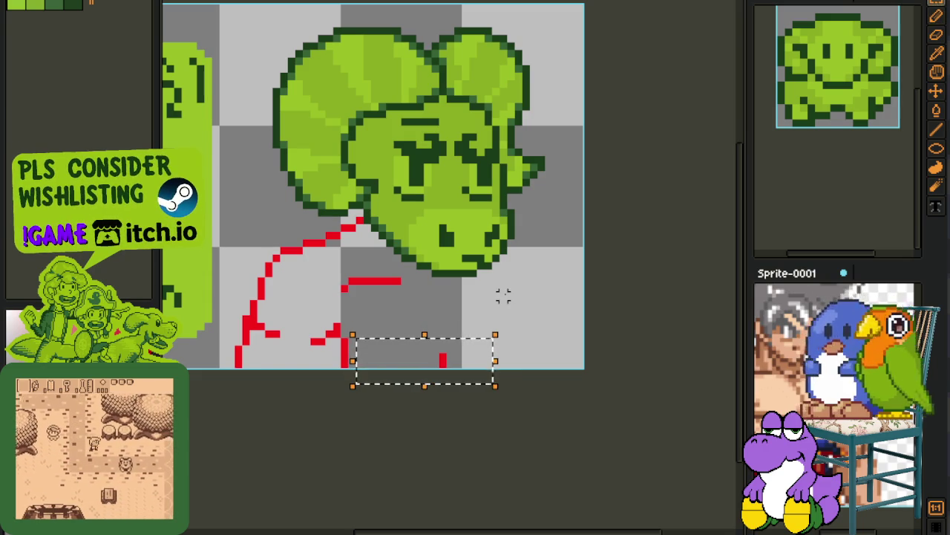
{"action": "key", "text": "ctrl+d"}
{"action": "scroll", "coordinate": [457, 312], "scroll_direction": "up", "scroll_amount": 1}
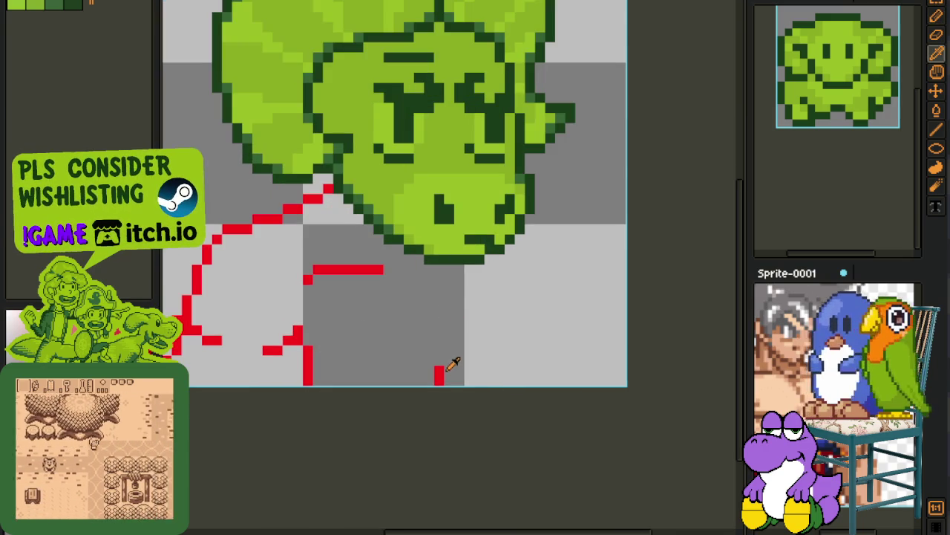
{"action": "key", "text": "b"}
{"action": "scroll", "coordinate": [509, 289], "scroll_direction": "up", "scroll_amount": 1}
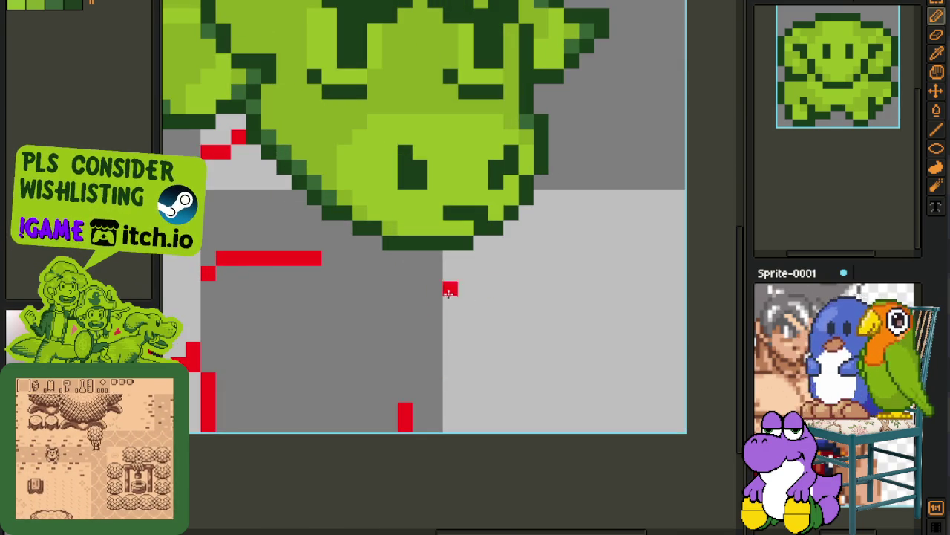
- Sketch the right shoulder's top edge and its curve down to the right in red
{"action": "left_click", "coordinate": [421, 288]}
{"action": "left_click_drag", "start_coordinate": [433, 274], "coordinate": [510, 273]}
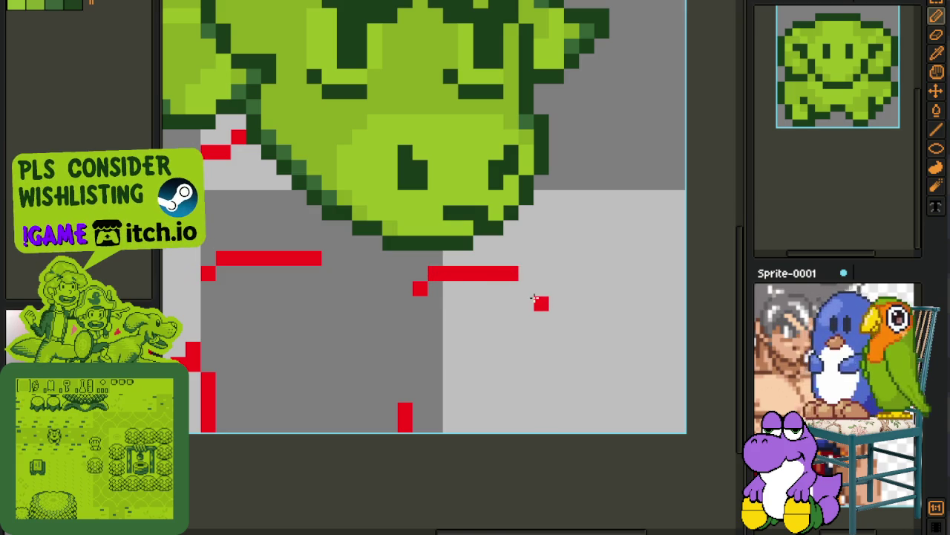
{"action": "key", "text": "h"}
{"action": "mouse_move", "coordinate": [533, 301]}
{"action": "left_mouse_down"}
{"action": "mouse_move", "coordinate": [542, 327]}
{"action": "mouse_move", "coordinate": [551, 311]}
{"action": "left_mouse_up"}
{"action": "key", "text": "b"}
{"action": "left_click", "coordinate": [552, 311]}
{"action": "key", "text": "ctrl+z"}
{"action": "left_click", "coordinate": [539, 296]}
{"action": "left_click", "coordinate": [554, 296]}
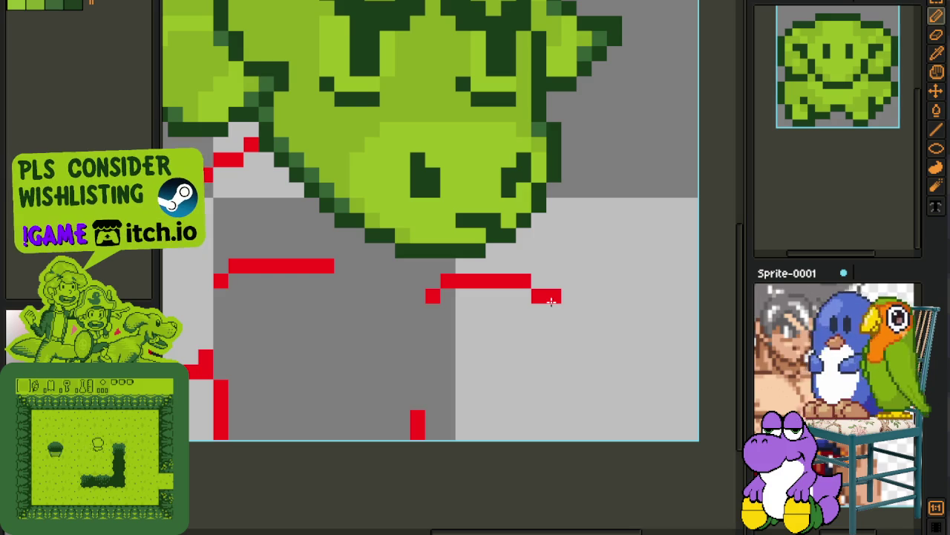
{"action": "mouse_move", "coordinate": [553, 300]}
{"action": "left_mouse_down"}
{"action": "mouse_move", "coordinate": [581, 322]}
{"action": "mouse_move", "coordinate": [597, 370]}
{"action": "mouse_move", "coordinate": [584, 433]}
{"action": "left_mouse_up"}
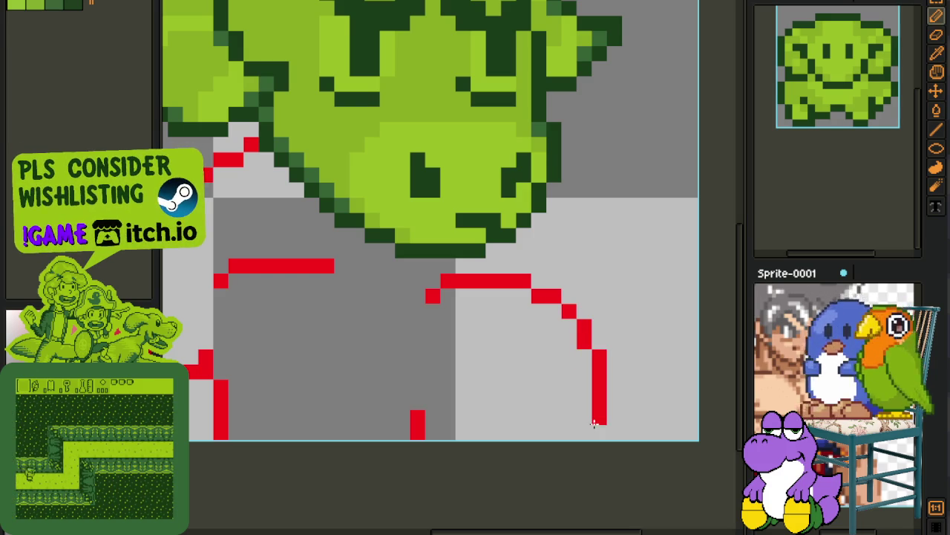
- Replace the last shoulder stroke with a straight vertical outer edge
{"action": "scroll", "coordinate": [583, 433], "scroll_direction": "down", "scroll_amount": 2}
{"action": "scroll", "coordinate": [584, 433], "scroll_direction": "down", "scroll_amount": 1}
{"action": "scroll", "coordinate": [569, 386], "scroll_direction": "up", "scroll_amount": 1}
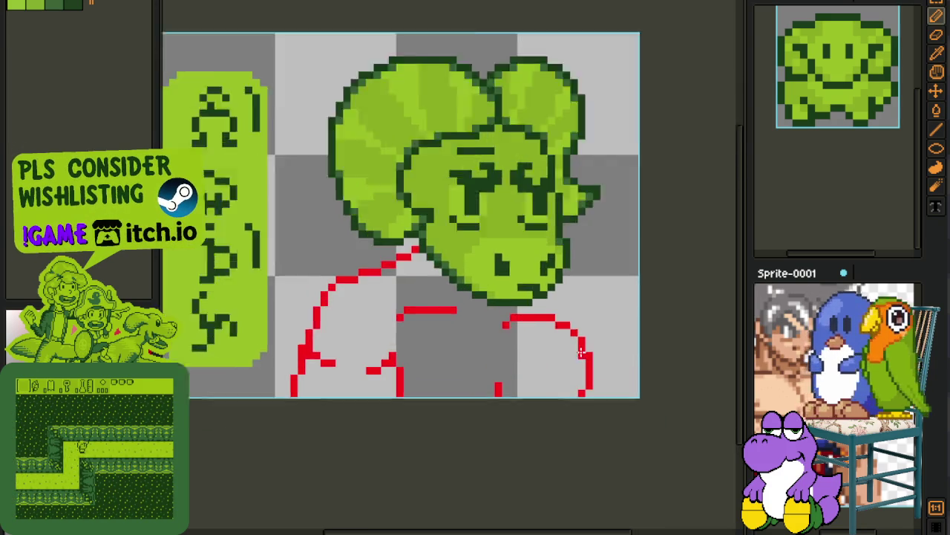
{"action": "scroll", "coordinate": [569, 386], "scroll_direction": "up", "scroll_amount": 1}
{"action": "scroll", "coordinate": [613, 359], "scroll_direction": "up", "scroll_amount": 1}
{"action": "scroll", "coordinate": [573, 361], "scroll_direction": "down", "scroll_amount": 2}
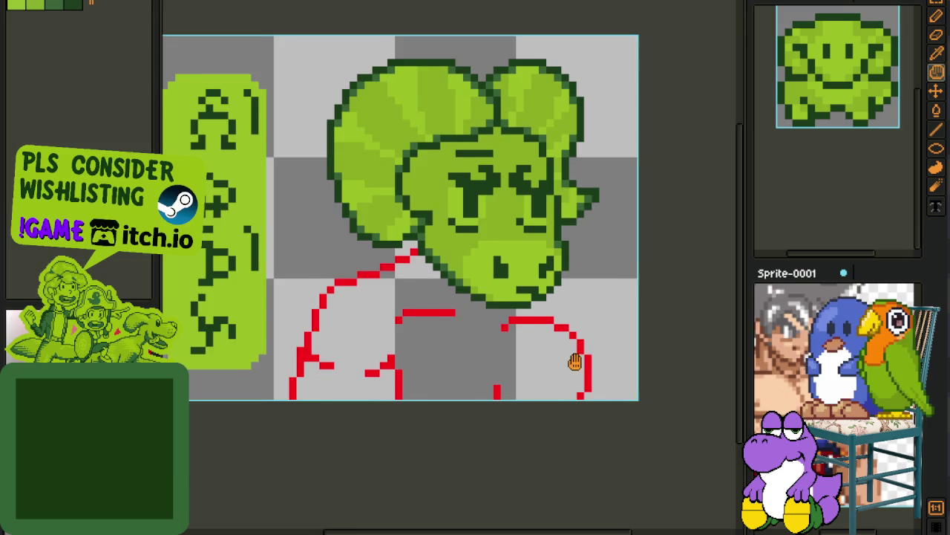
{"action": "scroll", "coordinate": [557, 327], "scroll_direction": "up", "scroll_amount": 1}
{"action": "scroll", "coordinate": [550, 316], "scroll_direction": "up", "scroll_amount": 1}
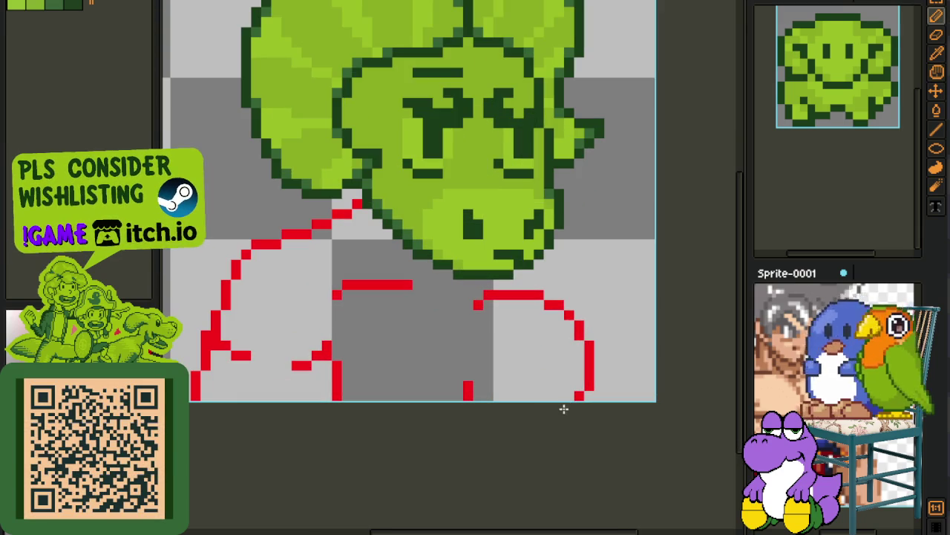
{"action": "key", "text": "ctrl+z"}
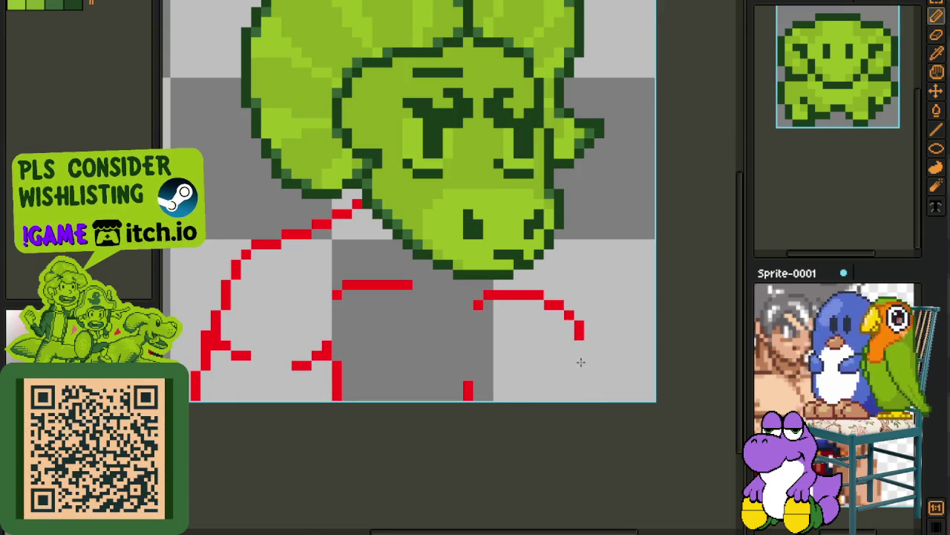
{"action": "scroll", "coordinate": [580, 358], "scroll_direction": "up", "scroll_amount": 1}
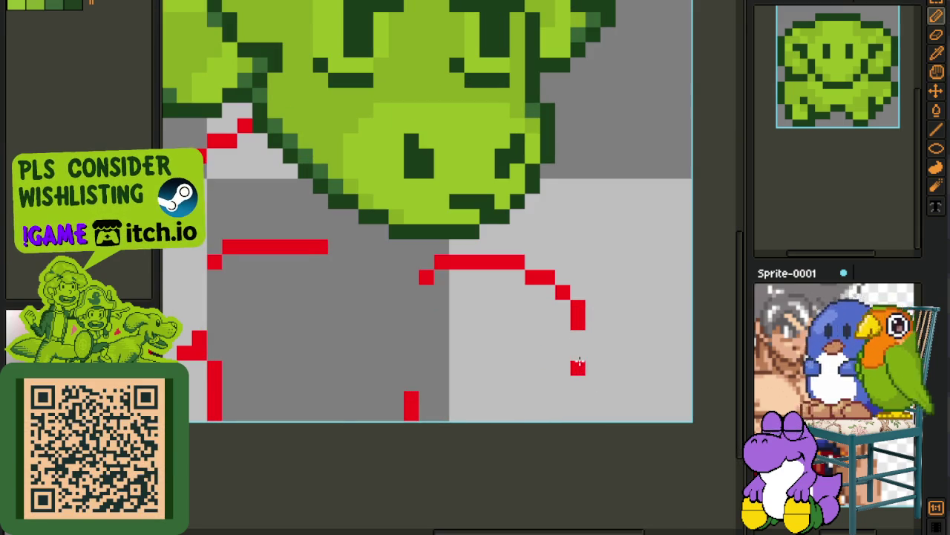
{"action": "left_click_drag", "start_coordinate": [578, 350], "coordinate": [576, 393]}
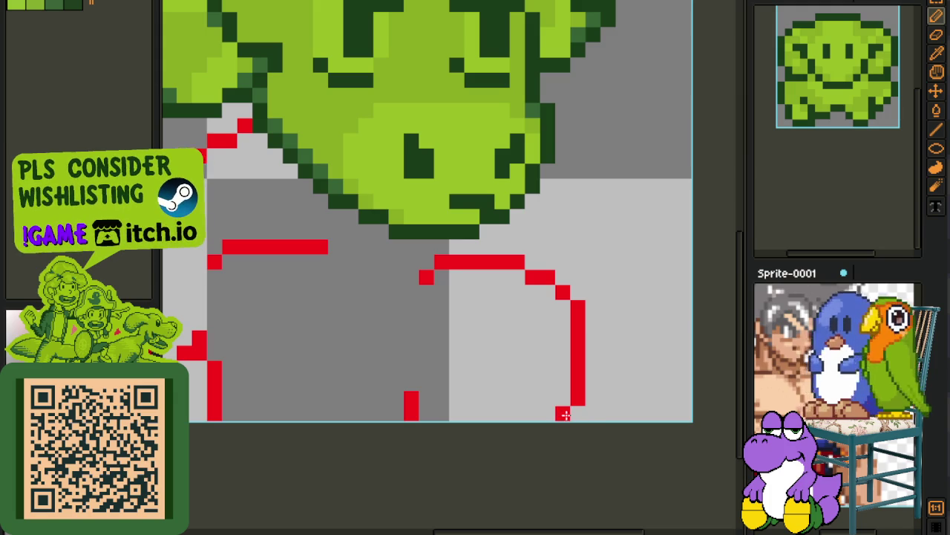
- Remove a stray pixel and draw the red inner arm line down to the bottom
{"action": "scroll", "coordinate": [564, 309], "scroll_direction": "down", "scroll_amount": 1}
{"action": "scroll", "coordinate": [559, 299], "scroll_direction": "up", "scroll_amount": 1}
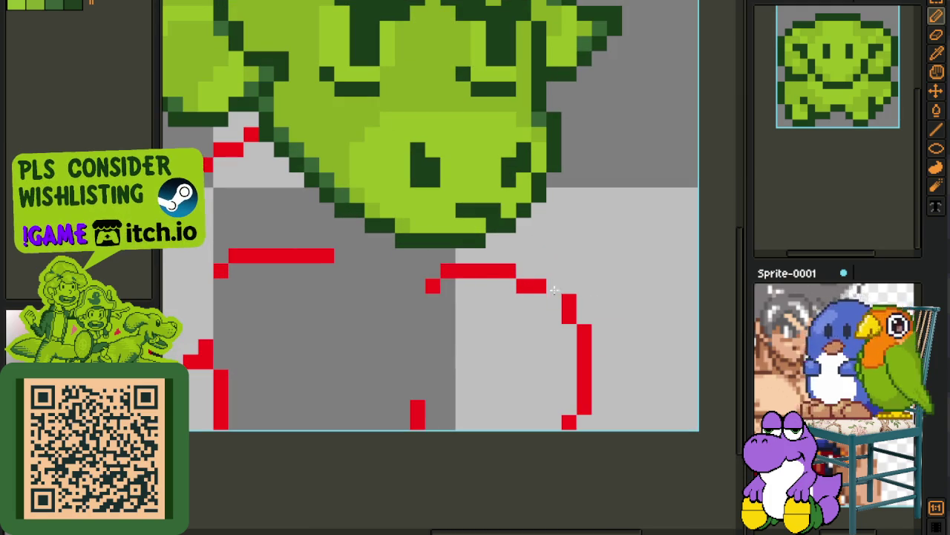
{"action": "scroll", "coordinate": [564, 301], "scroll_direction": "down", "scroll_amount": 1}
{"action": "scroll", "coordinate": [519, 276], "scroll_direction": "down", "scroll_amount": 1}
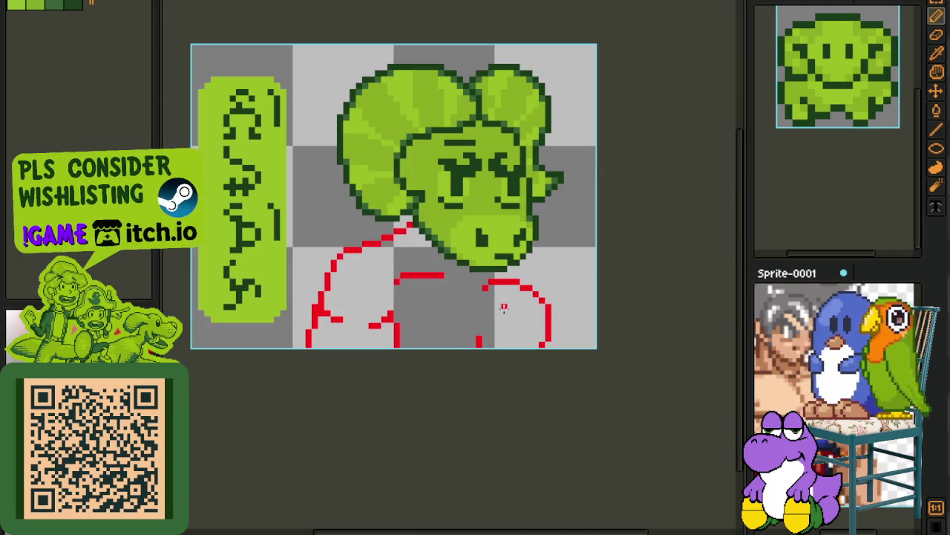
{"action": "scroll", "coordinate": [478, 311], "scroll_direction": "up", "scroll_amount": 1}
{"action": "scroll", "coordinate": [558, 312], "scroll_direction": "up", "scroll_amount": 1}
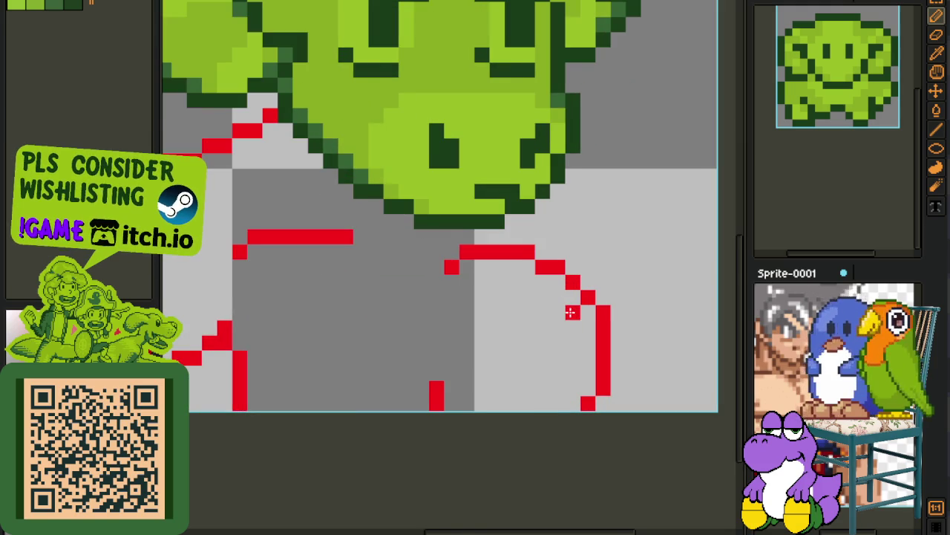
{"action": "scroll", "coordinate": [571, 312], "scroll_direction": "up", "scroll_amount": 1}
{"action": "right_click", "coordinate": [573, 312]}
{"action": "left_click", "coordinate": [411, 231]}
{"action": "right_click", "coordinate": [411, 251]}
{"action": "left_click", "coordinate": [392, 252]}
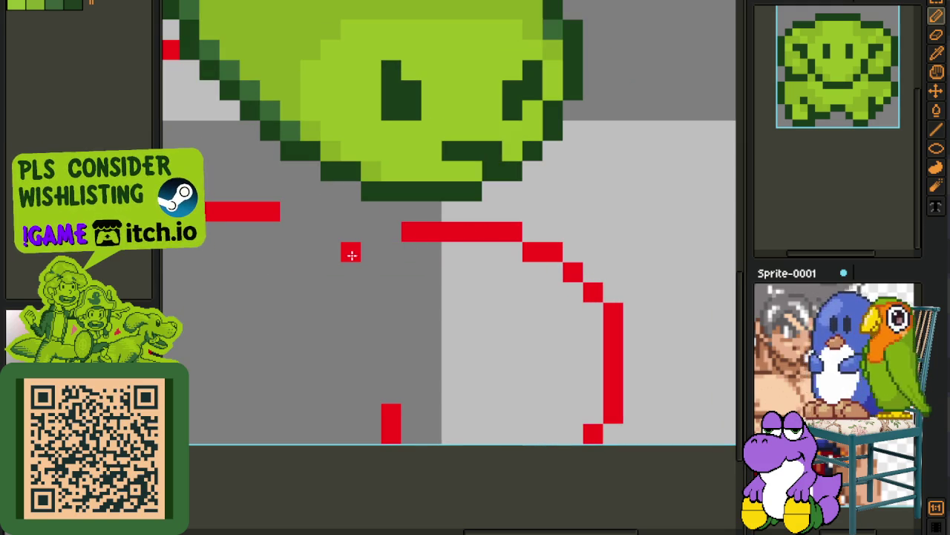
{"action": "left_click_drag", "start_coordinate": [370, 393], "coordinate": [349, 287]}
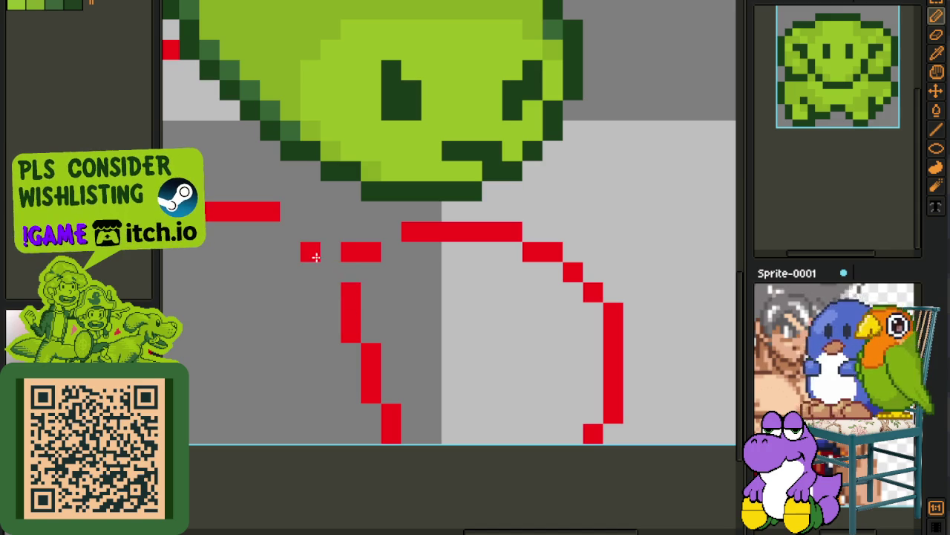
{"action": "scroll", "coordinate": [385, 246], "scroll_direction": "down", "scroll_amount": 2}
{"action": "scroll", "coordinate": [385, 245], "scroll_direction": "down", "scroll_amount": 1}
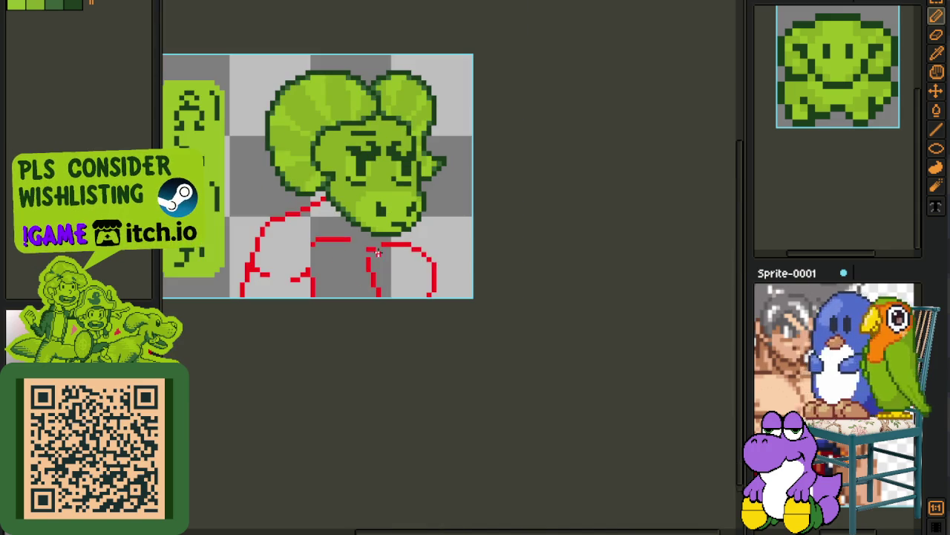
{"action": "scroll", "coordinate": [442, 277], "scroll_direction": "down", "scroll_amount": 1}
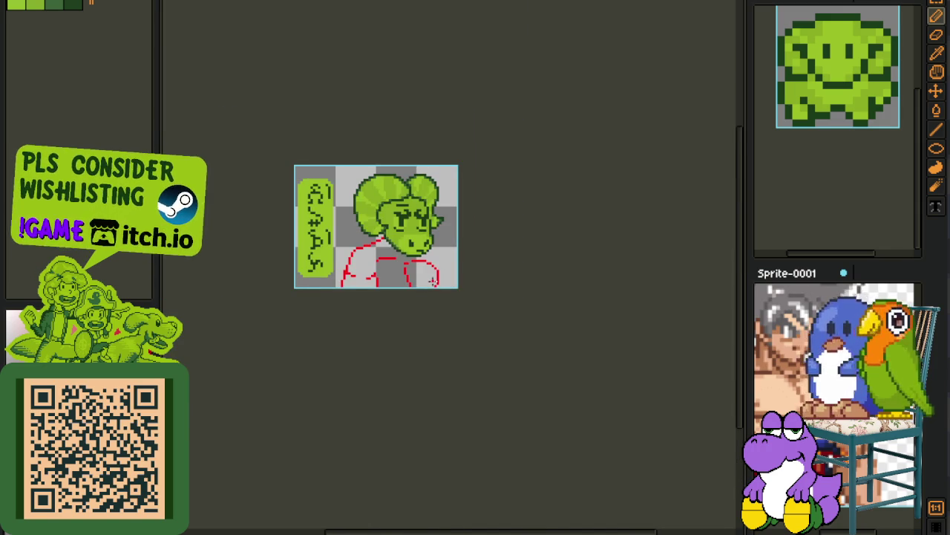
{"action": "scroll", "coordinate": [434, 281], "scroll_direction": "up", "scroll_amount": 2}
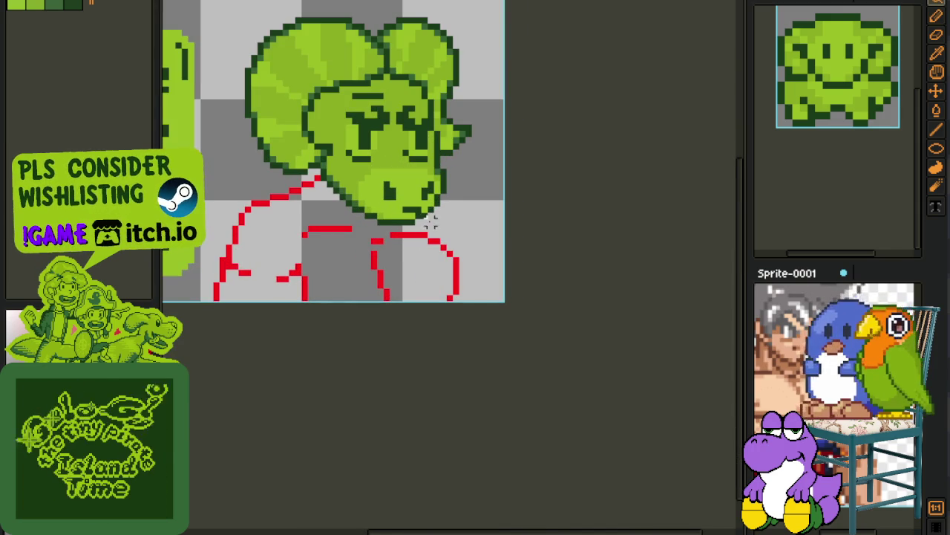
- Delete the old right-side red body lines and save the sprite
{"action": "left_click_drag", "start_coordinate": [424, 223], "coordinate": [419, 221]}
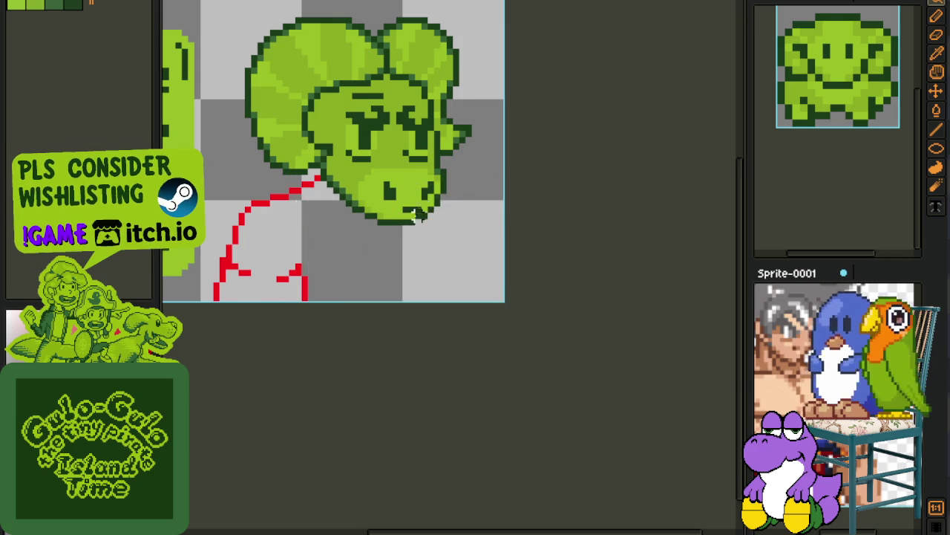
{"action": "key", "text": "Delete"}
{"action": "scroll", "coordinate": [373, 231], "scroll_direction": "down", "scroll_amount": 1}
{"action": "scroll", "coordinate": [418, 272], "scroll_direction": "up", "scroll_amount": 1}
{"action": "scroll", "coordinate": [452, 267], "scroll_direction": "up", "scroll_amount": 1}
{"action": "scroll", "coordinate": [433, 269], "scroll_direction": "up", "scroll_amount": 1}
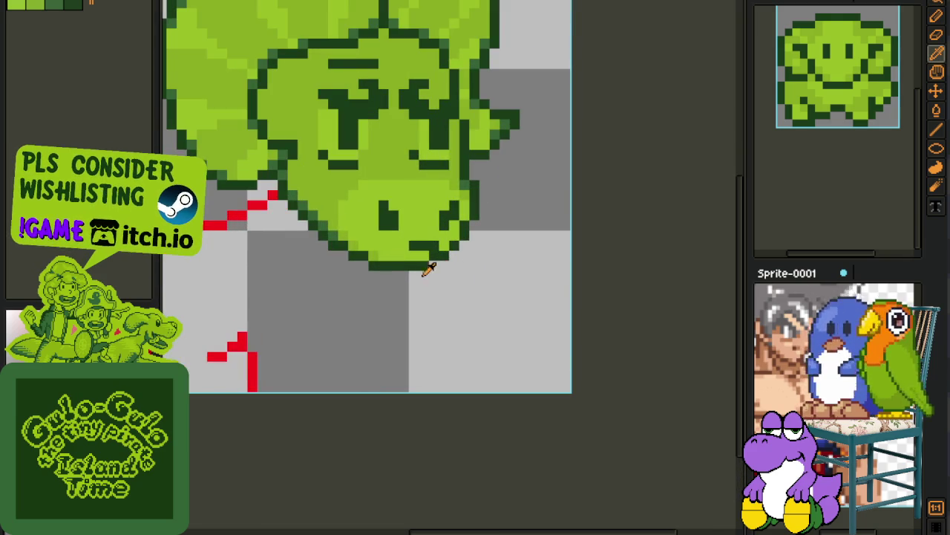
{"action": "scroll", "coordinate": [403, 245], "scroll_direction": "up", "scroll_amount": 2}
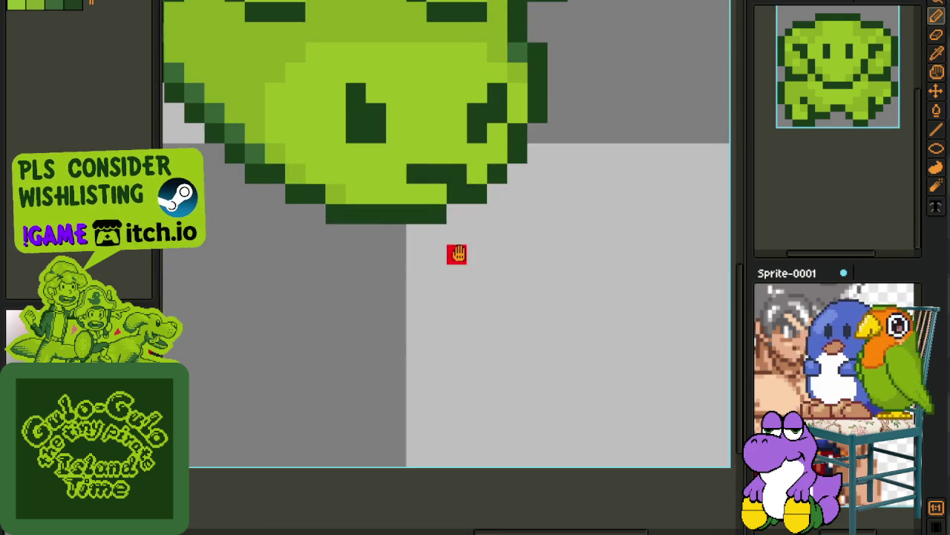
{"action": "key", "text": "ctrl+s"}
- Draw a new red shoulder line down from under the chin, plus an inner arm line
{"action": "key", "text": "b"}
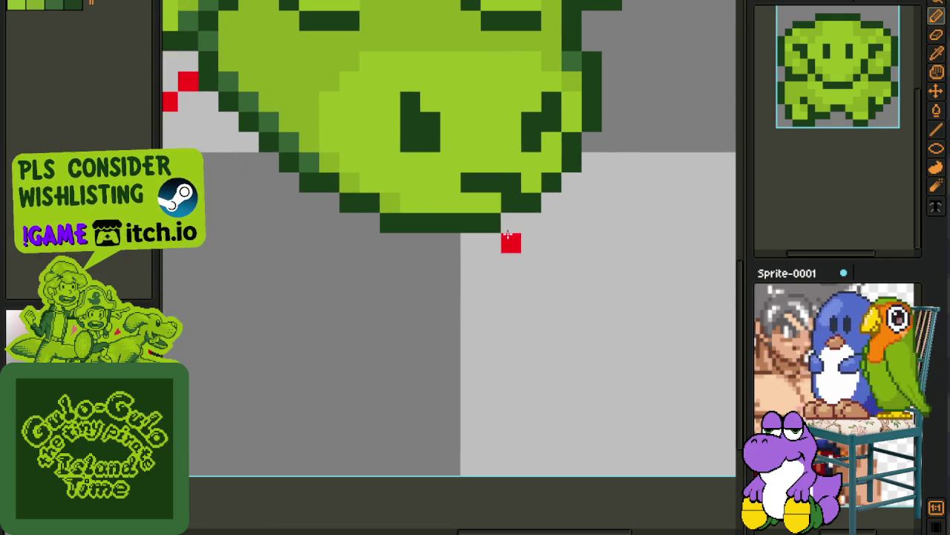
{"action": "mouse_move", "coordinate": [546, 228]}
{"action": "left_mouse_down"}
{"action": "mouse_move", "coordinate": [568, 245]}
{"action": "mouse_move", "coordinate": [618, 327]}
{"action": "left_mouse_up"}
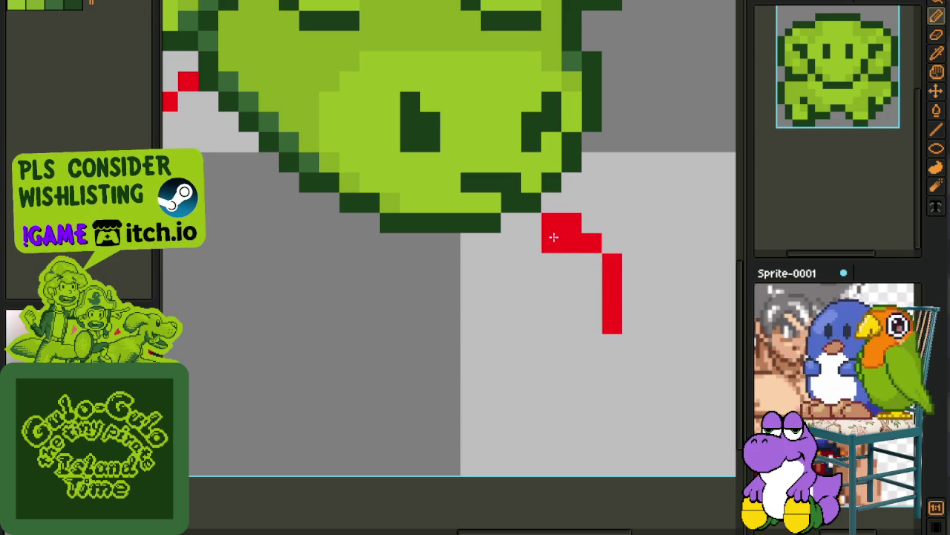
{"action": "scroll", "coordinate": [622, 291], "scroll_direction": "down", "scroll_amount": 2}
{"action": "scroll", "coordinate": [622, 291], "scroll_direction": "down", "scroll_amount": 1}
{"action": "scroll", "coordinate": [620, 288], "scroll_direction": "up", "scroll_amount": 1}
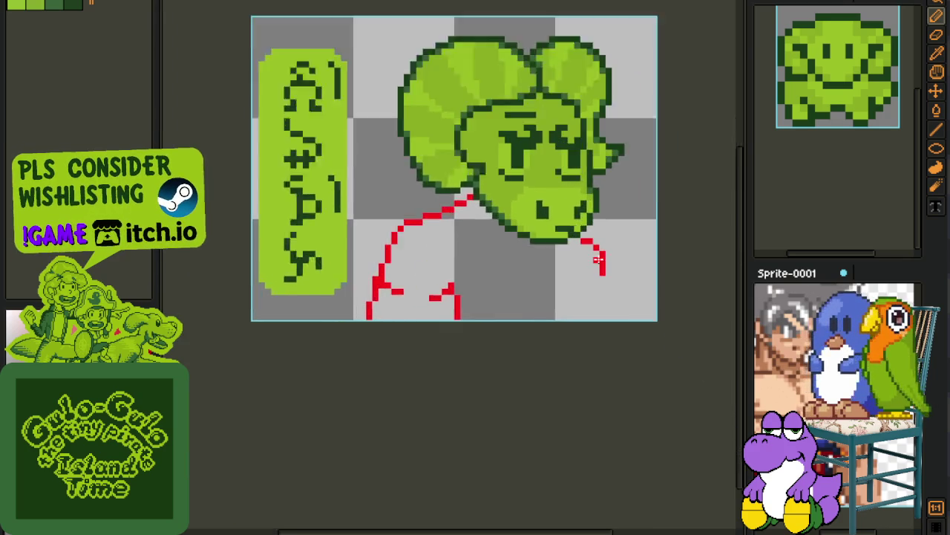
{"action": "scroll", "coordinate": [616, 280], "scroll_direction": "up", "scroll_amount": 2}
{"action": "key", "text": "ctrl+z"}
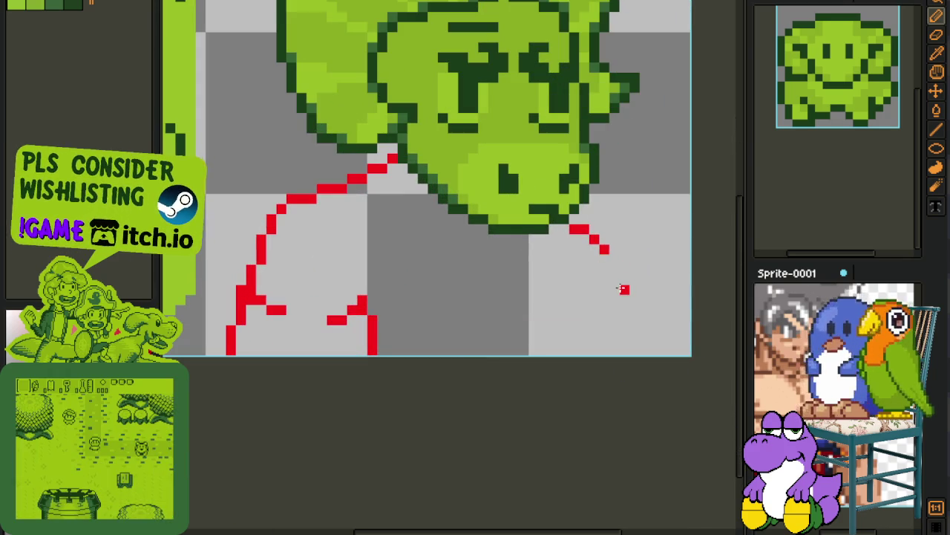
{"action": "left_click_drag", "start_coordinate": [615, 270], "coordinate": [618, 282]}
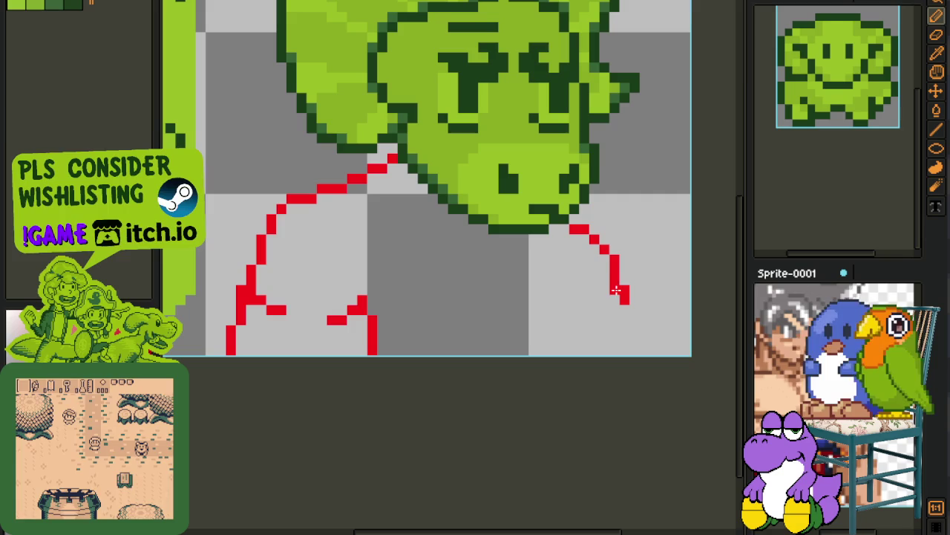
{"action": "mouse_move", "coordinate": [617, 291]}
{"action": "left_mouse_down"}
{"action": "mouse_move", "coordinate": [616, 349]}
{"action": "mouse_move", "coordinate": [636, 346]}
{"action": "left_mouse_up"}
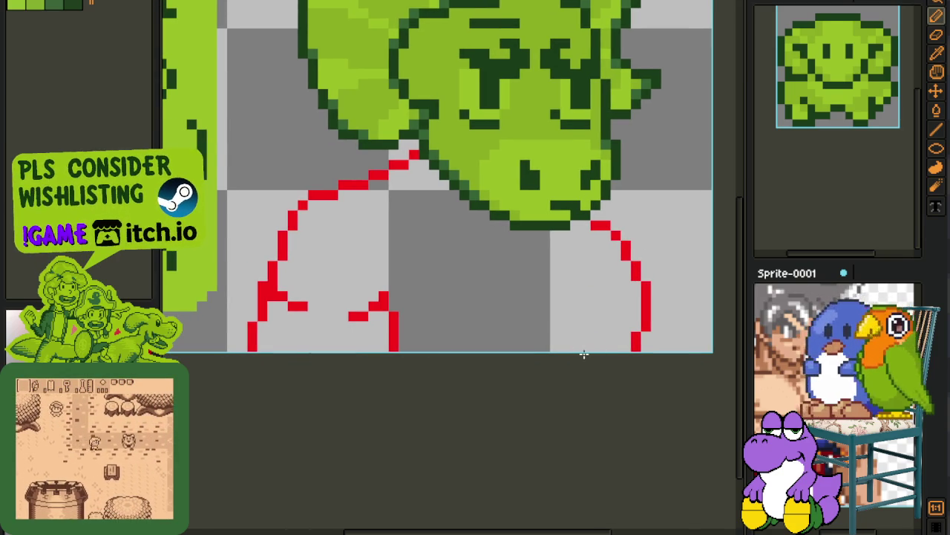
{"action": "left_click_drag", "start_coordinate": [595, 302], "coordinate": [590, 346]}
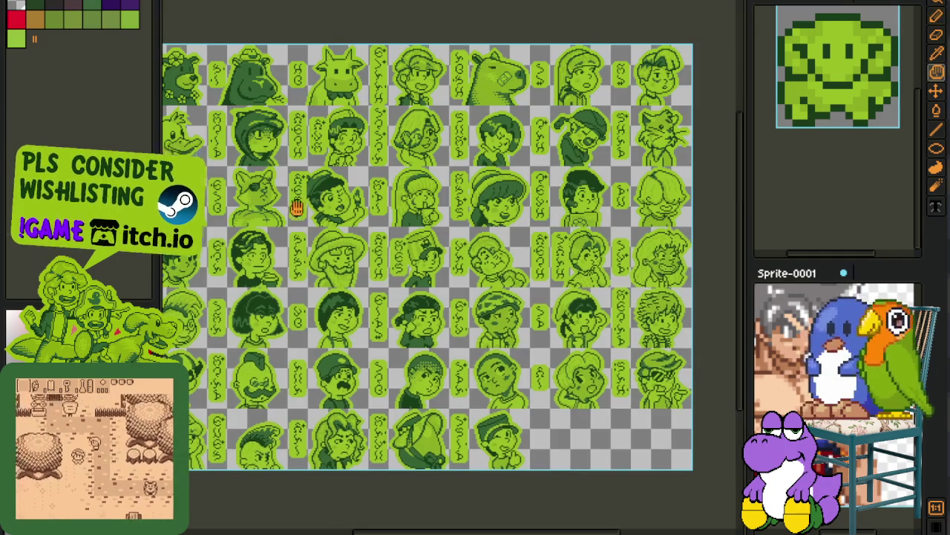
- Split off the portrait sheet and enlarge the lower views to show the NPC's red body sketch
{"action": "scroll", "coordinate": [346, 265], "scroll_direction": "up", "scroll_amount": 3}
{"action": "scroll", "coordinate": [388, 198], "scroll_direction": "up", "scroll_amount": 1}
{"action": "scroll", "coordinate": [382, 199], "scroll_direction": "up", "scroll_amount": 1}
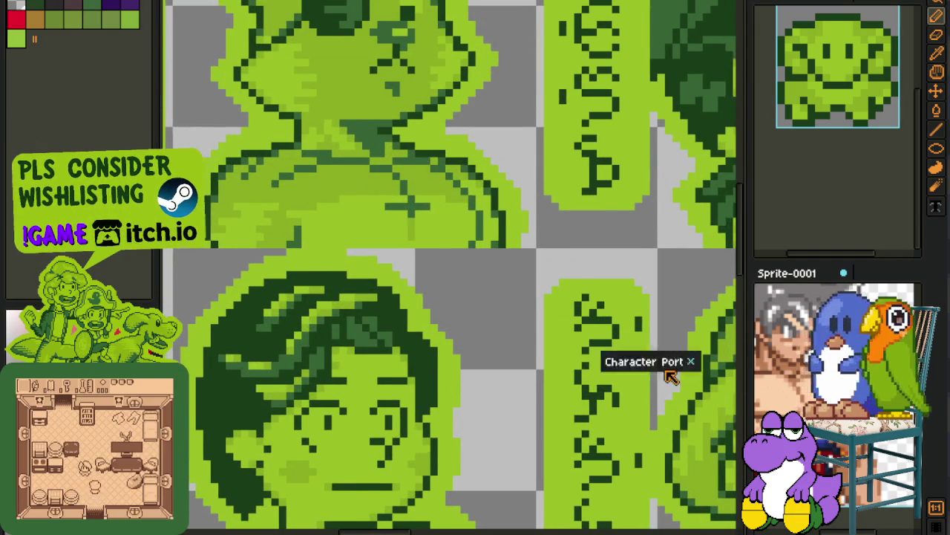
{"action": "left_click_drag", "start_coordinate": [604, 303], "coordinate": [787, 412]}
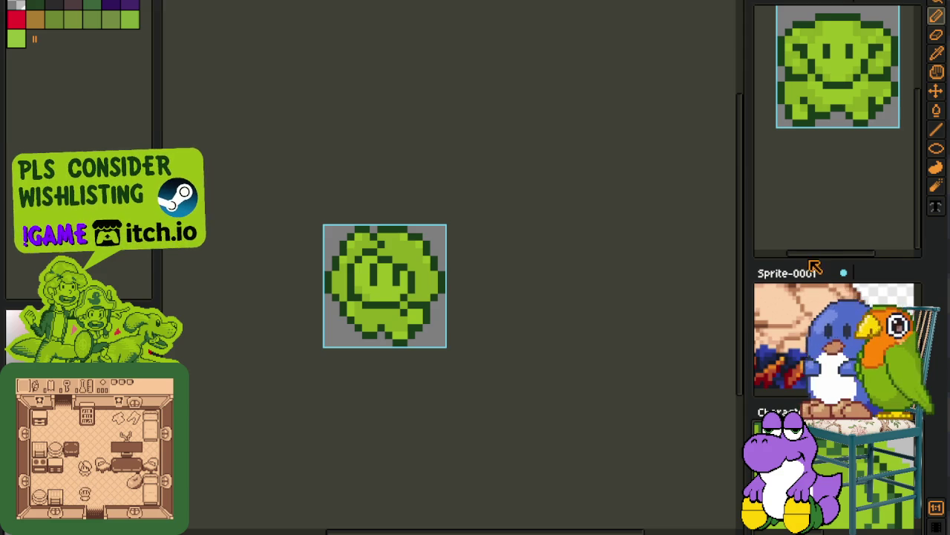
{"action": "left_click_drag", "start_coordinate": [811, 262], "coordinate": [812, 150]}
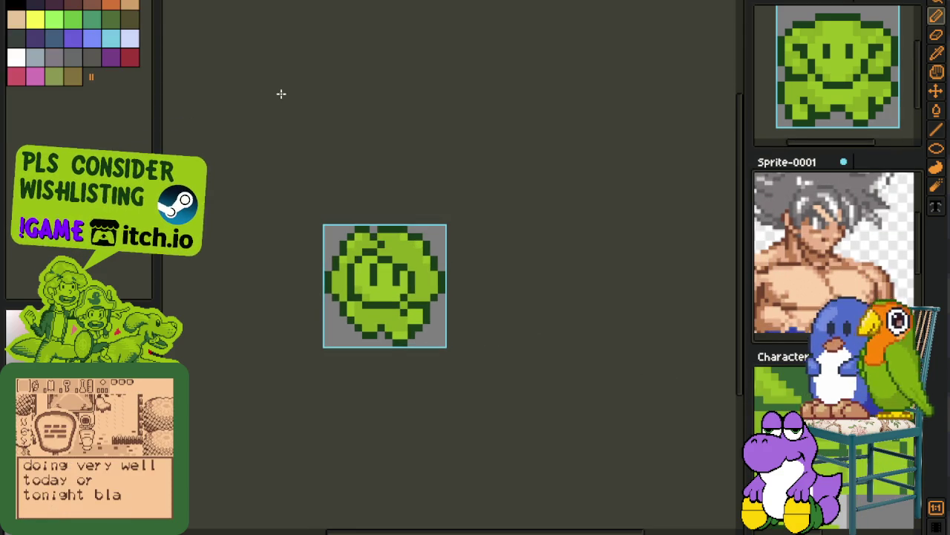
{"action": "scroll", "coordinate": [429, 299], "scroll_direction": "up", "scroll_amount": 2}
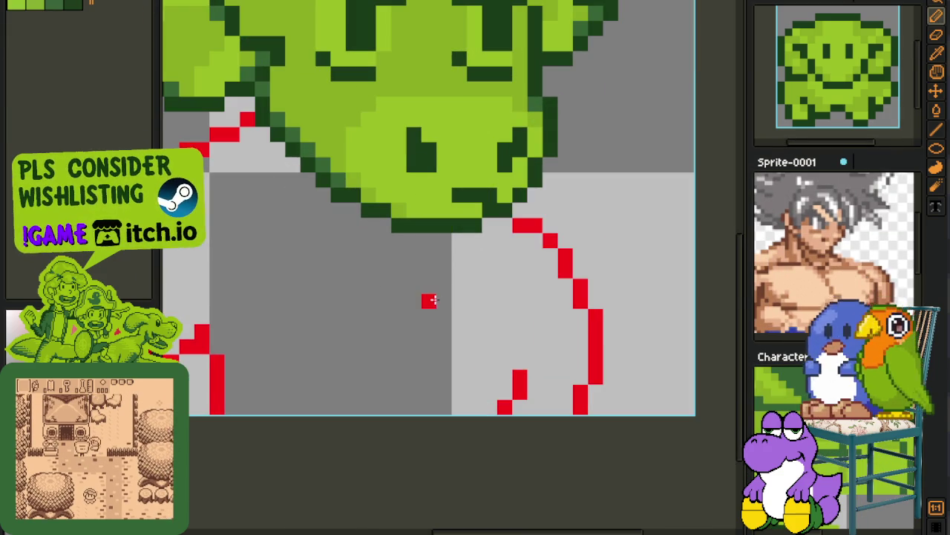
- Add short red strokes and the stepped diagonal to the chest cross, undoing stray marks
{"action": "mouse_move", "coordinate": [429, 346]}
{"action": "left_mouse_down"}
{"action": "mouse_move", "coordinate": [429, 302]}
{"action": "mouse_move", "coordinate": [475, 331]}
{"action": "left_mouse_up"}
{"action": "mouse_move", "coordinate": [429, 309]}
{"action": "left_mouse_down"}
{"action": "mouse_move", "coordinate": [410, 279]}
{"action": "mouse_move", "coordinate": [532, 321]}
{"action": "mouse_move", "coordinate": [500, 305]}
{"action": "mouse_move", "coordinate": [408, 308]}
{"action": "mouse_move", "coordinate": [388, 297]}
{"action": "mouse_move", "coordinate": [381, 319]}
{"action": "left_mouse_up"}
{"action": "left_click", "coordinate": [363, 321]}
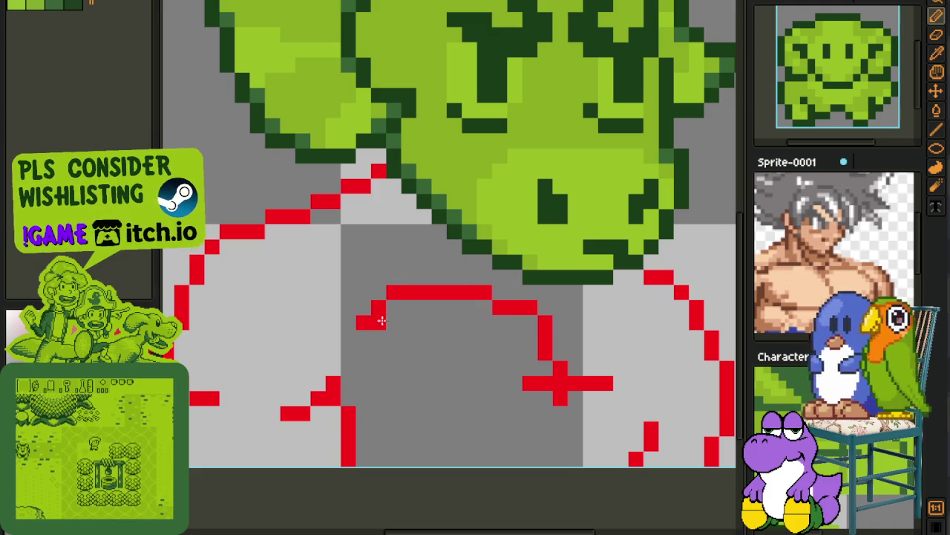
{"action": "scroll", "coordinate": [381, 319], "scroll_direction": "down", "scroll_amount": 3}
{"action": "scroll", "coordinate": [423, 312], "scroll_direction": "up", "scroll_amount": 3}
{"action": "left_click", "coordinate": [423, 311]}
{"action": "key", "text": "ctrl+z"}
{"action": "left_click_drag", "start_coordinate": [377, 275], "coordinate": [408, 280]}
{"action": "key", "text": "ctrl+z"}
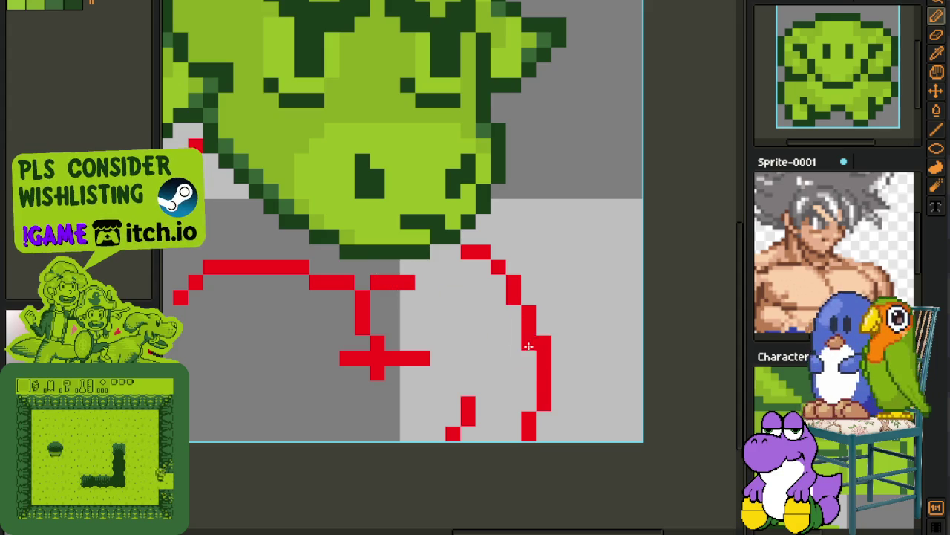
- Erase the old right shoulder curve and redraw it in red from the horizontal stroke downward
{"action": "left_click_drag", "start_coordinate": [525, 340], "coordinate": [474, 253]}
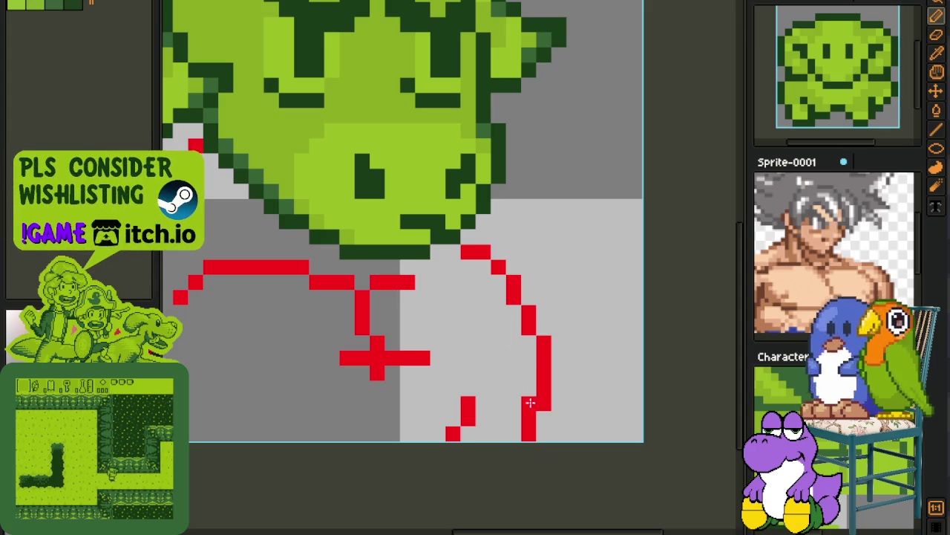
{"action": "left_click", "coordinate": [513, 296]}
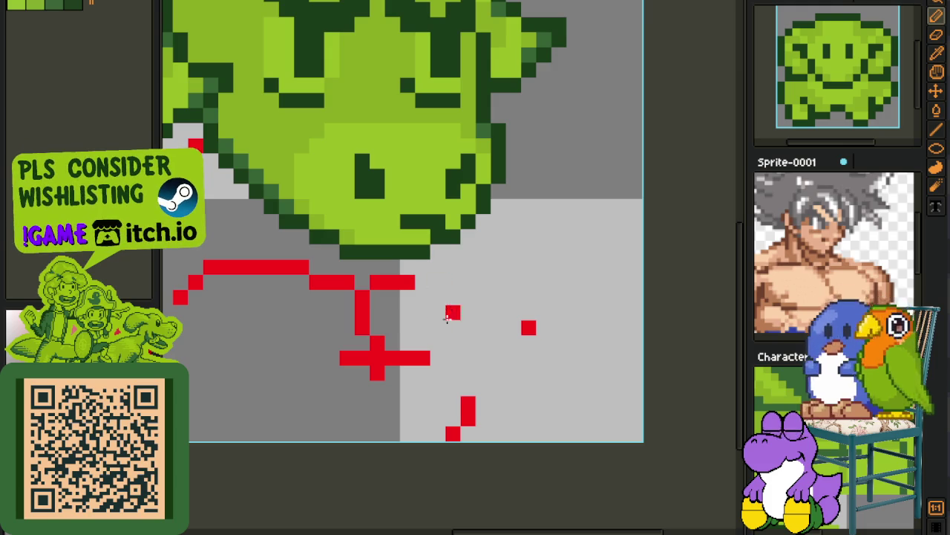
{"action": "left_click_drag", "start_coordinate": [472, 378], "coordinate": [453, 434]}
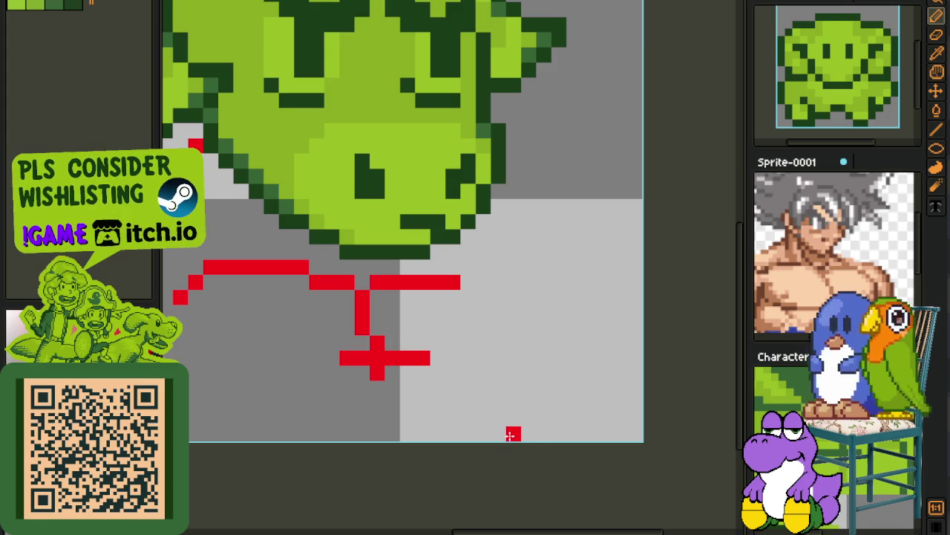
{"action": "left_click_drag", "start_coordinate": [528, 403], "coordinate": [513, 344]}
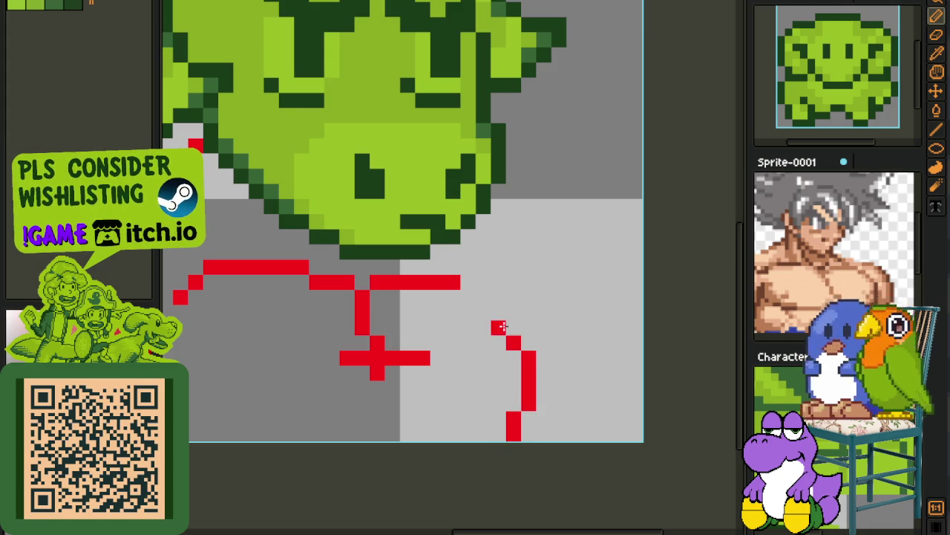
{"action": "left_click_drag", "start_coordinate": [484, 299], "coordinate": [455, 299]}
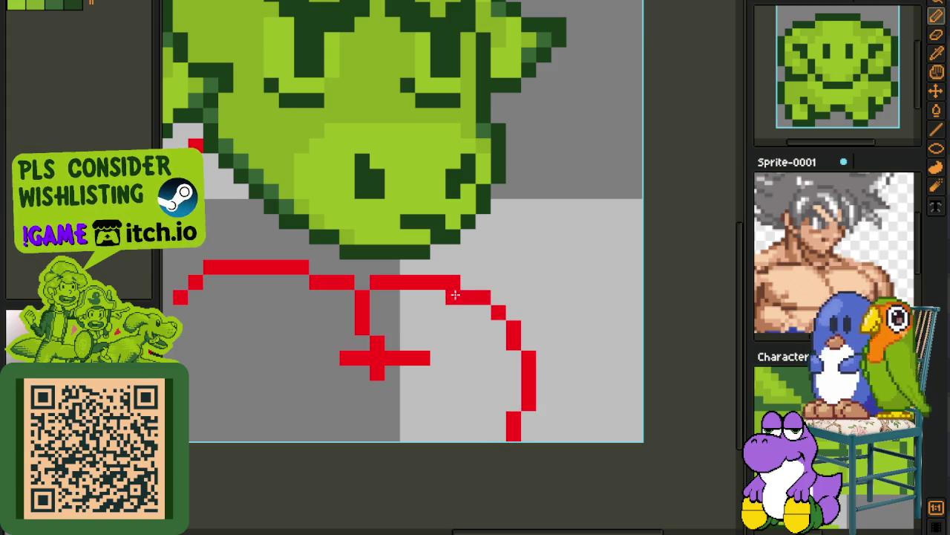
{"action": "scroll", "coordinate": [454, 283], "scroll_direction": "down", "scroll_amount": 3}
{"action": "scroll", "coordinate": [455, 313], "scroll_direction": "up", "scroll_amount": 3}
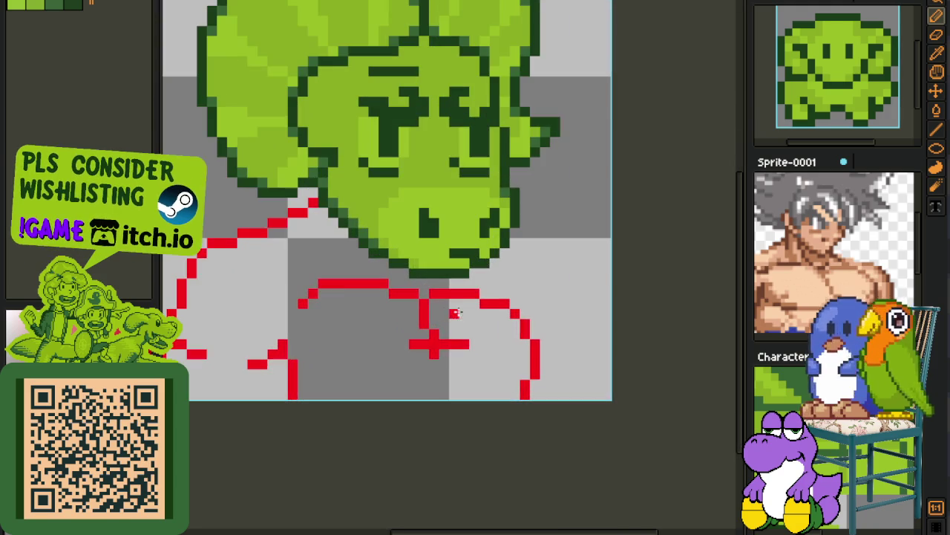
- Redraw the red neck diagonal shifted a few pixels to the right
{"action": "scroll", "coordinate": [332, 293], "scroll_direction": "up", "scroll_amount": 2}
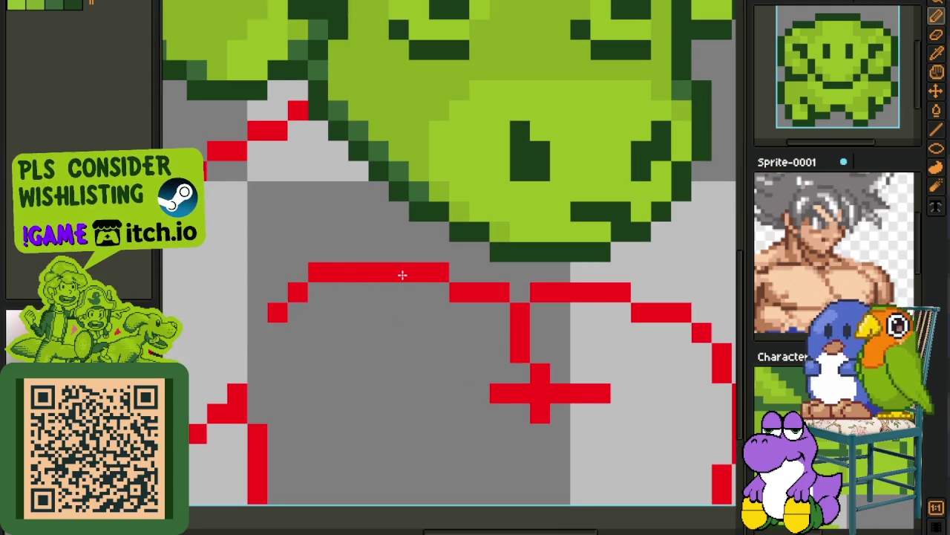
{"action": "mouse_move", "coordinate": [310, 275]}
{"action": "left_mouse_down"}
{"action": "mouse_move", "coordinate": [284, 299]}
{"action": "mouse_move", "coordinate": [270, 338]}
{"action": "left_mouse_up"}
{"action": "scroll", "coordinate": [269, 338], "scroll_direction": "down", "scroll_amount": 3}
{"action": "scroll", "coordinate": [409, 285], "scroll_direction": "down", "scroll_amount": 1}
{"action": "scroll", "coordinate": [409, 285], "scroll_direction": "up", "scroll_amount": 1}
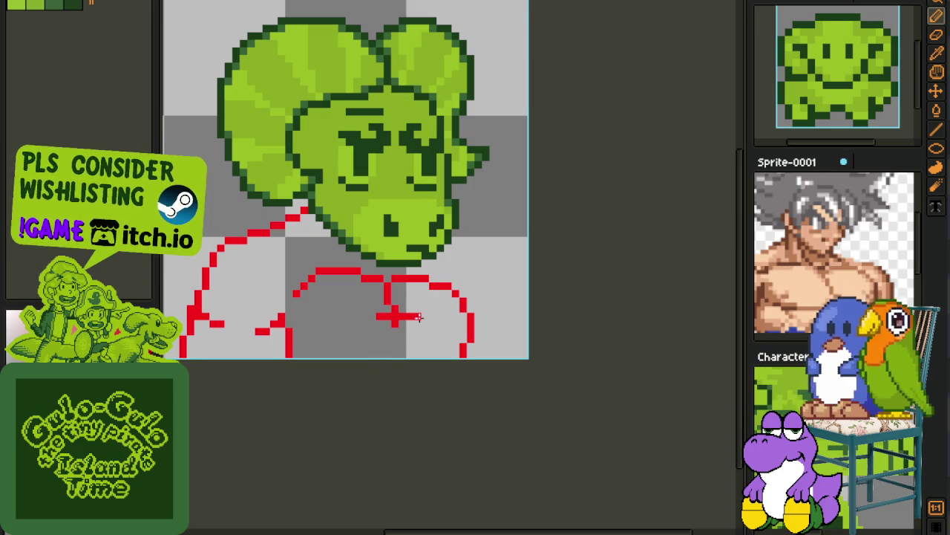
{"action": "scroll", "coordinate": [415, 301], "scroll_direction": "up", "scroll_amount": 1}
{"action": "scroll", "coordinate": [486, 308], "scroll_direction": "up", "scroll_amount": 1}
{"action": "scroll", "coordinate": [498, 293], "scroll_direction": "up", "scroll_amount": 1}
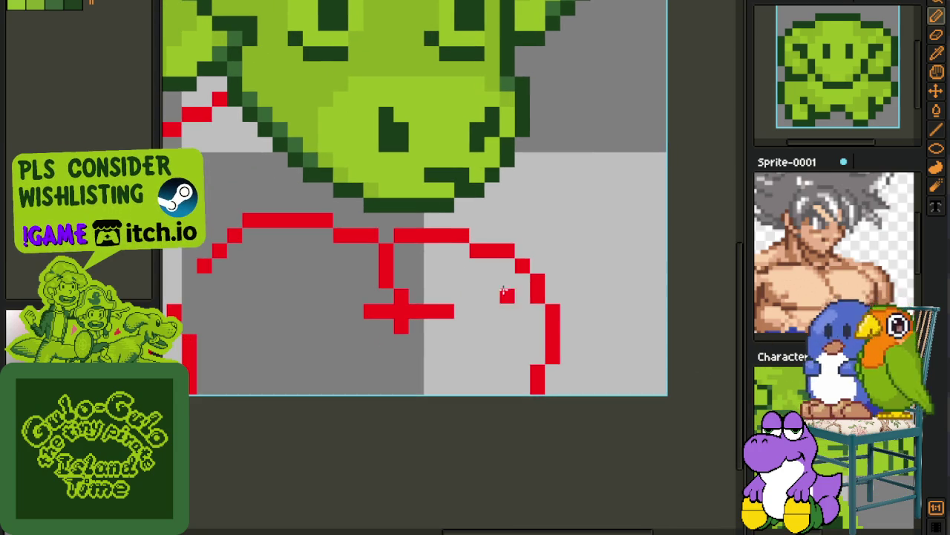
{"action": "scroll", "coordinate": [530, 331], "scroll_direction": "up", "scroll_amount": 1}
{"action": "scroll", "coordinate": [548, 339], "scroll_direction": "up", "scroll_amount": 1}
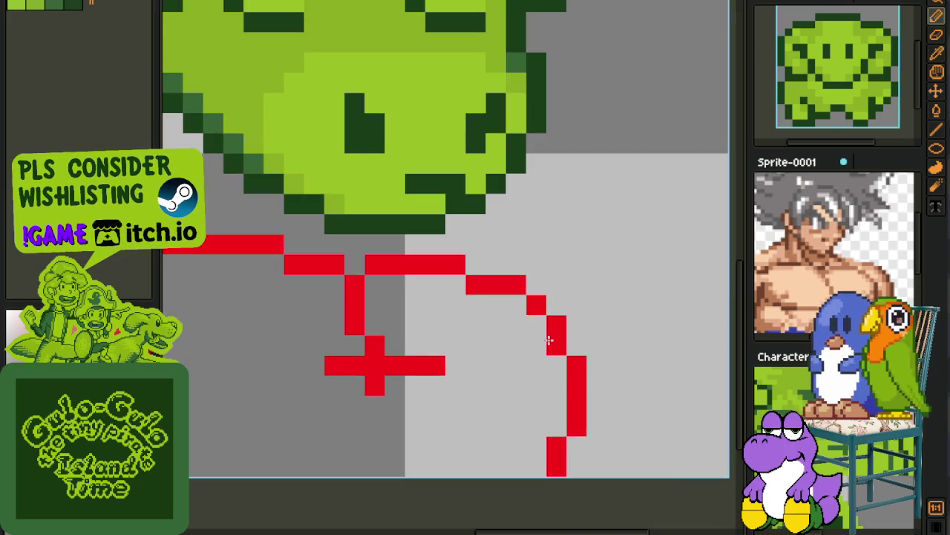
- Extend the right shoulder curve further down, undo the extra pixel, and lasso the left shoulder
{"action": "left_click_drag", "start_coordinate": [556, 345], "coordinate": [572, 438]}
{"action": "left_click", "coordinate": [591, 368]}
{"action": "key", "text": "ctrl+z"}
{"action": "scroll", "coordinate": [520, 319], "scroll_direction": "down", "scroll_amount": 1}
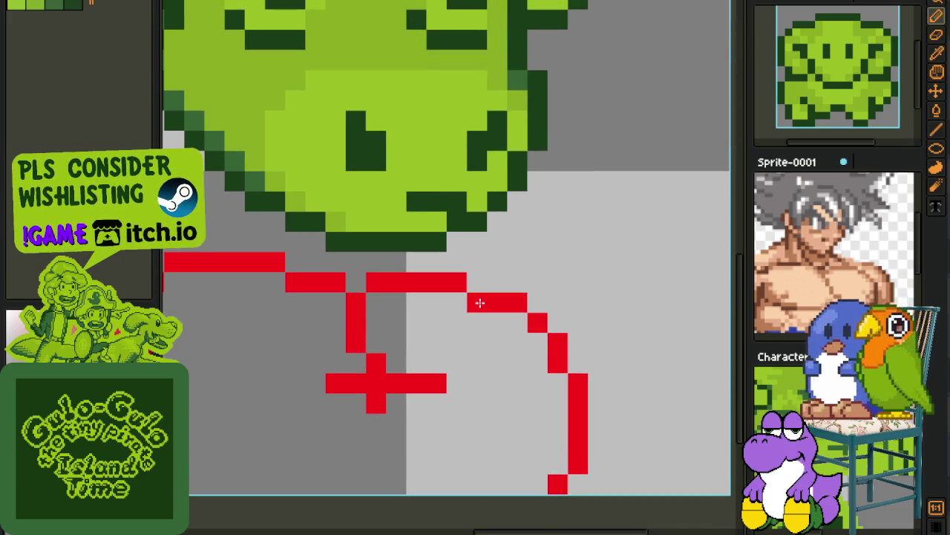
{"action": "scroll", "coordinate": [458, 303], "scroll_direction": "down", "scroll_amount": 1}
{"action": "scroll", "coordinate": [459, 304], "scroll_direction": "down", "scroll_amount": 1}
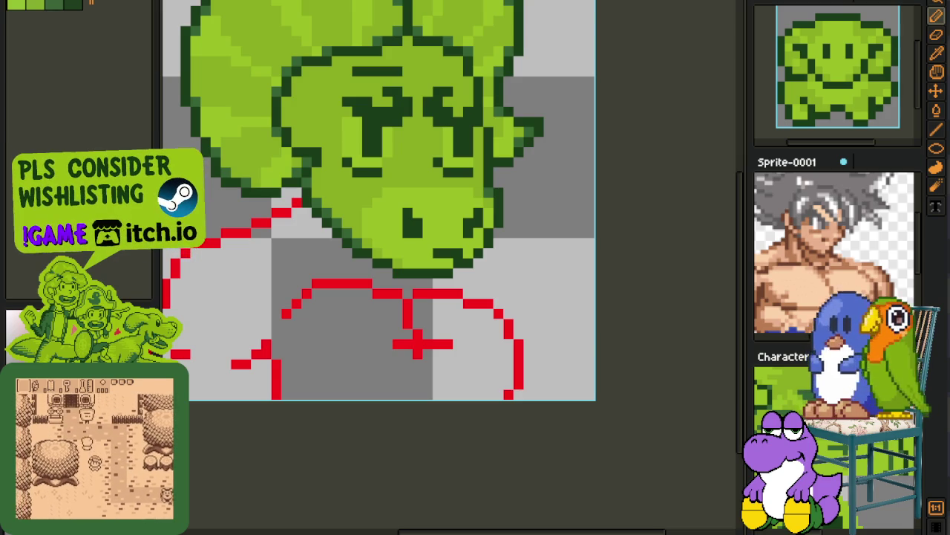
{"action": "scroll", "coordinate": [395, 312], "scroll_direction": "down", "scroll_amount": 3}
{"action": "scroll", "coordinate": [395, 312], "scroll_direction": "down", "scroll_amount": 3}
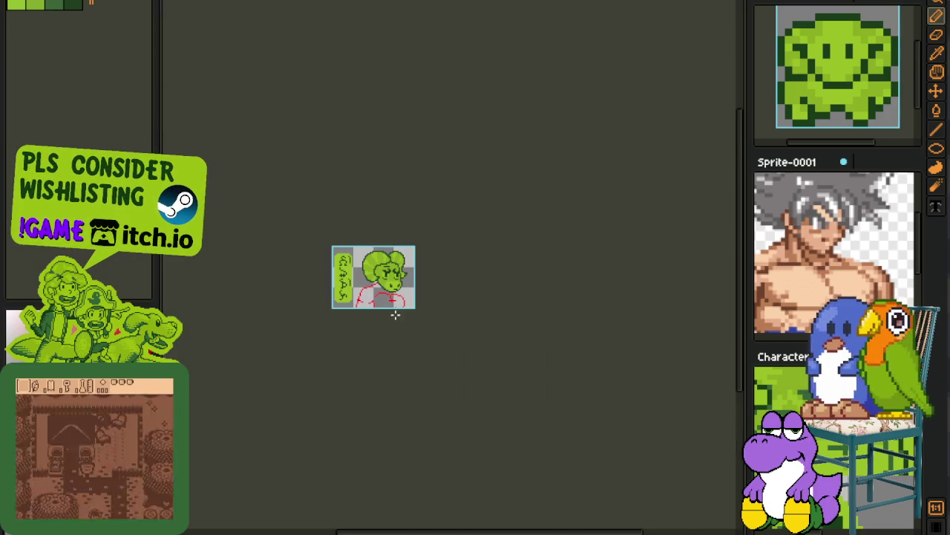
{"action": "scroll", "coordinate": [393, 320], "scroll_direction": "up", "scroll_amount": 2}
{"action": "scroll", "coordinate": [371, 297], "scroll_direction": "up", "scroll_amount": 2}
{"action": "scroll", "coordinate": [345, 282], "scroll_direction": "up", "scroll_amount": 2}
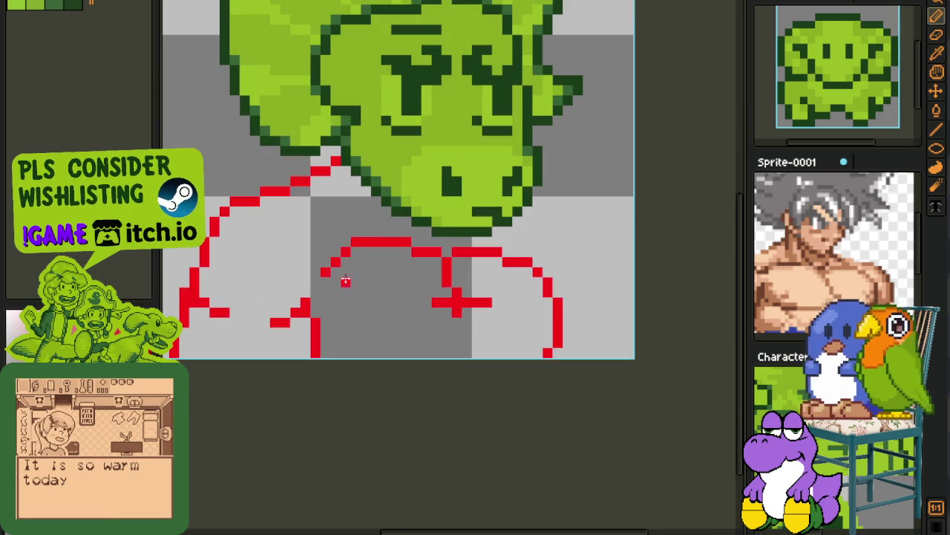
{"action": "scroll", "coordinate": [75, 23], "scroll_direction": "up", "scroll_amount": 2}
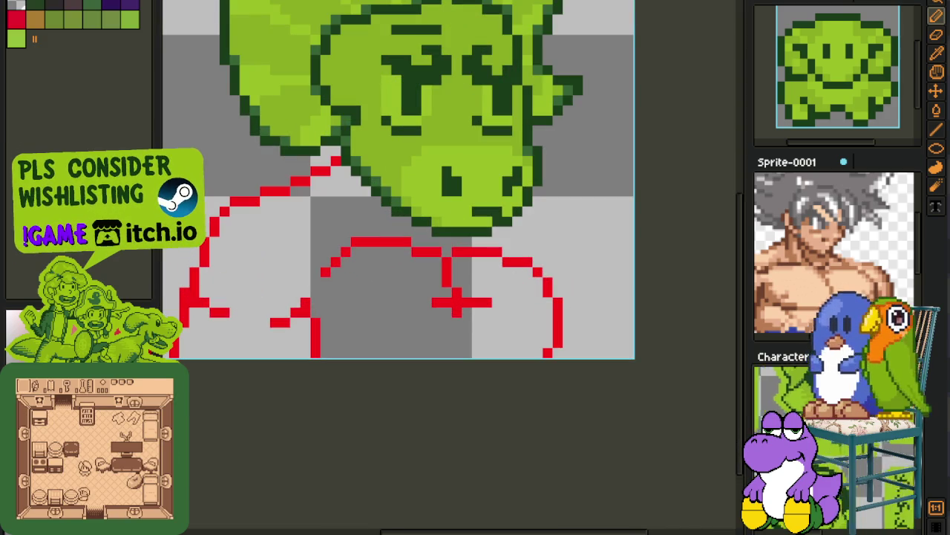
{"action": "scroll", "coordinate": [380, 327], "scroll_direction": "down", "scroll_amount": 1}
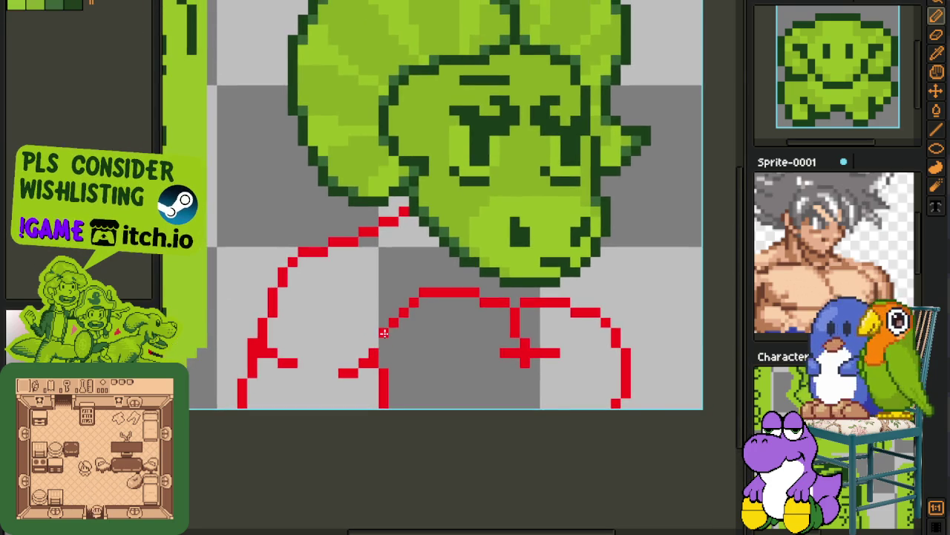
{"action": "scroll", "coordinate": [380, 327], "scroll_direction": "down", "scroll_amount": 1}
{"action": "left_click_drag", "start_coordinate": [373, 284], "coordinate": [245, 390]}
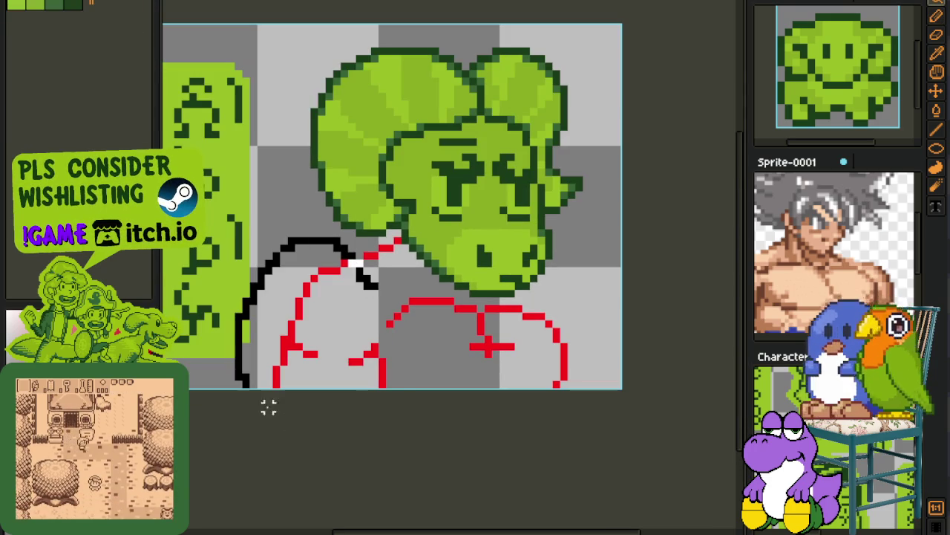
- Stretch the selected left shoulder sketch outward to the left and drop the selection
{"action": "left_click_drag", "start_coordinate": [403, 371], "coordinate": [404, 275]}
{"action": "key", "text": "ctrl+z"}
{"action": "key", "text": "ctrl+z"}
{"action": "mouse_move", "coordinate": [350, 303]}
{"action": "left_mouse_down"}
{"action": "mouse_move", "coordinate": [268, 350]}
{"action": "mouse_move", "coordinate": [424, 299]}
{"action": "mouse_move", "coordinate": [457, 318]}
{"action": "mouse_move", "coordinate": [356, 317]}
{"action": "mouse_move", "coordinate": [331, 349]}
{"action": "mouse_move", "coordinate": [290, 364]}
{"action": "left_mouse_up"}
{"action": "key", "text": "ctrl+d"}
{"action": "scroll", "coordinate": [392, 297], "scroll_direction": "up", "scroll_amount": 2}
{"action": "key", "text": "b"}
- Switch to the Eraser to remove the stray diagonal stroke near the neck
{"action": "key", "text": "e"}
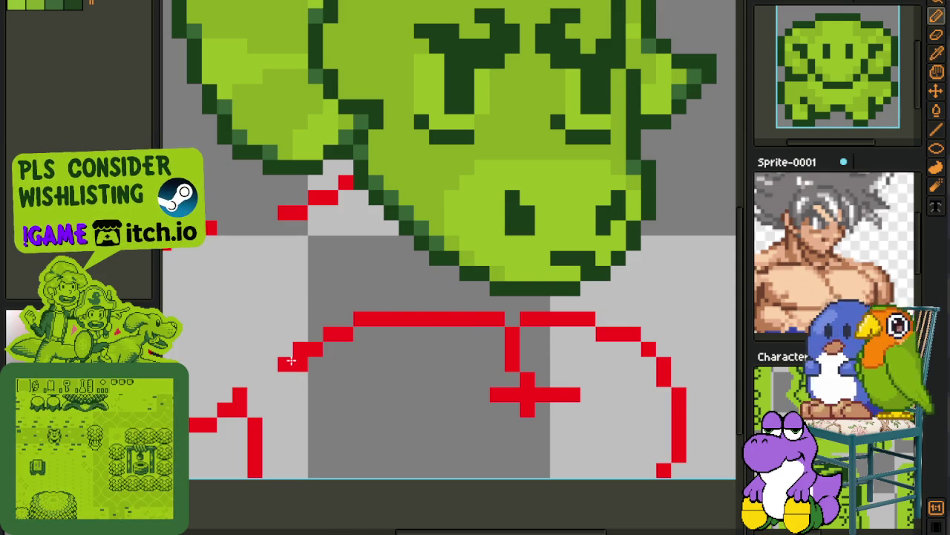
{"action": "scroll", "coordinate": [297, 352], "scroll_direction": "down", "scroll_amount": 3}
{"action": "scroll", "coordinate": [370, 399], "scroll_direction": "down", "scroll_amount": 3}
{"action": "scroll", "coordinate": [369, 399], "scroll_direction": "up", "scroll_amount": 1}
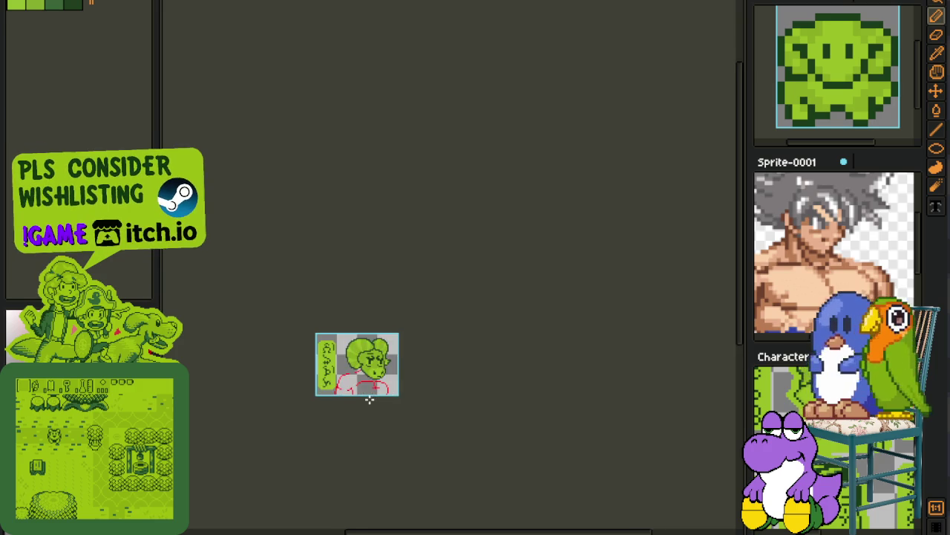
{"action": "scroll", "coordinate": [369, 399], "scroll_direction": "up", "scroll_amount": 1}
{"action": "scroll", "coordinate": [370, 399], "scroll_direction": "up", "scroll_amount": 2}
{"action": "scroll", "coordinate": [343, 346], "scroll_direction": "up", "scroll_amount": 1}
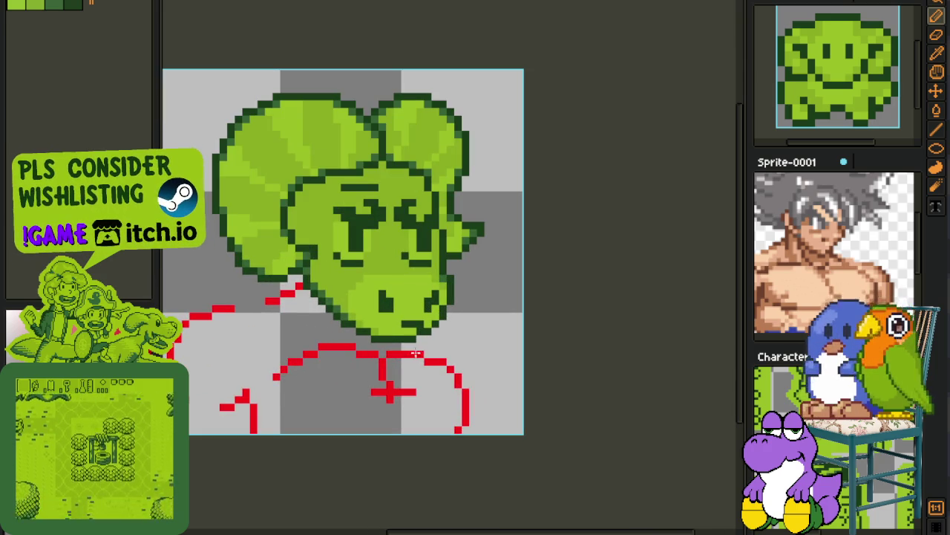
{"action": "scroll", "coordinate": [445, 361], "scroll_direction": "down", "scroll_amount": 2}
{"action": "scroll", "coordinate": [375, 360], "scroll_direction": "up", "scroll_amount": 2}
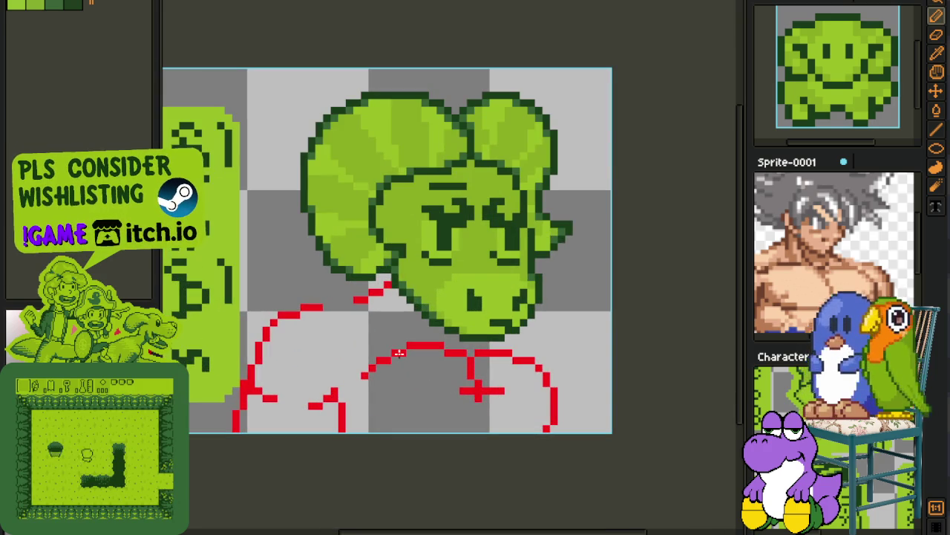
{"action": "scroll", "coordinate": [383, 361], "scroll_direction": "up", "scroll_amount": 1}
- Extend the red neck lines leftward and add a step pixel to the neck line
{"action": "left_click_drag", "start_coordinate": [331, 344], "coordinate": [407, 398]}
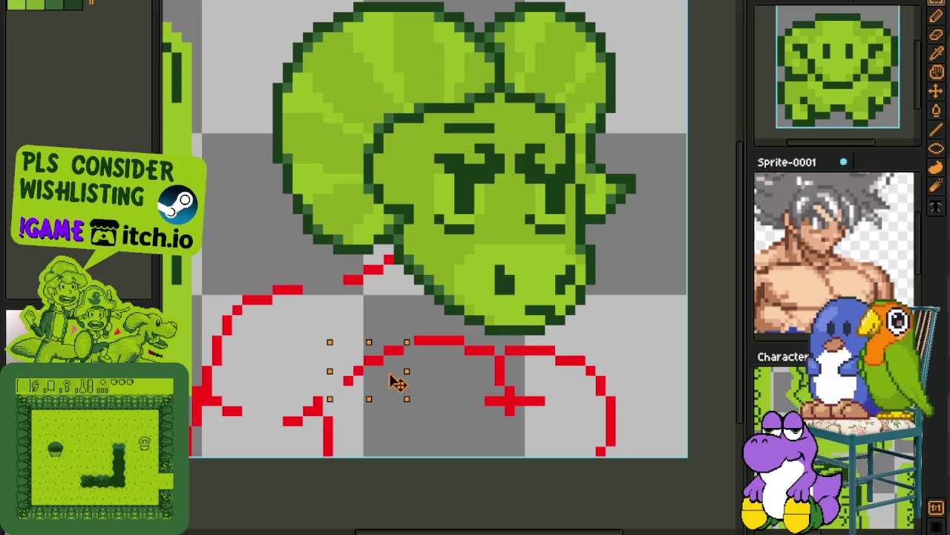
{"action": "key", "text": "ctrl+d"}
{"action": "key", "text": "b"}
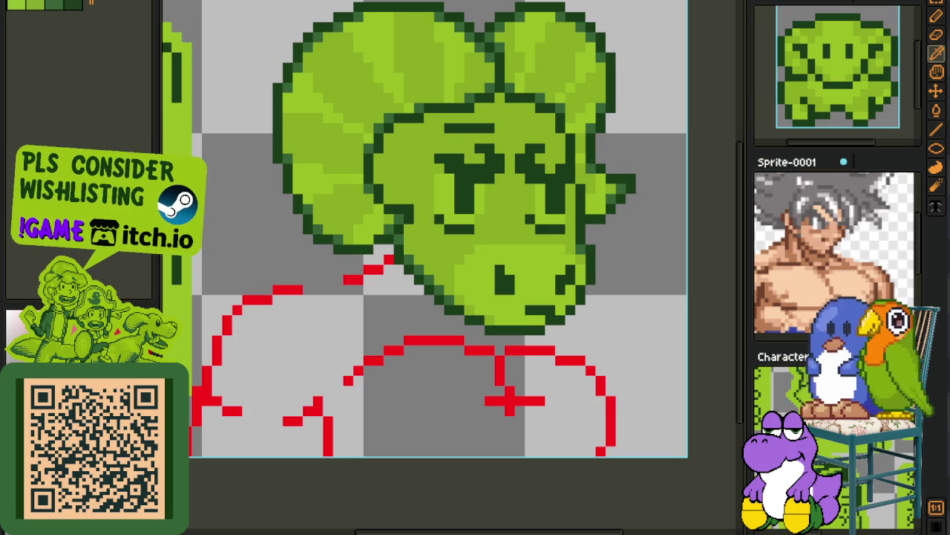
{"action": "scroll", "coordinate": [343, 312], "scroll_direction": "down", "scroll_amount": 3}
{"action": "scroll", "coordinate": [353, 306], "scroll_direction": "up", "scroll_amount": 2}
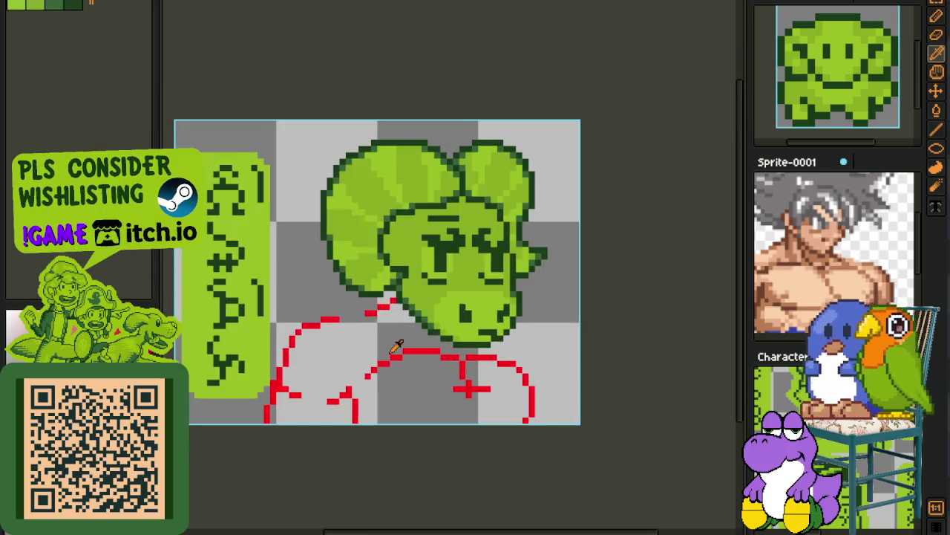
{"action": "scroll", "coordinate": [354, 306], "scroll_direction": "up", "scroll_amount": 2}
{"action": "scroll", "coordinate": [354, 305], "scroll_direction": "up", "scroll_amount": 3}
{"action": "left_click_drag", "start_coordinate": [329, 317], "coordinate": [269, 323]}
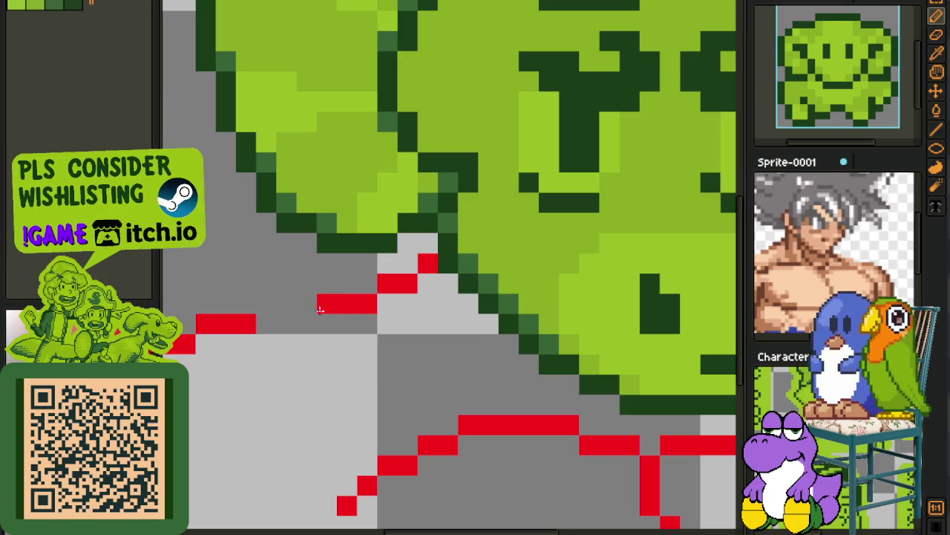
{"action": "left_click", "coordinate": [367, 284]}
- Shift the red right-shoulder stroke a few pixels to the right
{"action": "scroll", "coordinate": [305, 323], "scroll_direction": "down", "scroll_amount": 2}
{"action": "scroll", "coordinate": [319, 318], "scroll_direction": "down", "scroll_amount": 1}
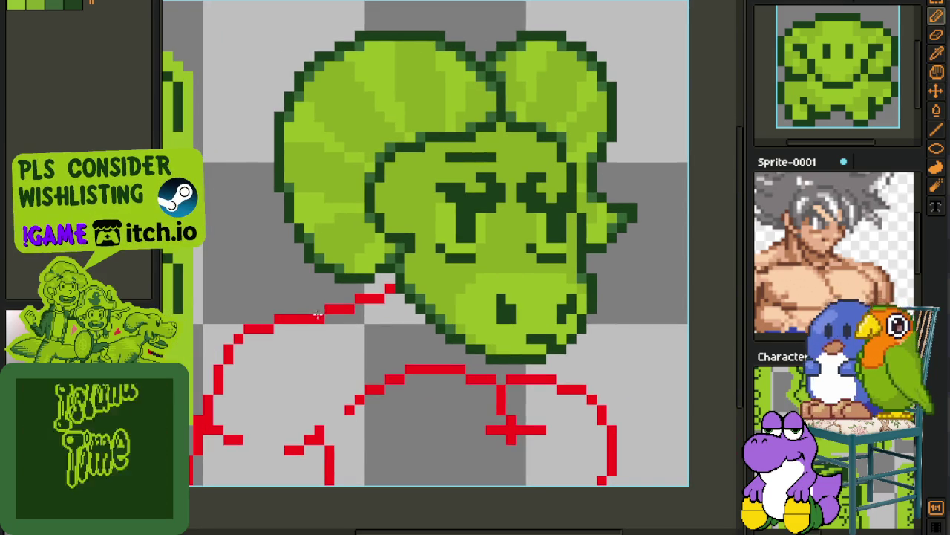
{"action": "scroll", "coordinate": [319, 318], "scroll_direction": "down", "scroll_amount": 1}
{"action": "left_click_drag", "start_coordinate": [484, 360], "coordinate": [451, 338]}
{"action": "scroll", "coordinate": [452, 338], "scroll_direction": "up", "scroll_amount": 1}
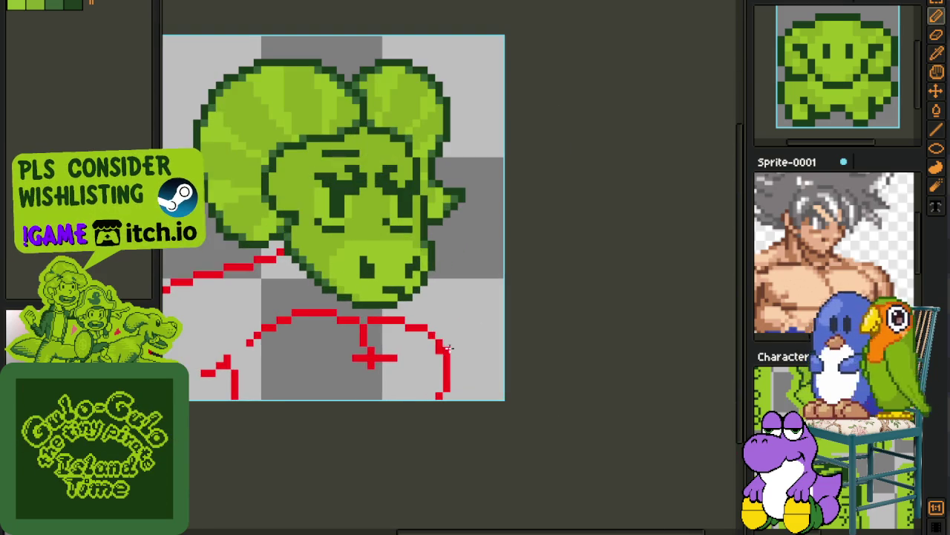
{"action": "scroll", "coordinate": [428, 343], "scroll_direction": "up", "scroll_amount": 1}
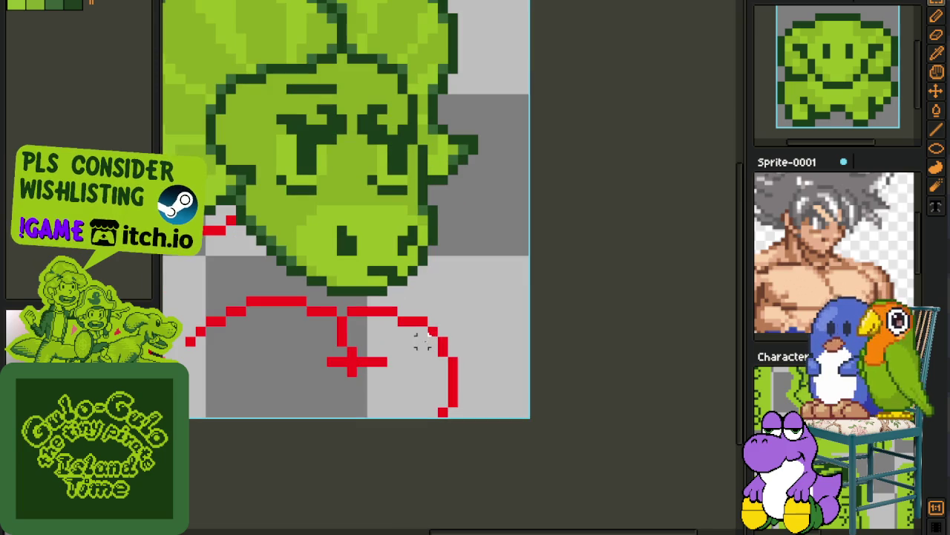
{"action": "left_click_drag", "start_coordinate": [422, 309], "coordinate": [460, 315]}
{"action": "key", "text": "ctrl+d"}
{"action": "key", "text": "b"}
{"action": "key", "text": "b"}
- Fill the remaining breaks in the red shirt line with the Pencil
{"action": "left_click", "coordinate": [385, 310]}
{"action": "scroll", "coordinate": [385, 310], "scroll_direction": "down", "scroll_amount": 2}
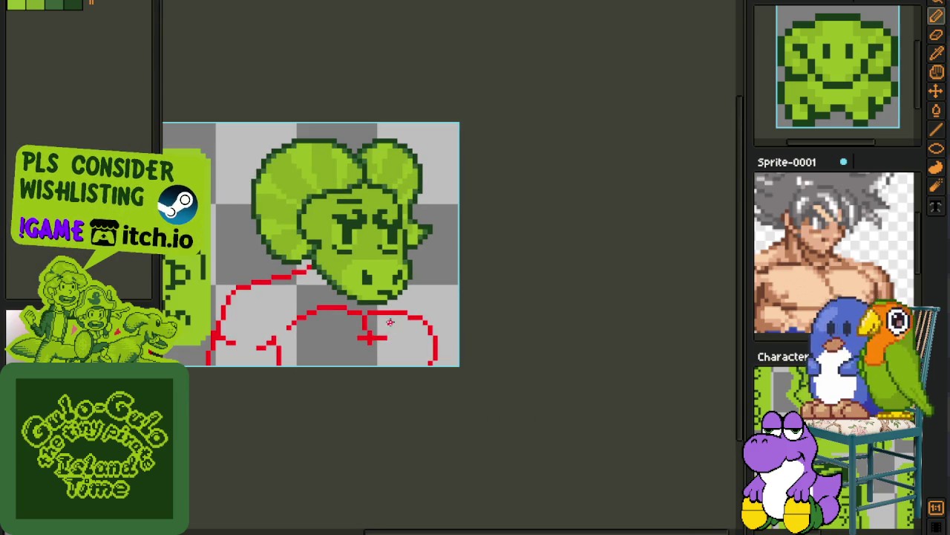
{"action": "scroll", "coordinate": [367, 329], "scroll_direction": "up", "scroll_amount": 1}
{"action": "scroll", "coordinate": [396, 309], "scroll_direction": "up", "scroll_amount": 1}
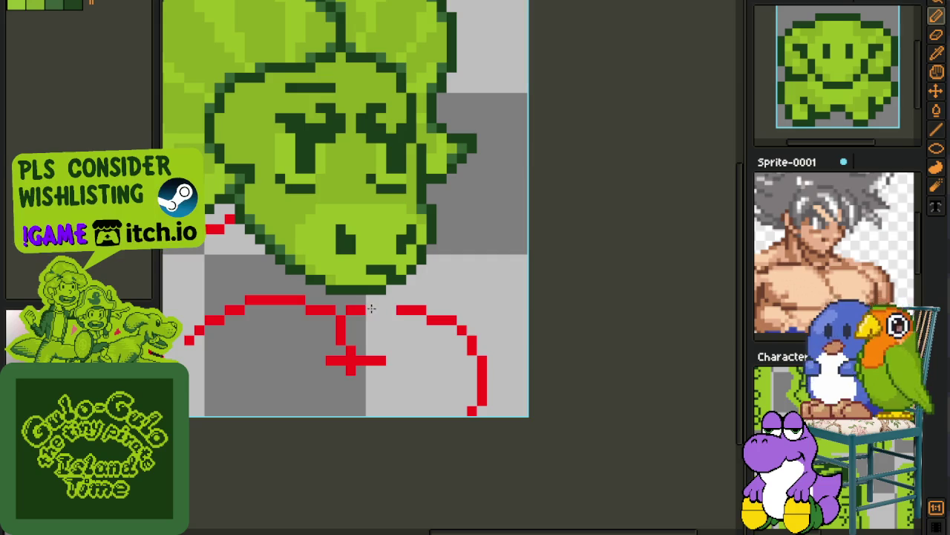
{"action": "left_click_drag", "start_coordinate": [409, 300], "coordinate": [367, 306]}
{"action": "scroll", "coordinate": [408, 322], "scroll_direction": "down", "scroll_amount": 2}
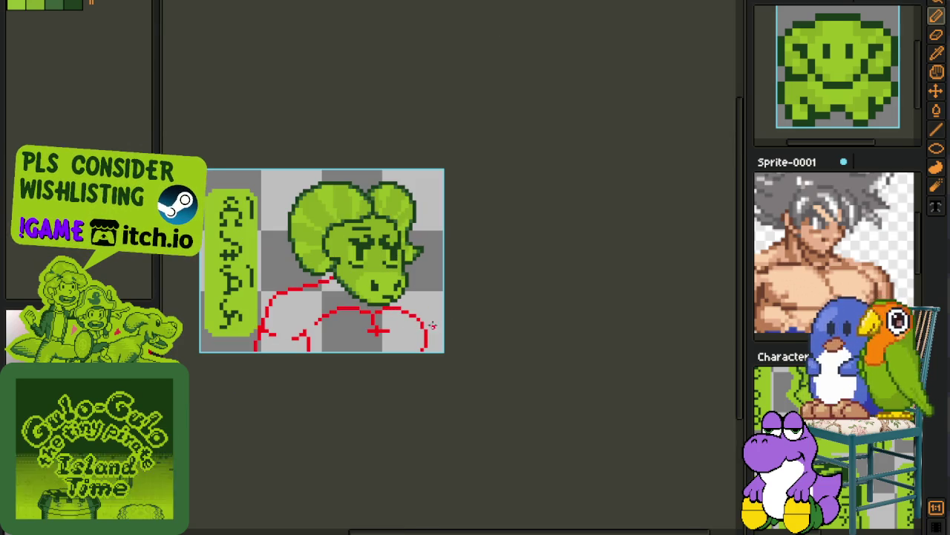
{"action": "scroll", "coordinate": [445, 322], "scroll_direction": "up", "scroll_amount": 1}
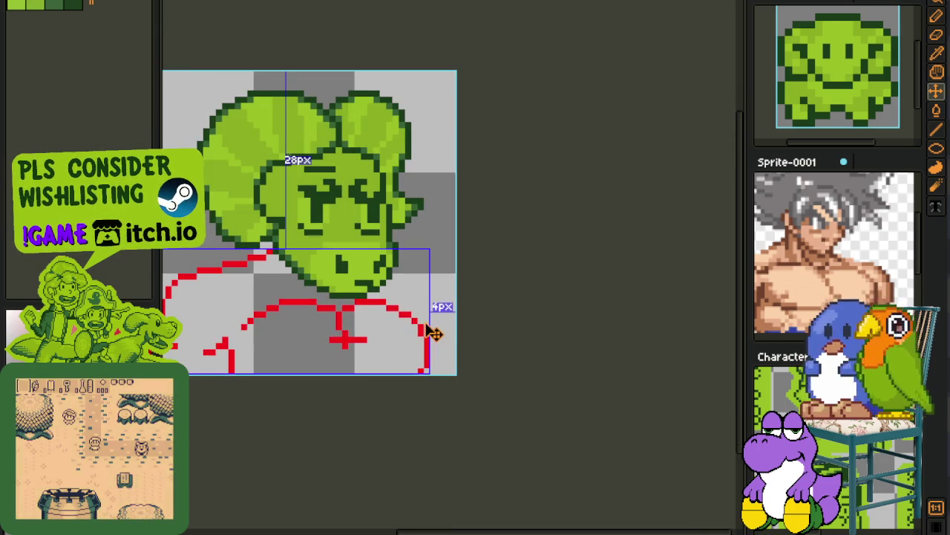
- Undo the accidental outline shift, drop the selection, and save the sprite
{"action": "left_click", "coordinate": [383, 307]}
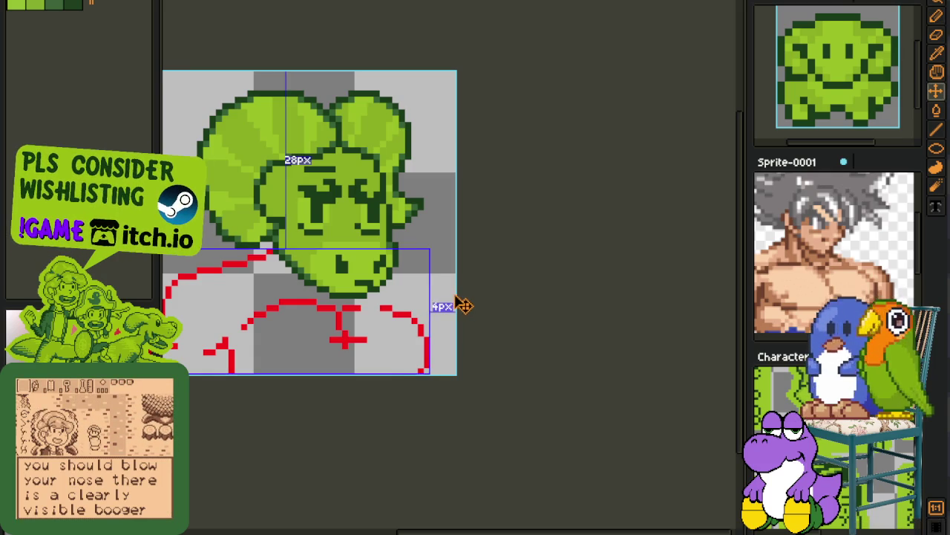
{"action": "key", "text": "ctrl+z"}
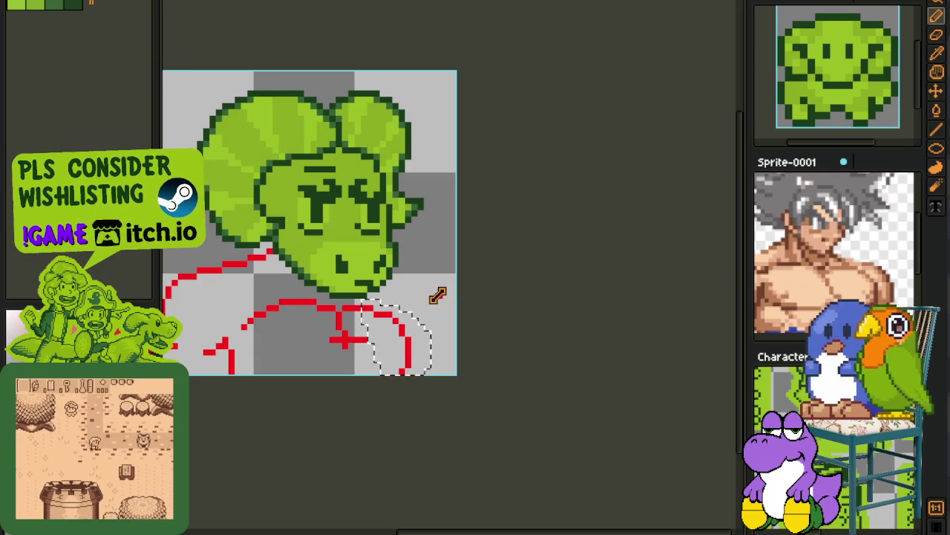
{"action": "key", "text": "ctrl+d"}
{"action": "key", "text": "b"}
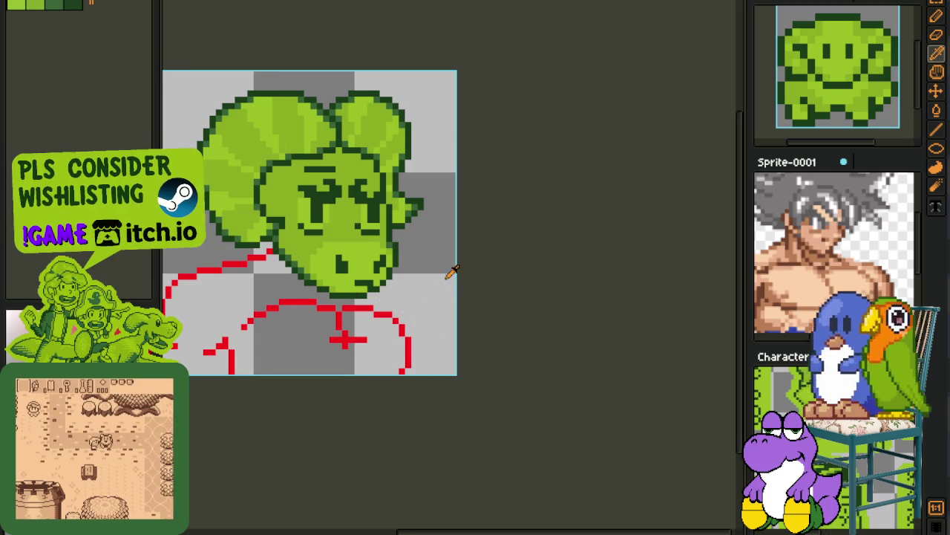
{"action": "scroll", "coordinate": [423, 271], "scroll_direction": "up", "scroll_amount": 2}
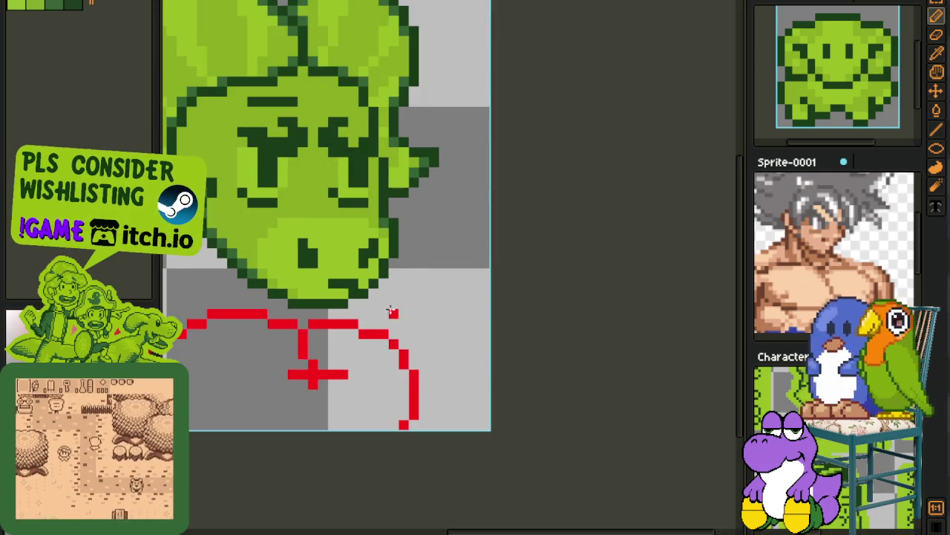
{"action": "scroll", "coordinate": [413, 301], "scroll_direction": "down", "scroll_amount": 2}
{"action": "key", "text": "v"}
{"action": "key", "text": "ctrl+s"}
{"action": "key", "text": "b"}
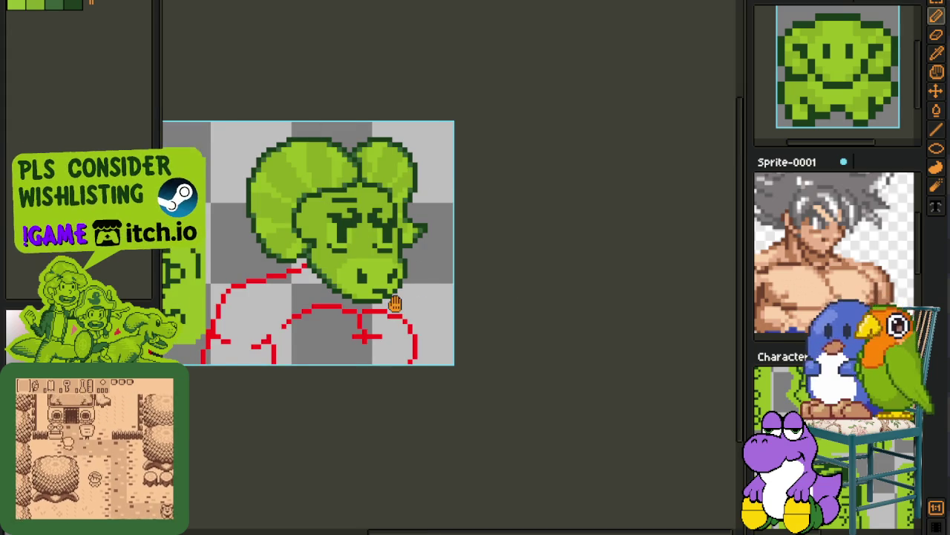
- Draw a red line down from the right shoulder, then undo the stray vertical stroke
{"action": "scroll", "coordinate": [409, 297], "scroll_direction": "up", "scroll_amount": 1}
{"action": "scroll", "coordinate": [409, 295], "scroll_direction": "up", "scroll_amount": 1}
{"action": "scroll", "coordinate": [422, 293], "scroll_direction": "up", "scroll_amount": 1}
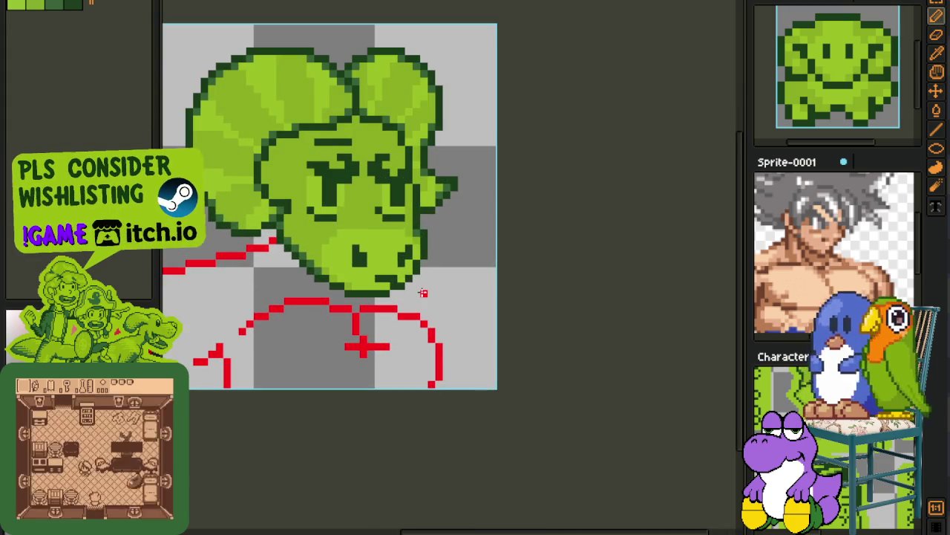
{"action": "scroll", "coordinate": [424, 293], "scroll_direction": "up", "scroll_amount": 1}
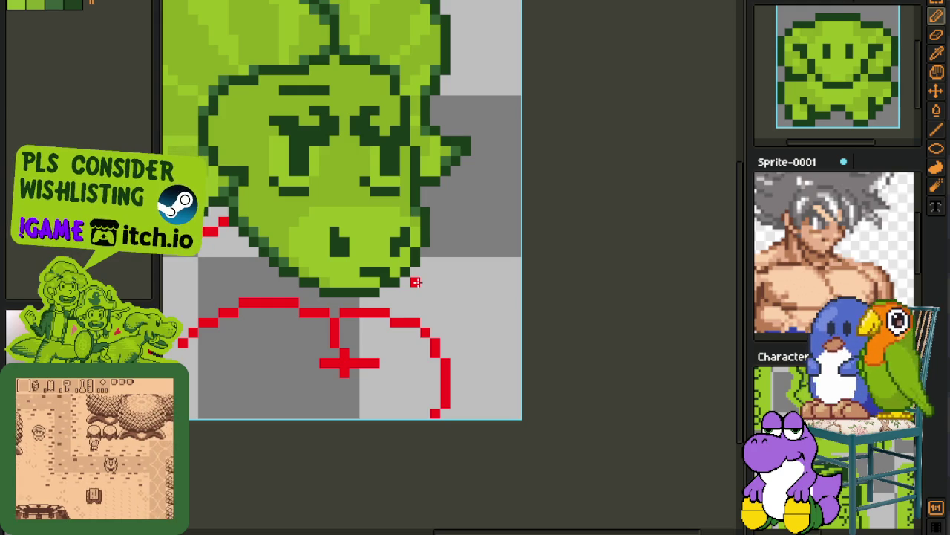
{"action": "mouse_move", "coordinate": [415, 283]}
{"action": "left_mouse_down"}
{"action": "mouse_move", "coordinate": [518, 251]}
{"action": "mouse_move", "coordinate": [549, 265]}
{"action": "mouse_move", "coordinate": [566, 295]}
{"action": "mouse_move", "coordinate": [606, 283]}
{"action": "left_mouse_up"}
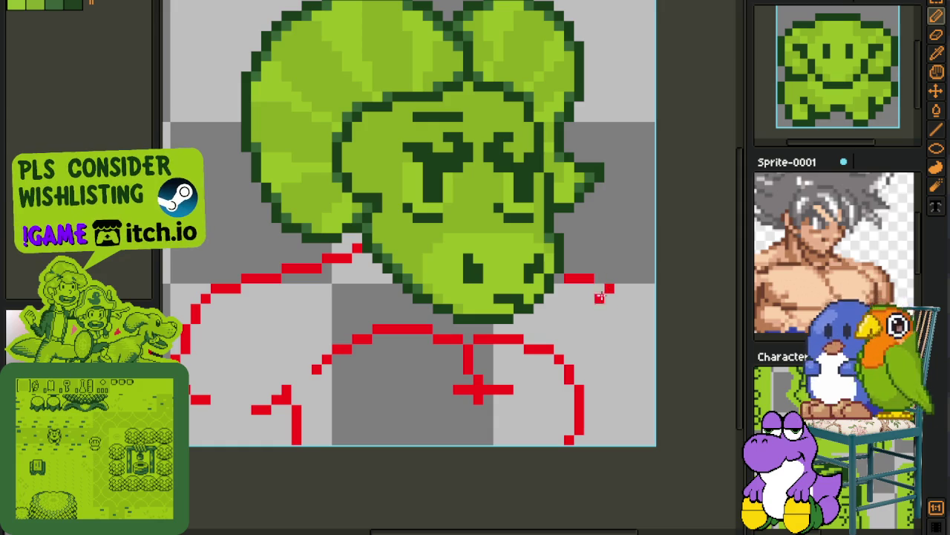
{"action": "left_click_drag", "start_coordinate": [617, 309], "coordinate": [621, 364]}
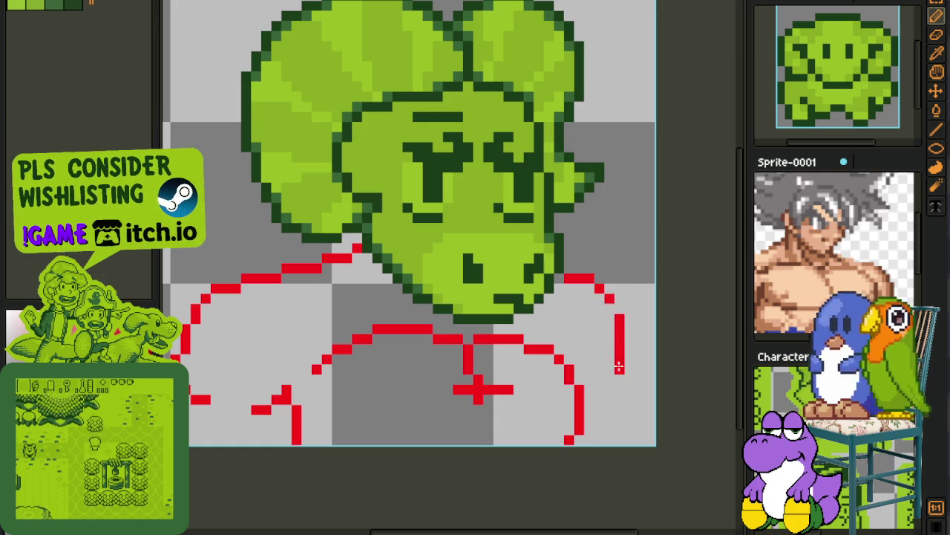
{"action": "scroll", "coordinate": [622, 334], "scroll_direction": "down", "scroll_amount": 2}
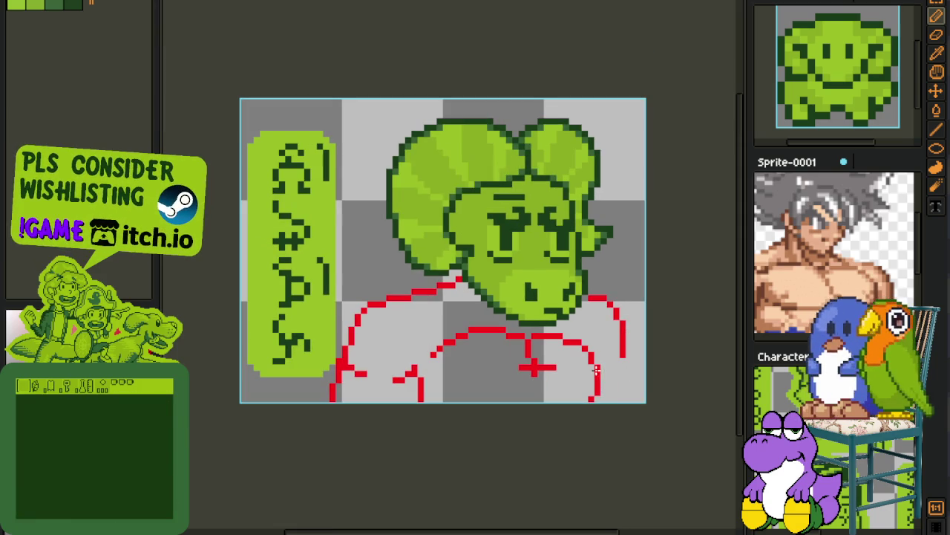
{"action": "scroll", "coordinate": [602, 367], "scroll_direction": "up", "scroll_amount": 1}
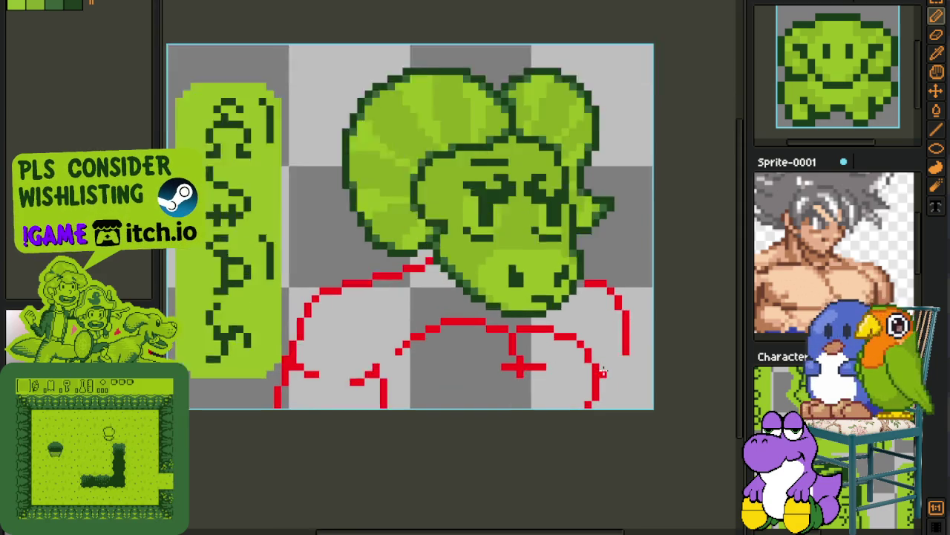
{"action": "scroll", "coordinate": [605, 364], "scroll_direction": "up", "scroll_amount": 1}
{"action": "scroll", "coordinate": [573, 355], "scroll_direction": "up", "scroll_amount": 2}
{"action": "scroll", "coordinate": [572, 355], "scroll_direction": "up", "scroll_amount": 1}
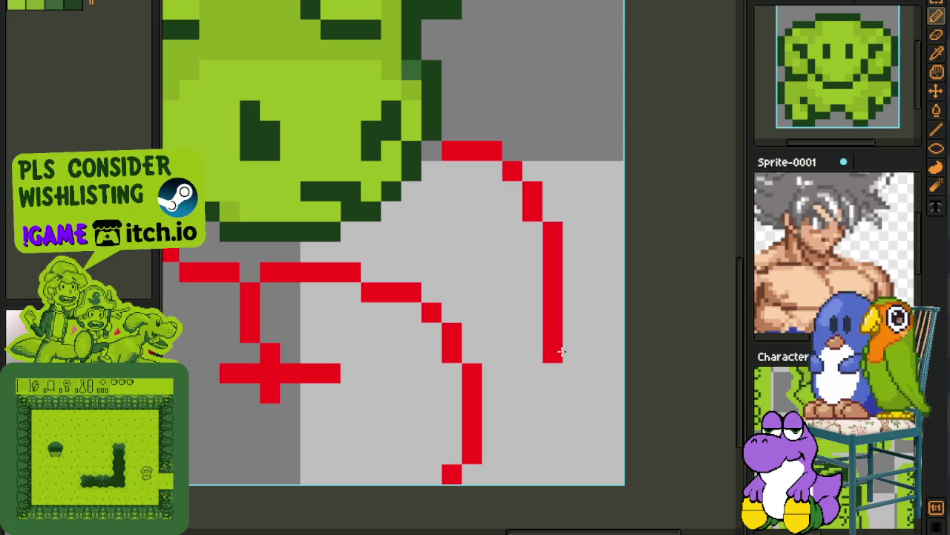
{"action": "key", "text": "ctrl+z"}
- Draw the red right arm line down and outward from the shoulder curve, and save
{"action": "mouse_move", "coordinate": [571, 293]}
{"action": "left_mouse_down"}
{"action": "mouse_move", "coordinate": [573, 279]}
{"action": "mouse_move", "coordinate": [558, 377]}
{"action": "mouse_move", "coordinate": [534, 392]}
{"action": "mouse_move", "coordinate": [563, 374]}
{"action": "left_mouse_up"}
{"action": "scroll", "coordinate": [564, 374], "scroll_direction": "down", "scroll_amount": 2}
{"action": "scroll", "coordinate": [564, 374], "scroll_direction": "down", "scroll_amount": 1}
{"action": "scroll", "coordinate": [548, 377], "scroll_direction": "up", "scroll_amount": 2}
{"action": "mouse_move", "coordinate": [520, 313]}
{"action": "left_mouse_down"}
{"action": "mouse_move", "coordinate": [529, 312]}
{"action": "mouse_move", "coordinate": [548, 372]}
{"action": "left_mouse_up"}
{"action": "scroll", "coordinate": [547, 371], "scroll_direction": "down", "scroll_amount": 3}
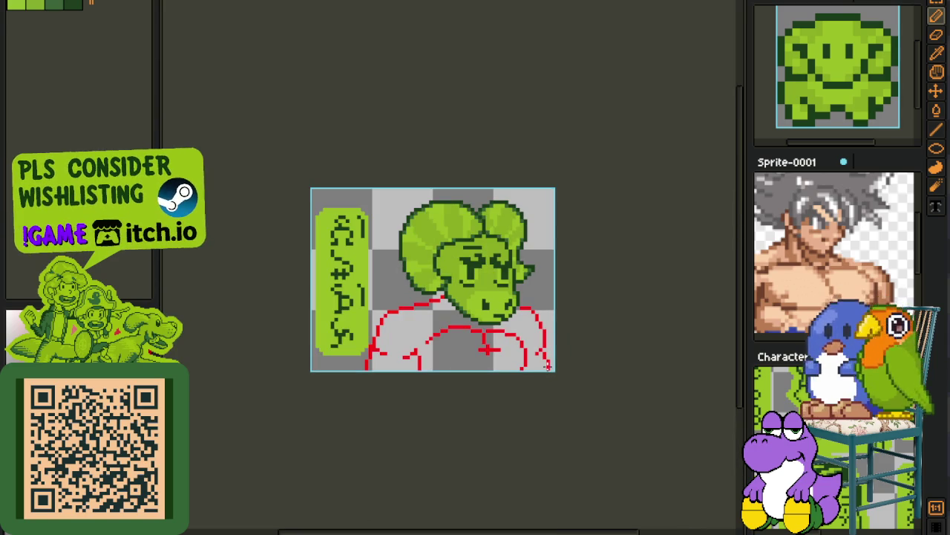
{"action": "scroll", "coordinate": [536, 326], "scroll_direction": "up", "scroll_amount": 1}
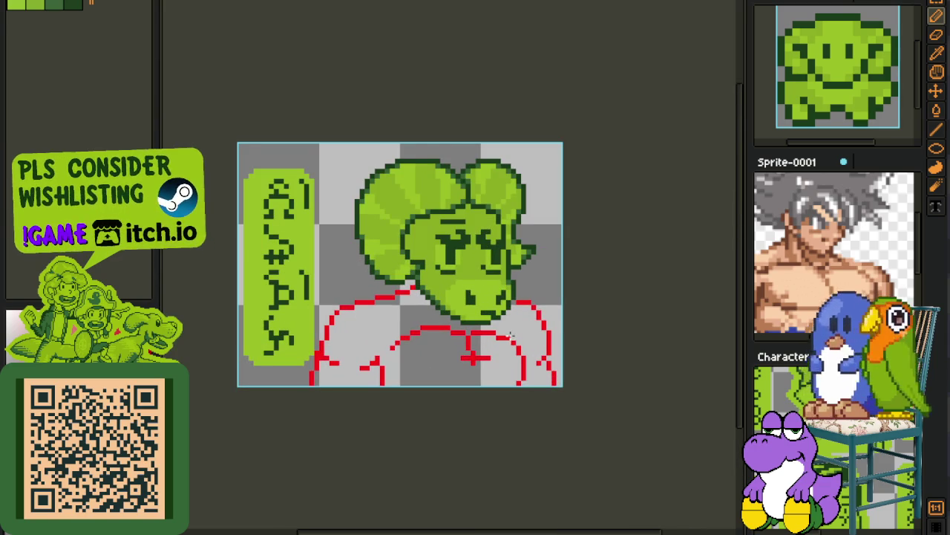
{"action": "scroll", "coordinate": [511, 334], "scroll_direction": "up", "scroll_amount": 1}
{"action": "scroll", "coordinate": [491, 335], "scroll_direction": "up", "scroll_amount": 1}
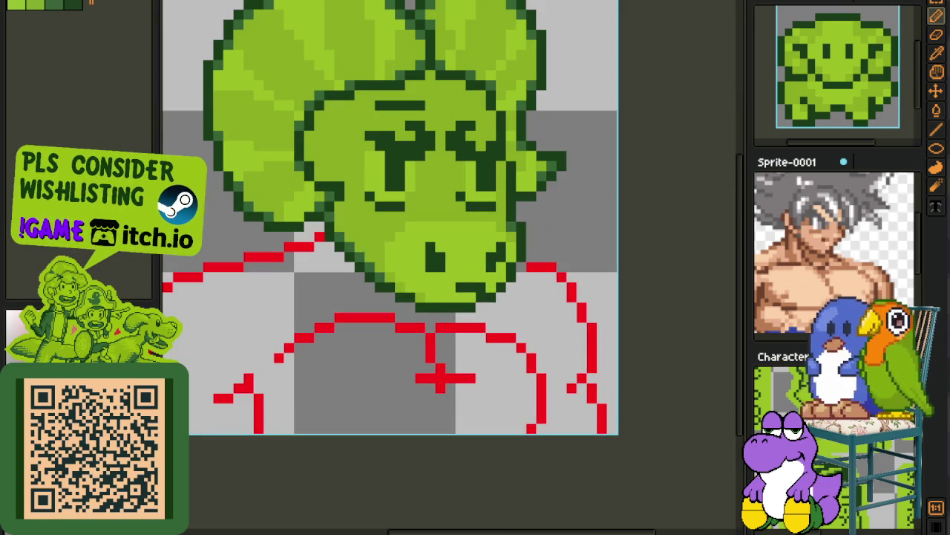
{"action": "key", "text": "ctrl+s"}
- Apply Flip Horizontal to the whole canvas from the Sprite menu
{"action": "left_click", "coordinate": [81, 2]}
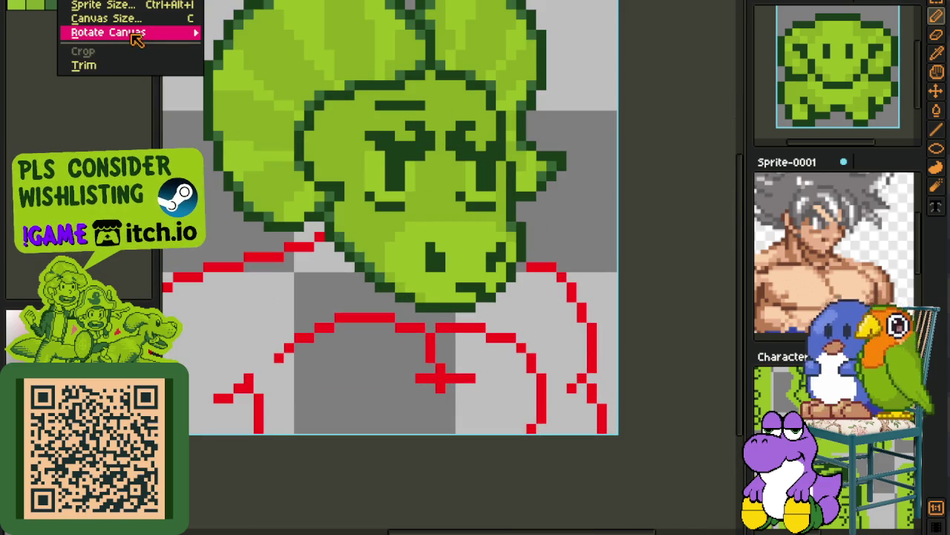
{"action": "mouse_move", "coordinate": [108, 33]}
{"action": "left_click", "coordinate": [238, 60]}
{"action": "scroll", "coordinate": [297, 181], "scroll_direction": "down", "scroll_amount": 1}
{"action": "scroll", "coordinate": [399, 213], "scroll_direction": "down", "scroll_amount": 1}
{"action": "scroll", "coordinate": [400, 213], "scroll_direction": "down", "scroll_amount": 1}
{"action": "scroll", "coordinate": [319, 260], "scroll_direction": "up", "scroll_amount": 1}
- Select the inner left arm lines and move them to curve into the red chest stroke
{"action": "key", "text": "i"}
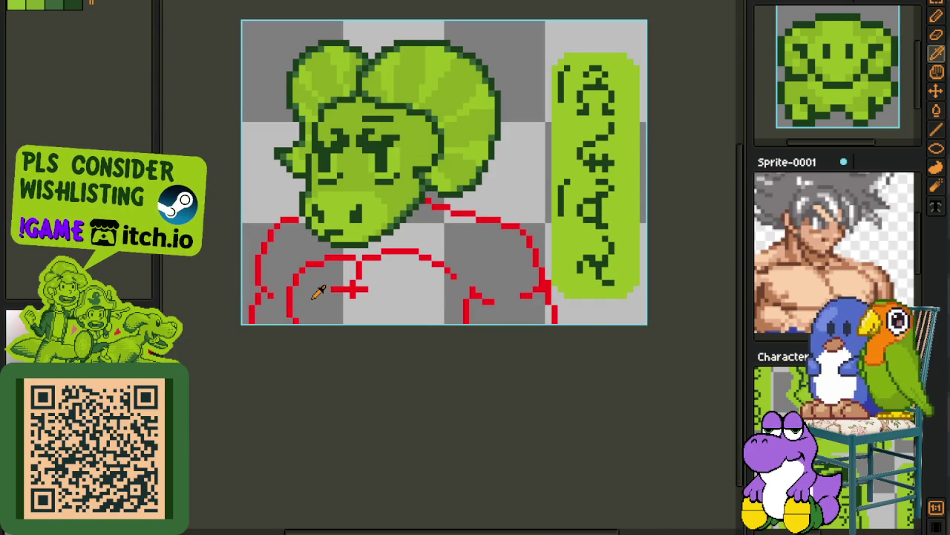
{"action": "scroll", "coordinate": [318, 292], "scroll_direction": "up", "scroll_amount": 1}
{"action": "left_click_drag", "start_coordinate": [314, 286], "coordinate": [337, 295]}
{"action": "scroll", "coordinate": [337, 294], "scroll_direction": "up", "scroll_amount": 1}
{"action": "scroll", "coordinate": [301, 291], "scroll_direction": "up", "scroll_amount": 1}
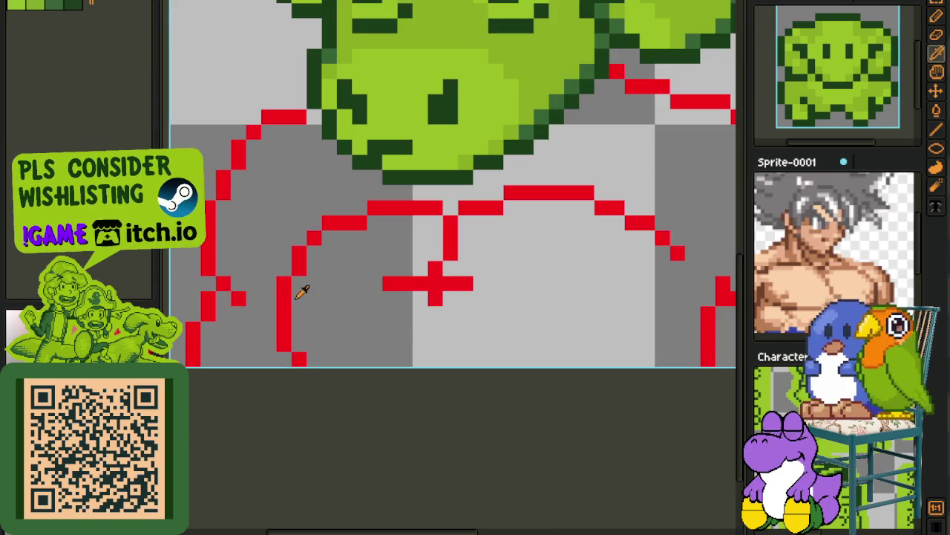
{"action": "left_click", "coordinate": [283, 314]}
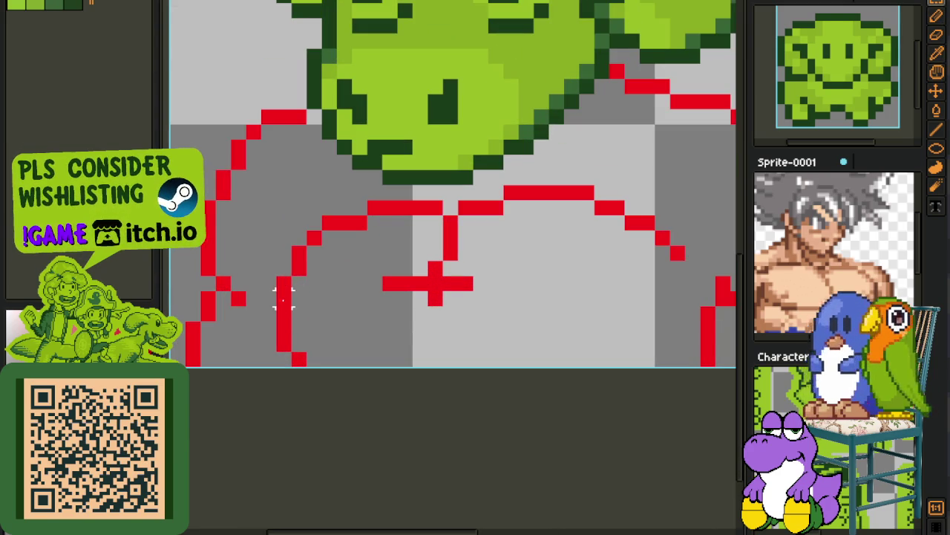
{"action": "mouse_move", "coordinate": [269, 222]}
{"action": "left_mouse_down"}
{"action": "mouse_move", "coordinate": [343, 326]}
{"action": "mouse_move", "coordinate": [358, 327]}
{"action": "left_mouse_up"}
{"action": "left_click", "coordinate": [419, 295]}
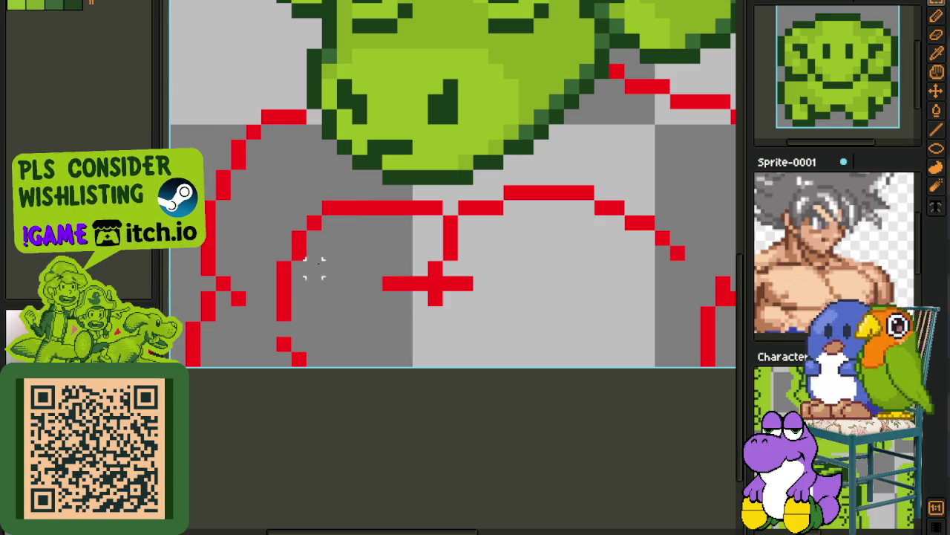
{"action": "key", "text": "b"}
- Pick the red colour from the canvas and zoom around the sketch for touch-ups
{"action": "scroll", "coordinate": [285, 295], "scroll_direction": "down", "scroll_amount": 5}
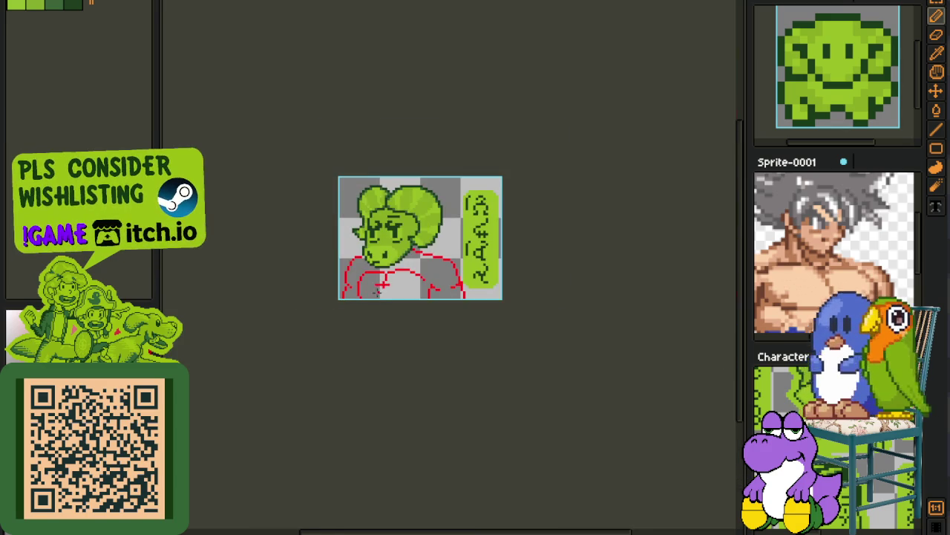
{"action": "key", "text": "alt"}
{"action": "scroll", "coordinate": [394, 305], "scroll_direction": "up", "scroll_amount": 4}
{"action": "scroll", "coordinate": [395, 278], "scroll_direction": "up", "scroll_amount": 2}
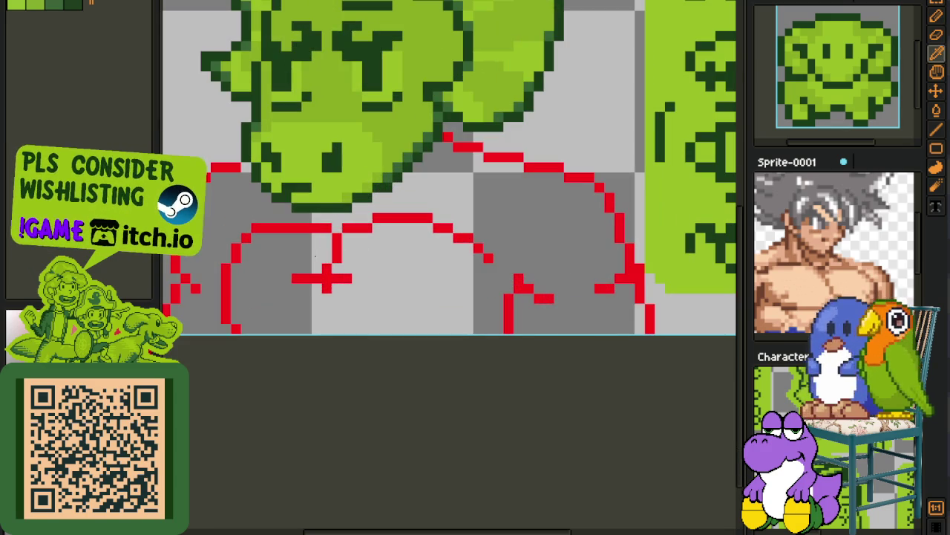
{"action": "scroll", "coordinate": [415, 249], "scroll_direction": "down", "scroll_amount": 2}
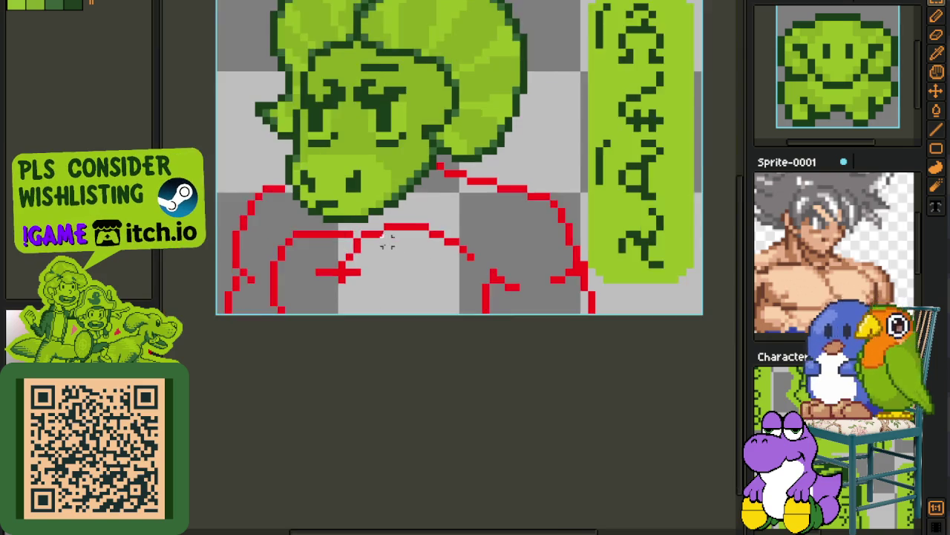
{"action": "scroll", "coordinate": [372, 245], "scroll_direction": "up", "scroll_amount": 3}
{"action": "scroll", "coordinate": [334, 256], "scroll_direction": "down", "scroll_amount": 4}
{"action": "scroll", "coordinate": [387, 274], "scroll_direction": "down", "scroll_amount": 1}
{"action": "scroll", "coordinate": [386, 273], "scroll_direction": "up", "scroll_amount": 1}
{"action": "left_click_drag", "start_coordinate": [386, 273], "coordinate": [396, 275]}
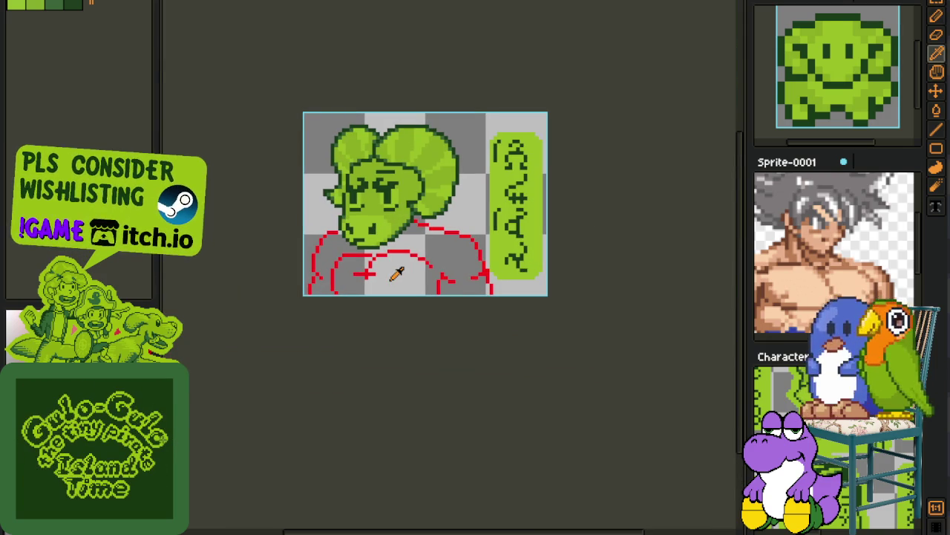
- Zoom in on the lower body and shirt lines with the pencil ready, and save the sprite
{"action": "scroll", "coordinate": [408, 276], "scroll_direction": "up", "scroll_amount": 1}
{"action": "mouse_move", "coordinate": [456, 248]}
{"action": "left_mouse_down"}
{"action": "mouse_move", "coordinate": [372, 224]}
{"action": "mouse_move", "coordinate": [383, 246]}
{"action": "left_mouse_up"}
{"action": "scroll", "coordinate": [416, 248], "scroll_direction": "up", "scroll_amount": 1}
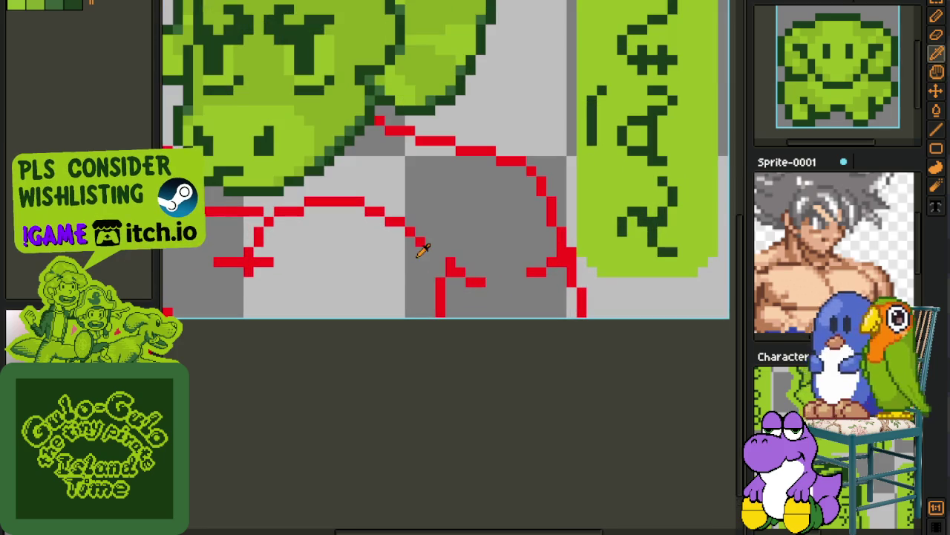
{"action": "key", "text": "b"}
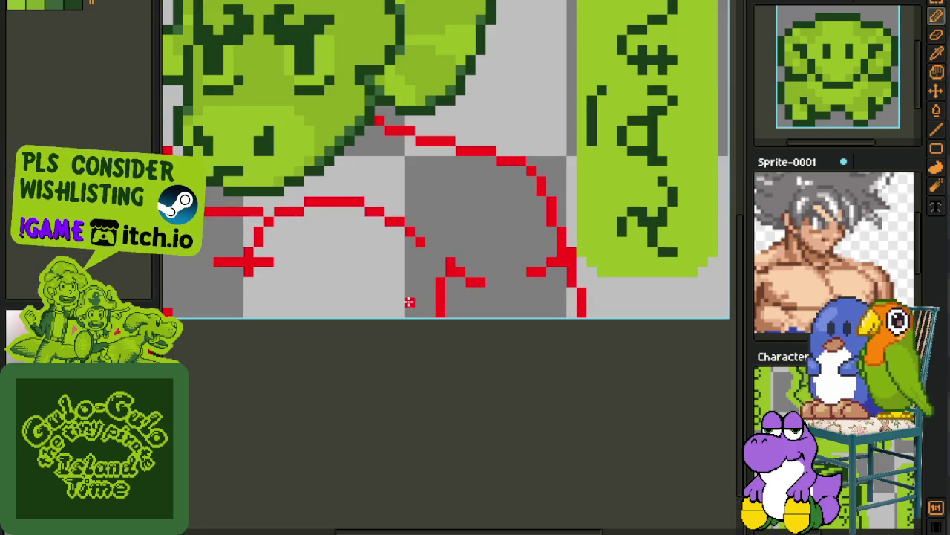
{"action": "left_click_drag", "start_coordinate": [397, 312], "coordinate": [440, 298]}
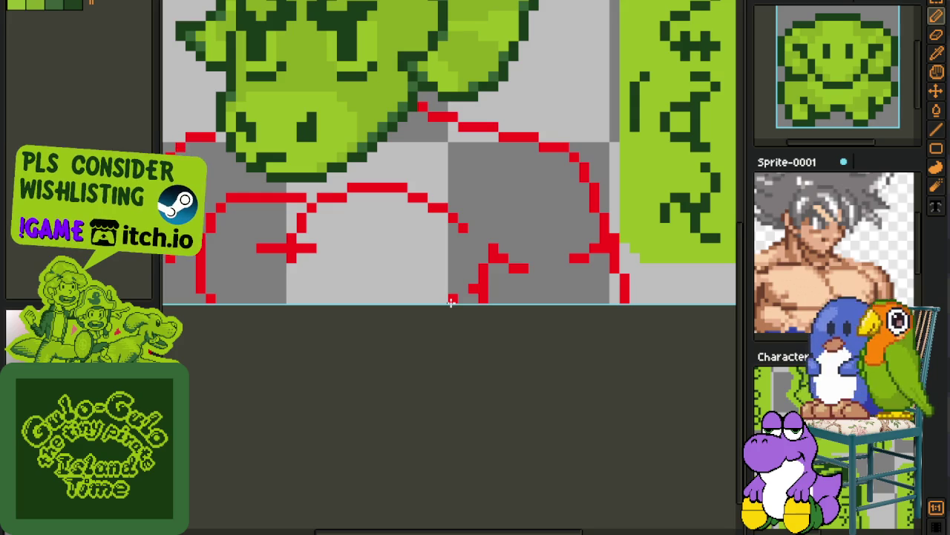
{"action": "scroll", "coordinate": [452, 301], "scroll_direction": "down", "scroll_amount": 2}
{"action": "scroll", "coordinate": [479, 268], "scroll_direction": "up", "scroll_amount": 1}
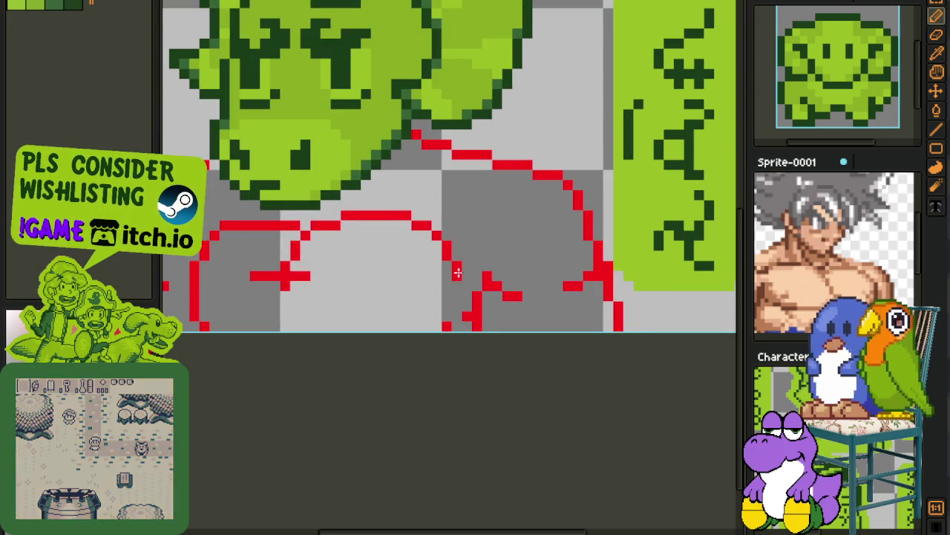
{"action": "scroll", "coordinate": [457, 265], "scroll_direction": "down", "scroll_amount": 3}
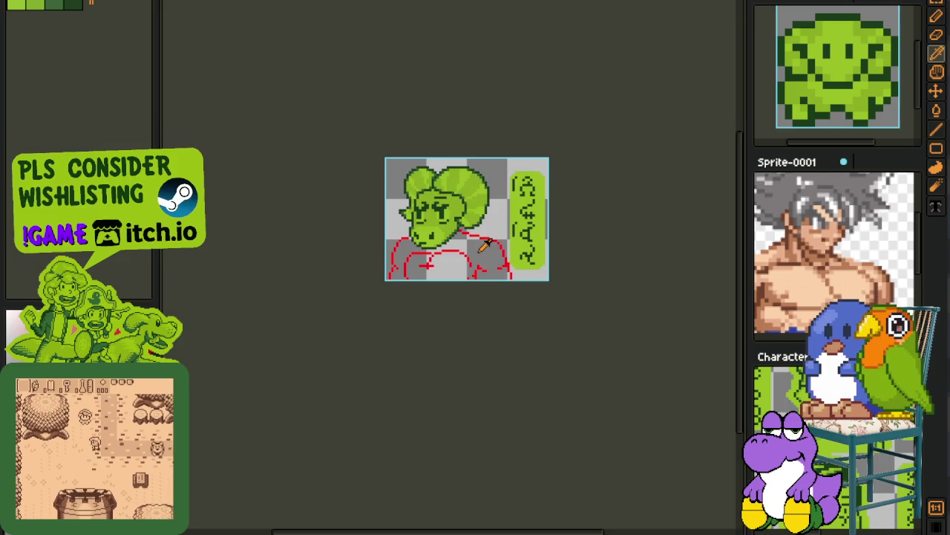
{"action": "scroll", "coordinate": [486, 256], "scroll_direction": "up", "scroll_amount": 1}
{"action": "scroll", "coordinate": [479, 245], "scroll_direction": "up", "scroll_amount": 1}
{"action": "key", "text": "ctrl+s"}
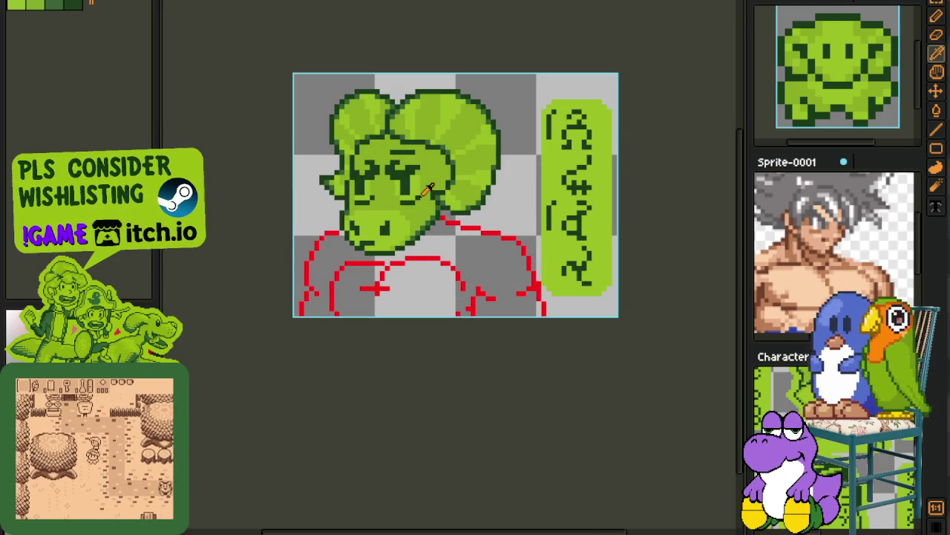
- Paint over the stray red stroke where the body line meets the hair with grey
{"action": "scroll", "coordinate": [470, 210], "scroll_direction": "up", "scroll_amount": 1}
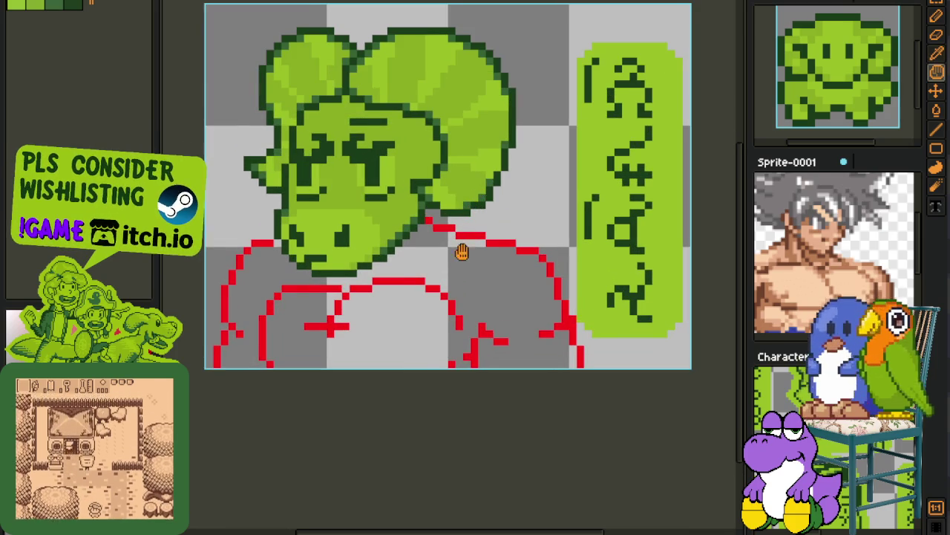
{"action": "left_click_drag", "start_coordinate": [520, 251], "coordinate": [495, 249]}
{"action": "scroll", "coordinate": [434, 223], "scroll_direction": "up", "scroll_amount": 2}
{"action": "left_click", "coordinate": [430, 230]}
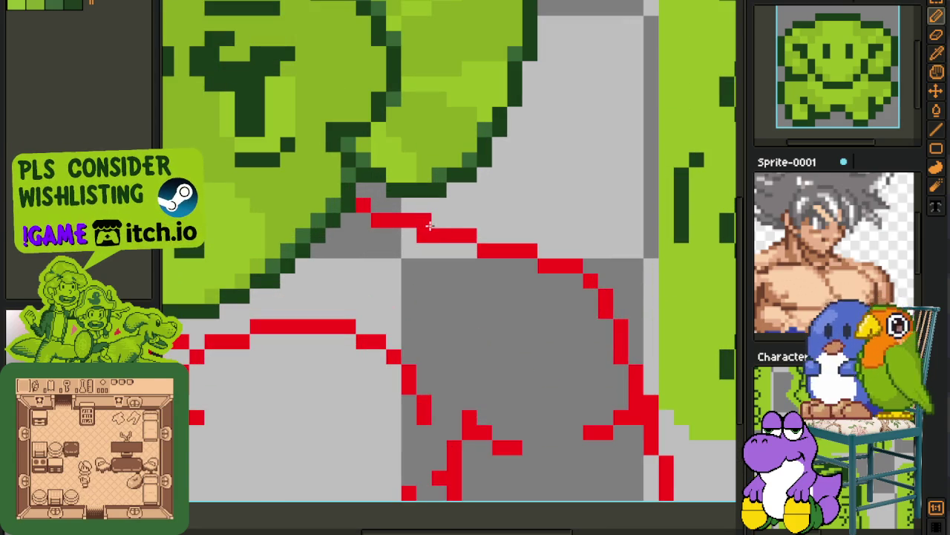
{"action": "left_click_drag", "start_coordinate": [423, 236], "coordinate": [373, 221]}
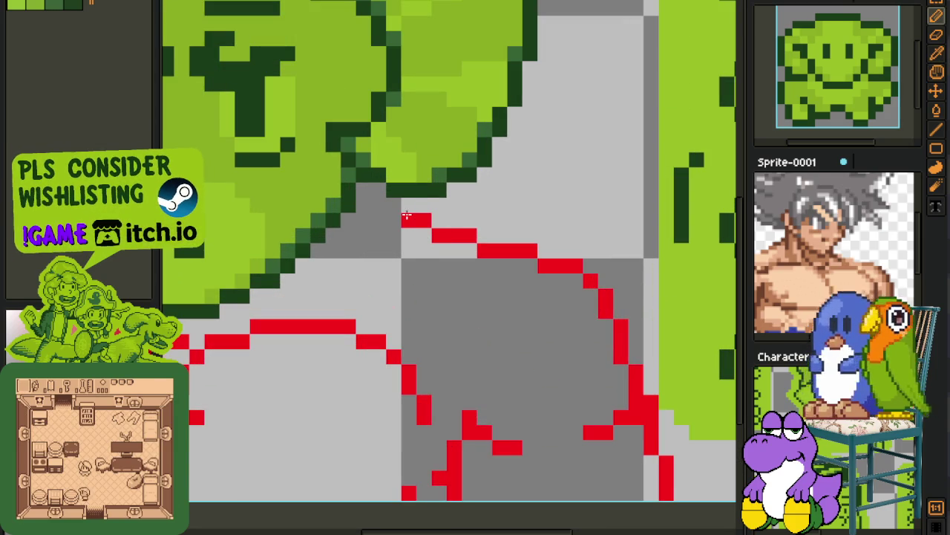
{"action": "scroll", "coordinate": [410, 210], "scroll_direction": "down", "scroll_amount": 5}
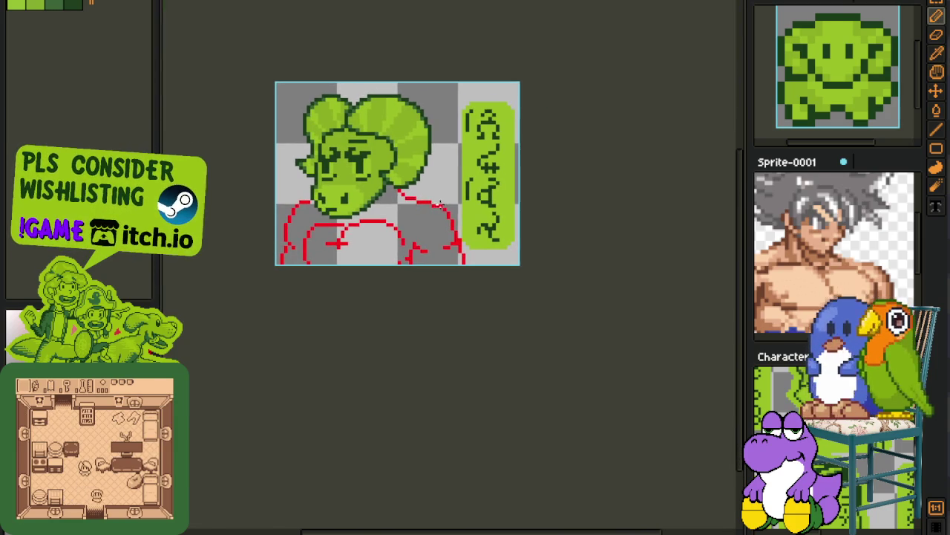
{"action": "key", "text": "i"}
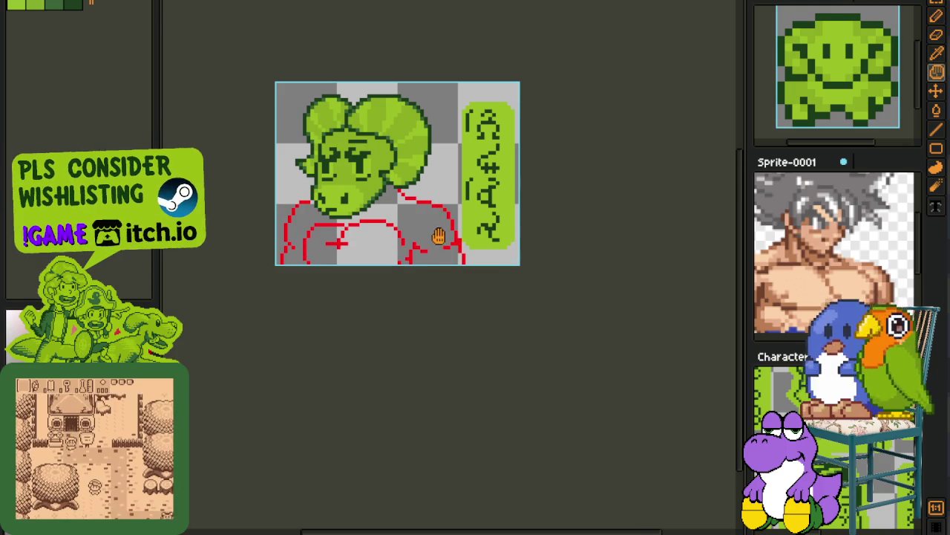
{"action": "scroll", "coordinate": [443, 223], "scroll_direction": "down", "scroll_amount": 1}
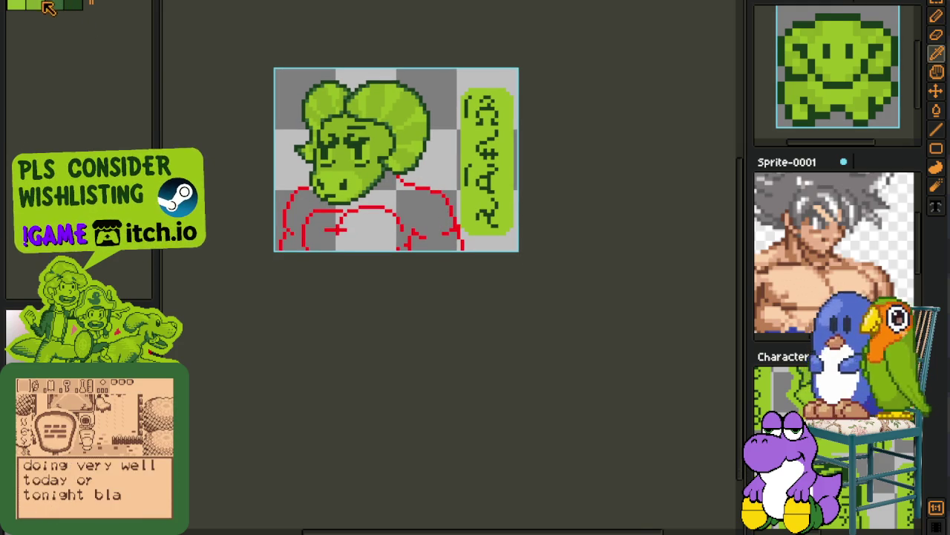
- Flood-fill the red-outlined body with green
{"action": "key", "text": "g"}
{"action": "left_click", "coordinate": [407, 206]}
{"action": "scroll", "coordinate": [410, 212], "scroll_direction": "down", "scroll_amount": 1}
{"action": "scroll", "coordinate": [412, 219], "scroll_direction": "down", "scroll_amount": 1}
{"action": "scroll", "coordinate": [413, 226], "scroll_direction": "up", "scroll_amount": 1}
{"action": "key", "text": "b"}
{"action": "scroll", "coordinate": [407, 234], "scroll_direction": "up", "scroll_amount": 1}
{"action": "scroll", "coordinate": [365, 162], "scroll_direction": "up", "scroll_amount": 1}
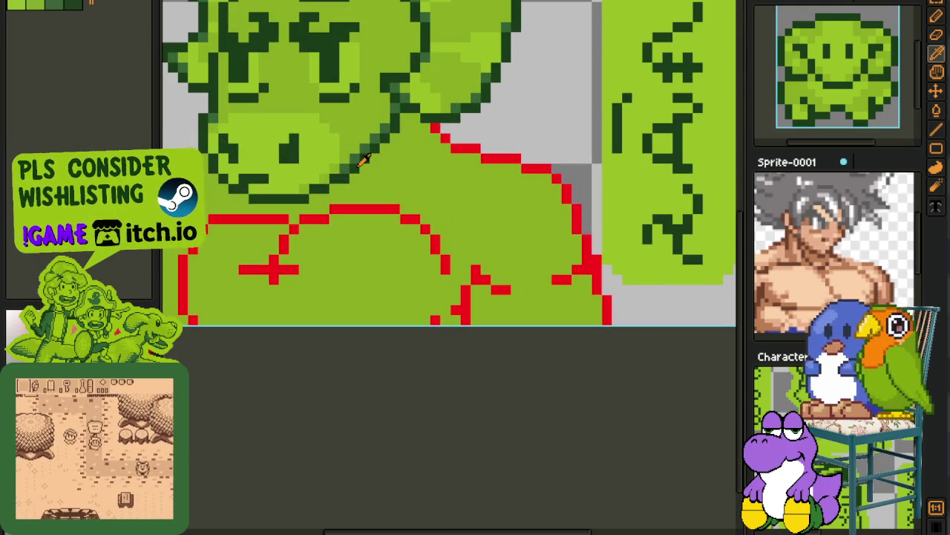
- Replace red #FF0000 with dark green #0F380F across the sketch outlines
{"action": "key", "text": "shift+r"}
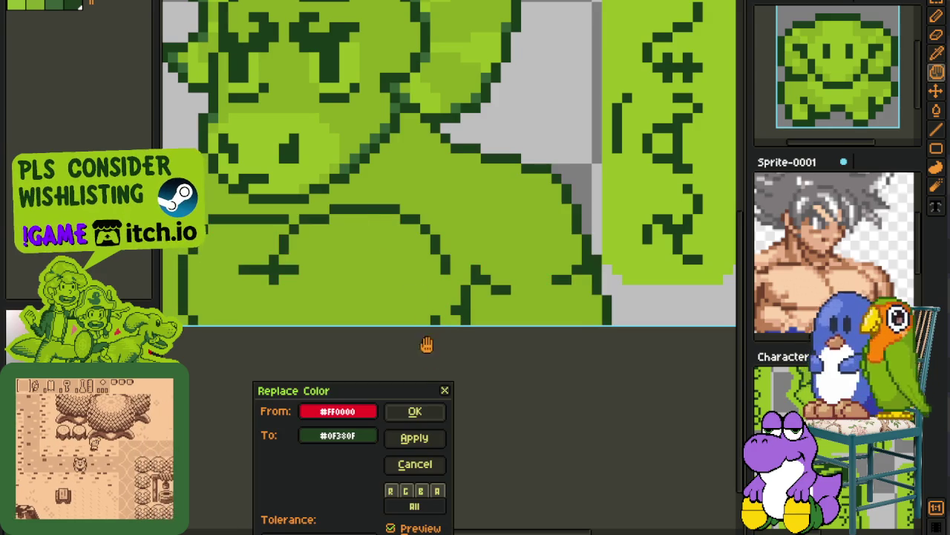
{"action": "left_click", "coordinate": [429, 420]}
{"action": "scroll", "coordinate": [401, 356], "scroll_direction": "down", "scroll_amount": 2}
{"action": "scroll", "coordinate": [404, 363], "scroll_direction": "down", "scroll_amount": 1}
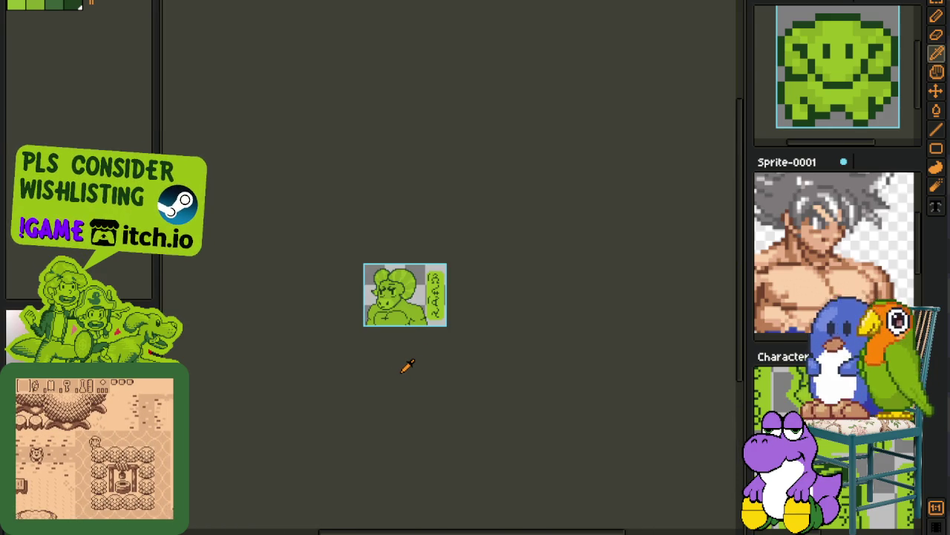
- Save the sprite with Ctrl+S
{"action": "key", "text": "ctrl+s"}
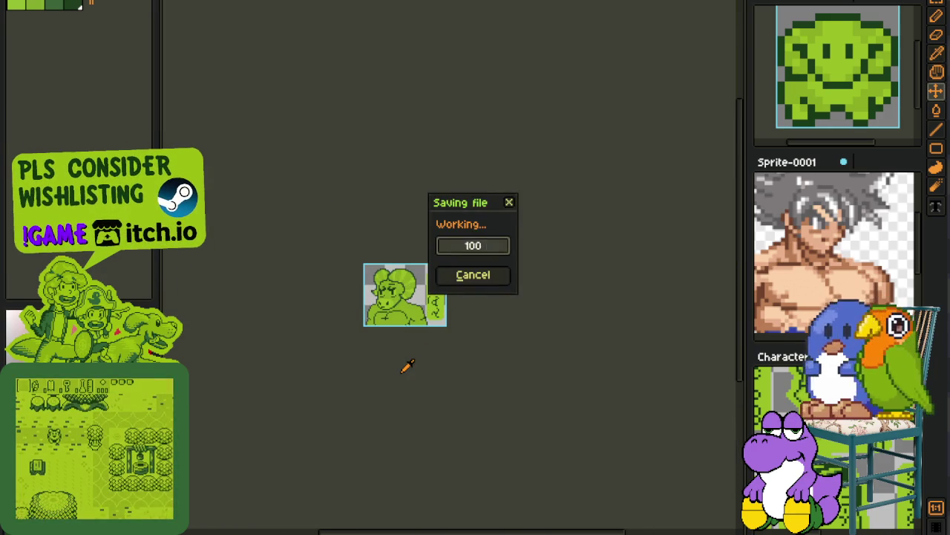
{"action": "scroll", "coordinate": [407, 365], "scroll_direction": "up", "scroll_amount": 2}
{"action": "scroll", "coordinate": [389, 364], "scroll_direction": "up", "scroll_amount": 1}
{"action": "scroll", "coordinate": [371, 326], "scroll_direction": "up", "scroll_amount": 2}
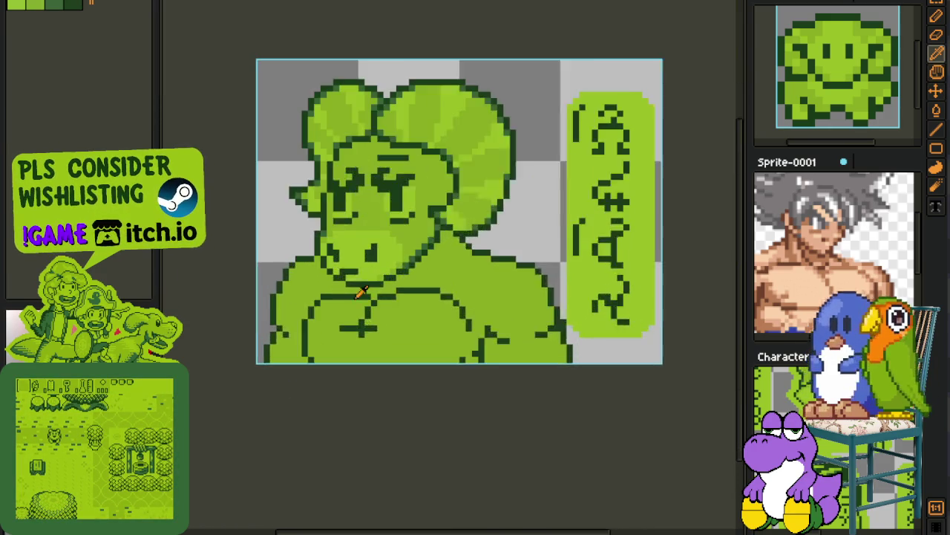
{"action": "scroll", "coordinate": [356, 288], "scroll_direction": "up", "scroll_amount": 1}
{"action": "scroll", "coordinate": [357, 287], "scroll_direction": "up", "scroll_amount": 1}
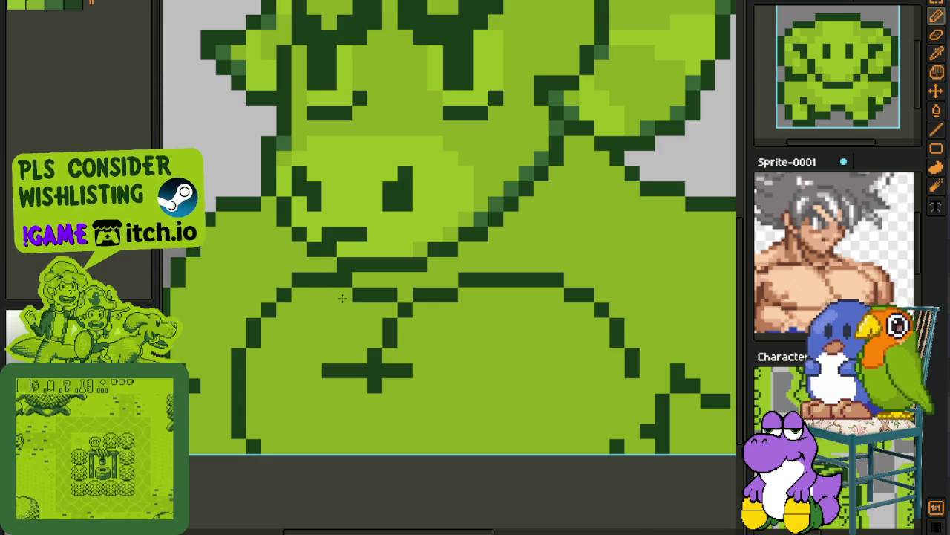
{"action": "scroll", "coordinate": [406, 314], "scroll_direction": "down", "scroll_amount": 6}
{"action": "scroll", "coordinate": [406, 315], "scroll_direction": "down", "scroll_amount": 1}
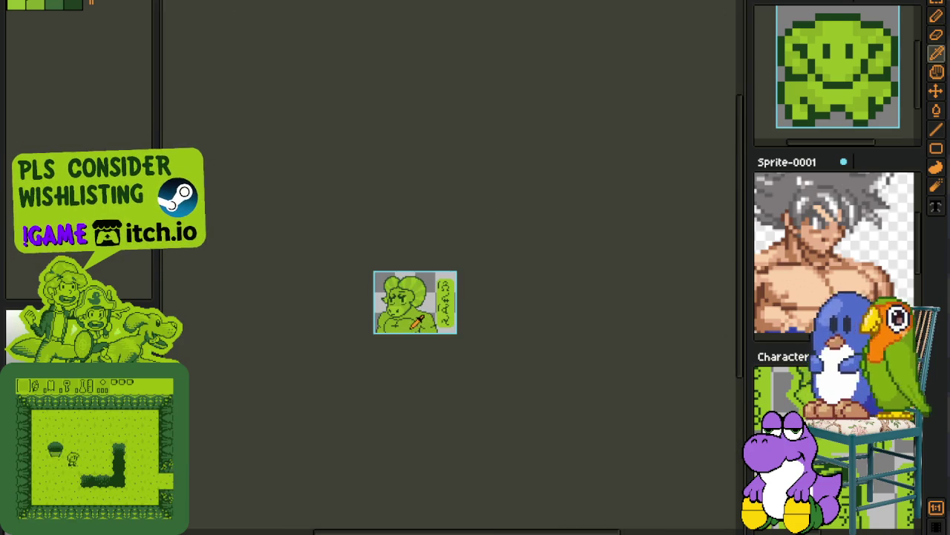
{"action": "scroll", "coordinate": [417, 320], "scroll_direction": "up", "scroll_amount": 4}
{"action": "scroll", "coordinate": [383, 320], "scroll_direction": "up", "scroll_amount": 2}
{"action": "key", "text": "b"}
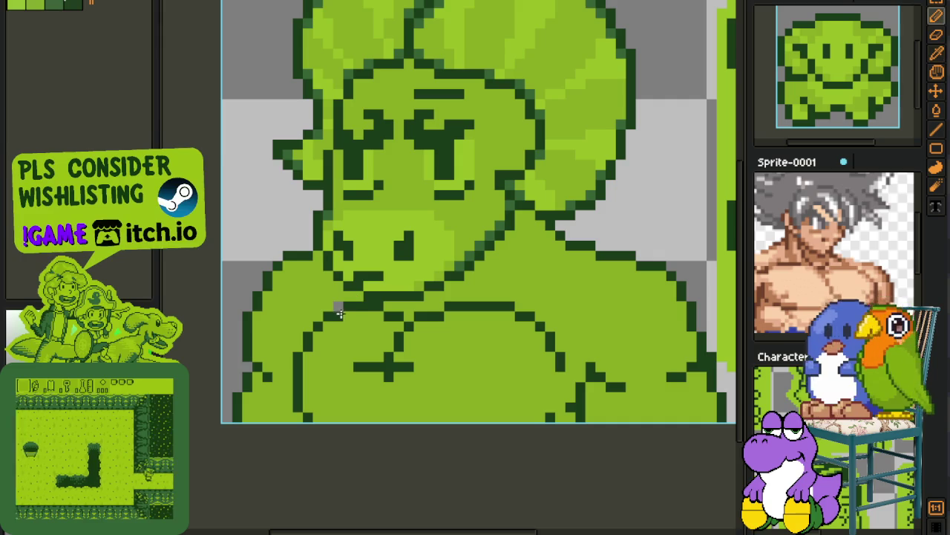
{"action": "scroll", "coordinate": [338, 313], "scroll_direction": "down", "scroll_amount": 1}
{"action": "scroll", "coordinate": [338, 313], "scroll_direction": "down", "scroll_amount": 1}
{"action": "scroll", "coordinate": [415, 297], "scroll_direction": "down", "scroll_amount": 3}
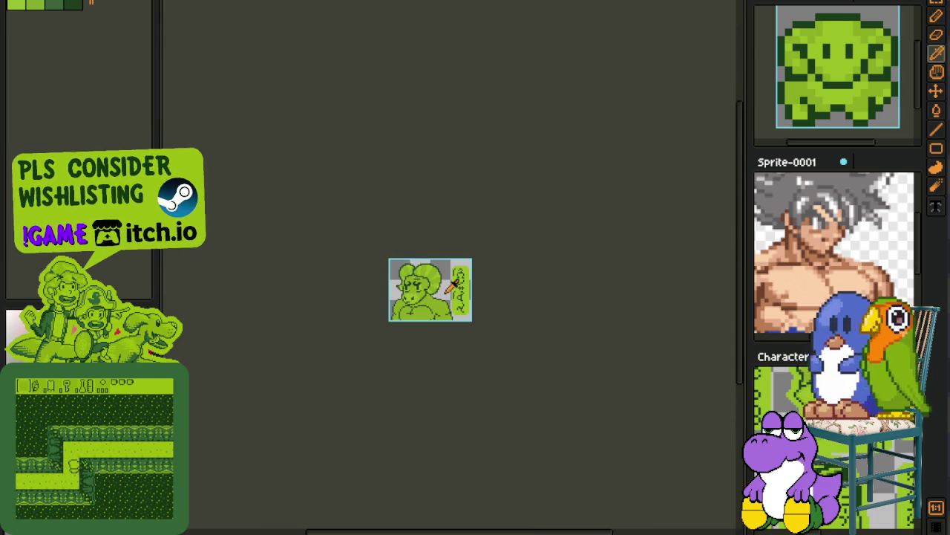
{"action": "key", "text": "ctrl+s"}
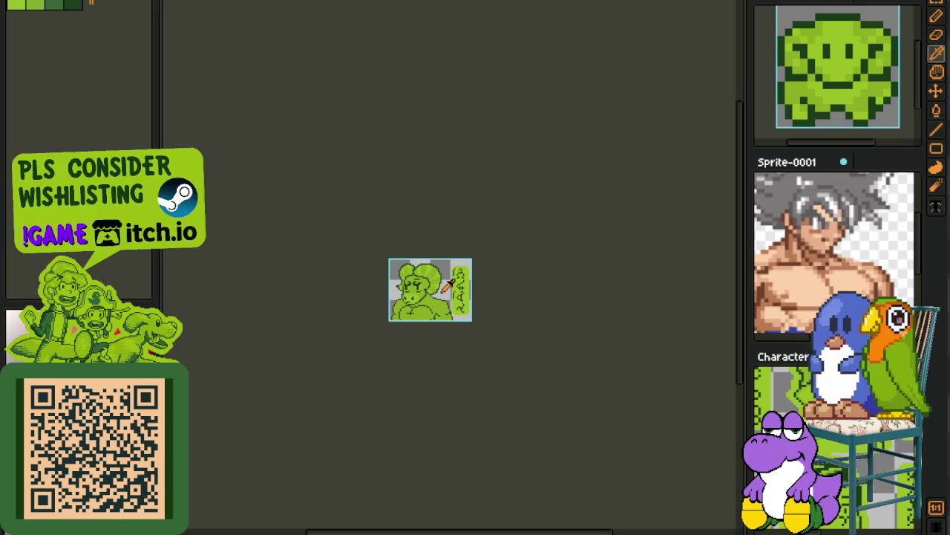
{"action": "scroll", "coordinate": [460, 326], "scroll_direction": "up", "scroll_amount": 2}
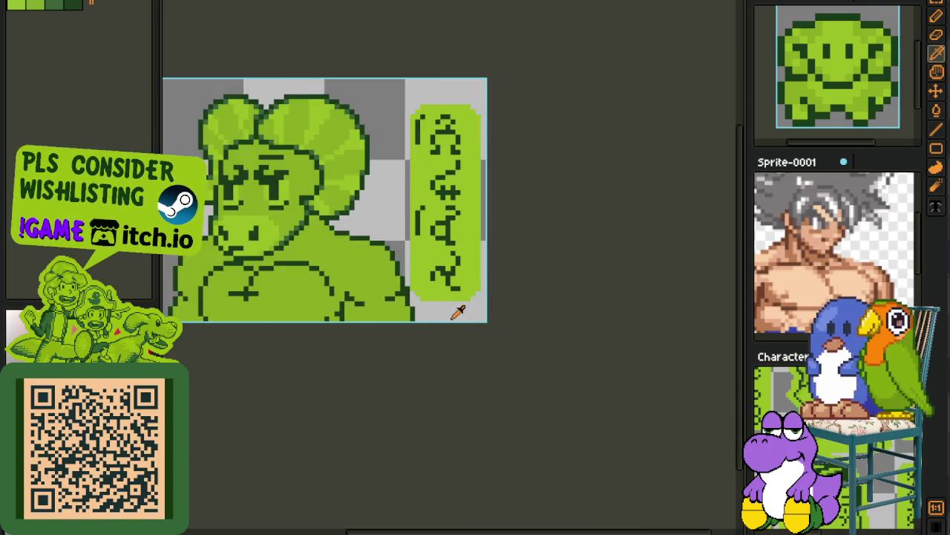
{"action": "scroll", "coordinate": [415, 290], "scroll_direction": "up", "scroll_amount": 1}
{"action": "scroll", "coordinate": [475, 297], "scroll_direction": "up", "scroll_amount": 1}
{"action": "scroll", "coordinate": [508, 292], "scroll_direction": "up", "scroll_amount": 1}
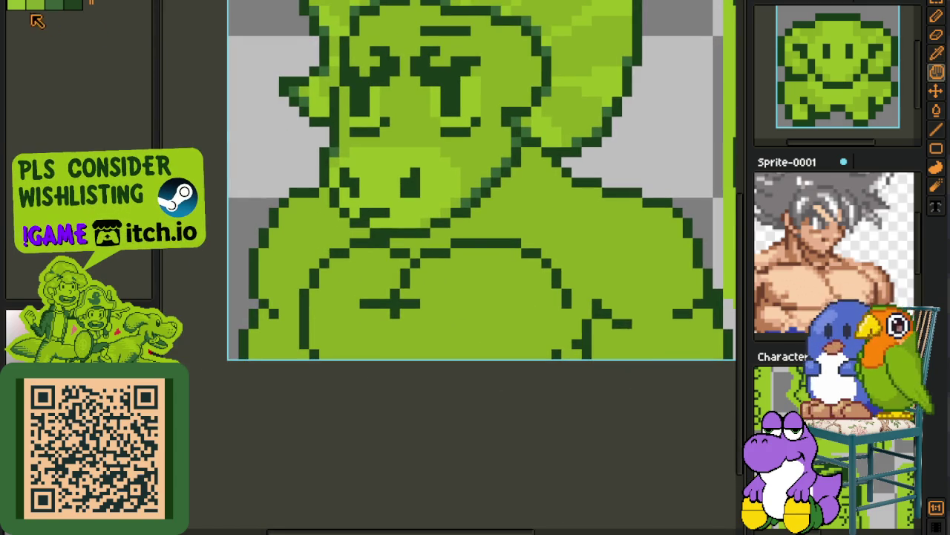
{"action": "scroll", "coordinate": [562, 324], "scroll_direction": "up", "scroll_amount": 1}
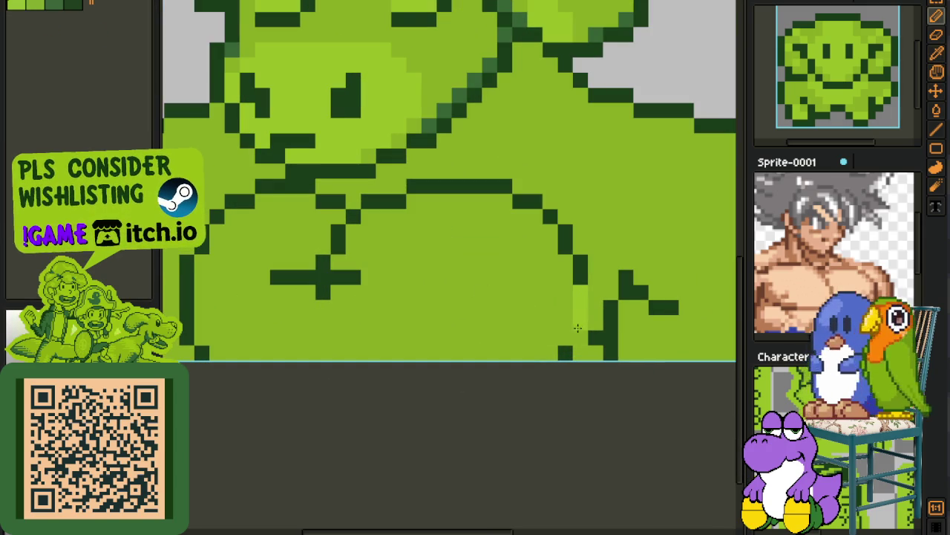
{"action": "scroll", "coordinate": [564, 334], "scroll_direction": "down", "scroll_amount": 1}
{"action": "scroll", "coordinate": [542, 334], "scroll_direction": "down", "scroll_amount": 2}
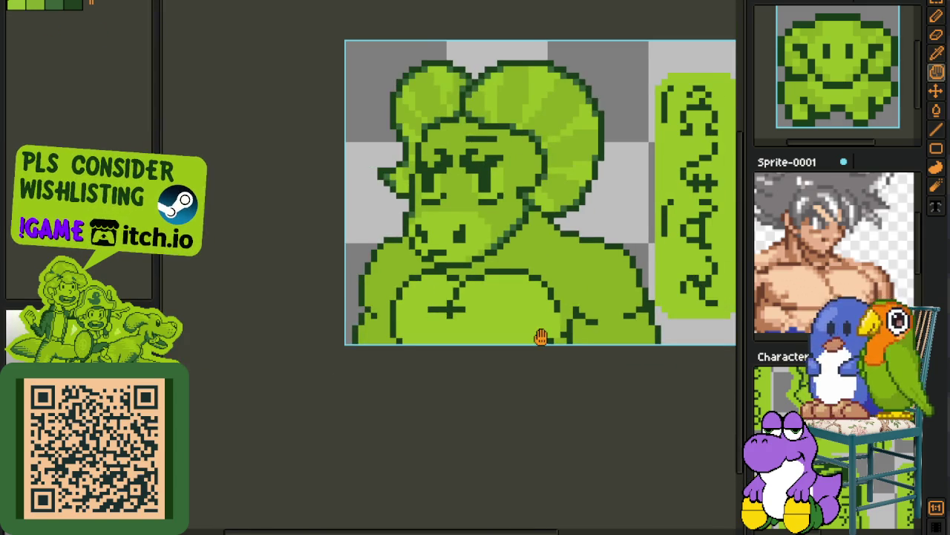
{"action": "scroll", "coordinate": [513, 341], "scroll_direction": "down", "scroll_amount": 1}
{"action": "left_click_drag", "start_coordinate": [545, 379], "coordinate": [486, 378]}
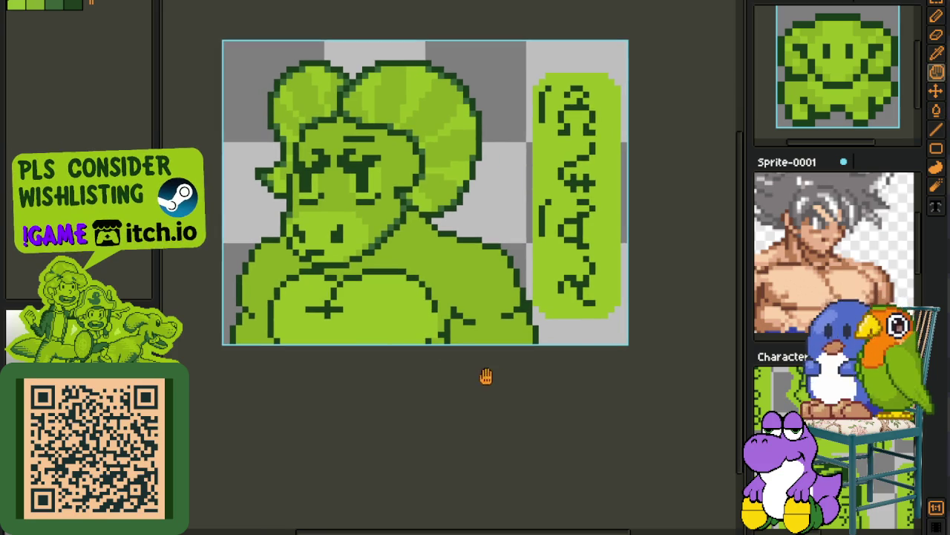
{"action": "scroll", "coordinate": [482, 349], "scroll_direction": "up", "scroll_amount": 2}
{"action": "key", "text": "b"}
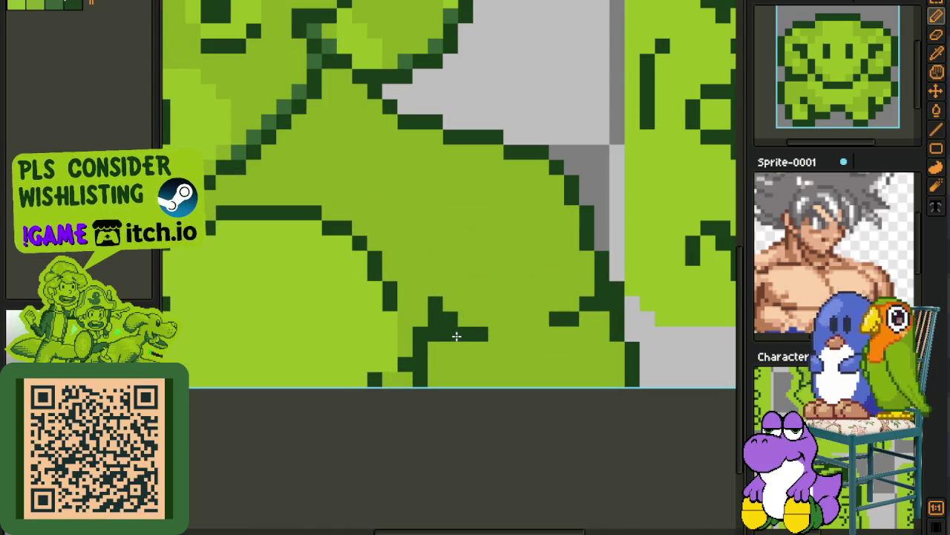
{"action": "left_click", "coordinate": [577, 319], "text": "alt"}
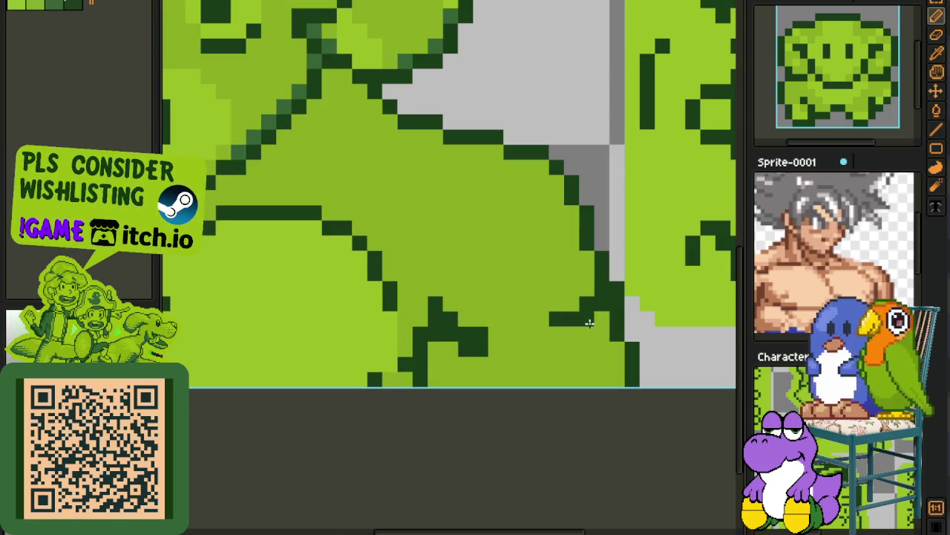
{"action": "left_click", "coordinate": [556, 290], "text": "alt"}
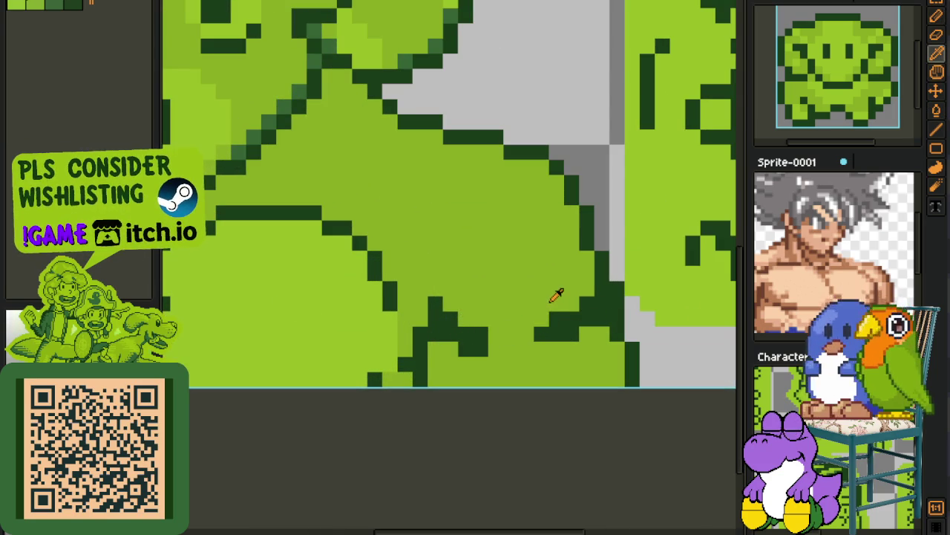
{"action": "key", "text": "alt"}
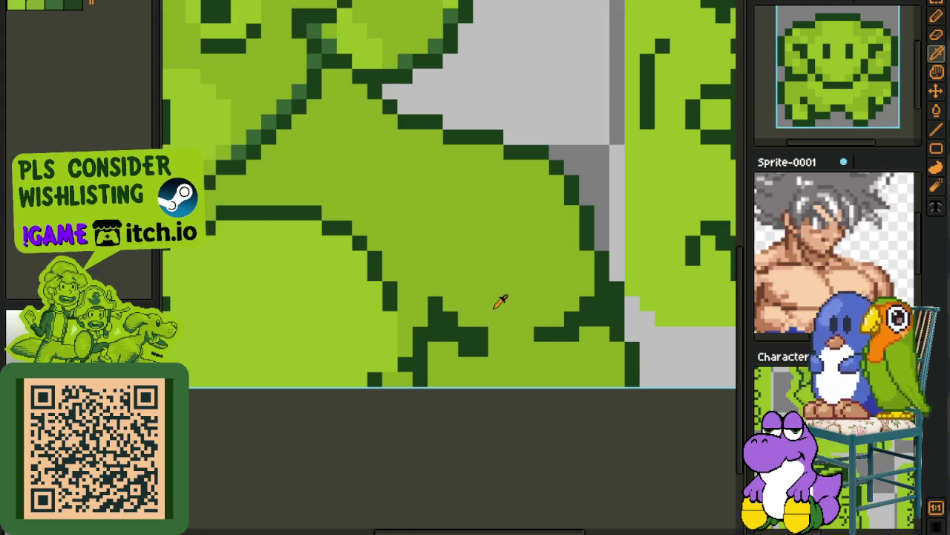
{"action": "scroll", "coordinate": [457, 344], "scroll_direction": "down", "scroll_amount": 3}
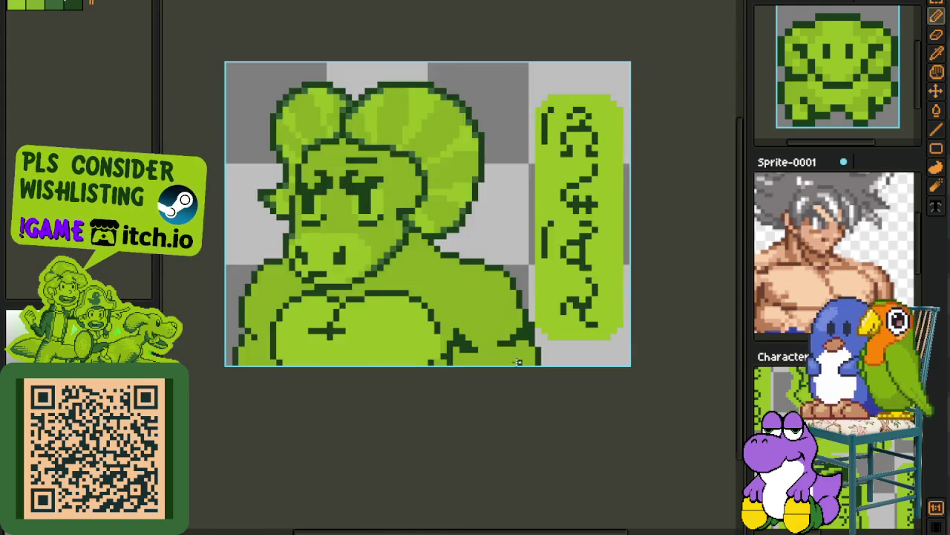
{"action": "scroll", "coordinate": [518, 362], "scroll_direction": "down", "scroll_amount": 2}
{"action": "scroll", "coordinate": [531, 372], "scroll_direction": "up", "scroll_amount": 2}
{"action": "key", "text": "ctrl+s"}
{"action": "scroll", "coordinate": [494, 323], "scroll_direction": "up", "scroll_amount": 1}
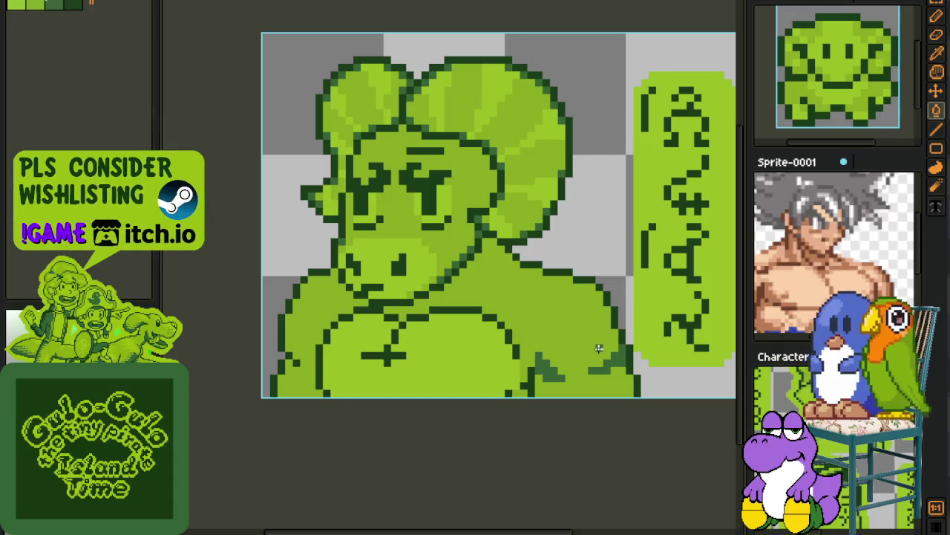
{"action": "key", "text": "b"}
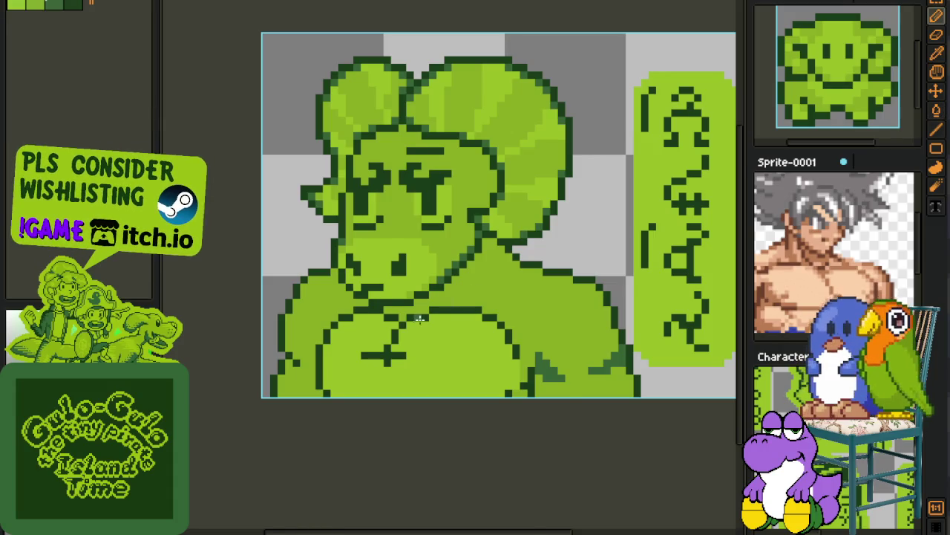
{"action": "scroll", "coordinate": [419, 317], "scroll_direction": "up", "scroll_amount": 1}
{"action": "left_click_drag", "start_coordinate": [361, 303], "coordinate": [307, 301]}
{"action": "key", "text": "h"}
{"action": "key", "text": "u"}
{"action": "left_click", "coordinate": [285, 319]}
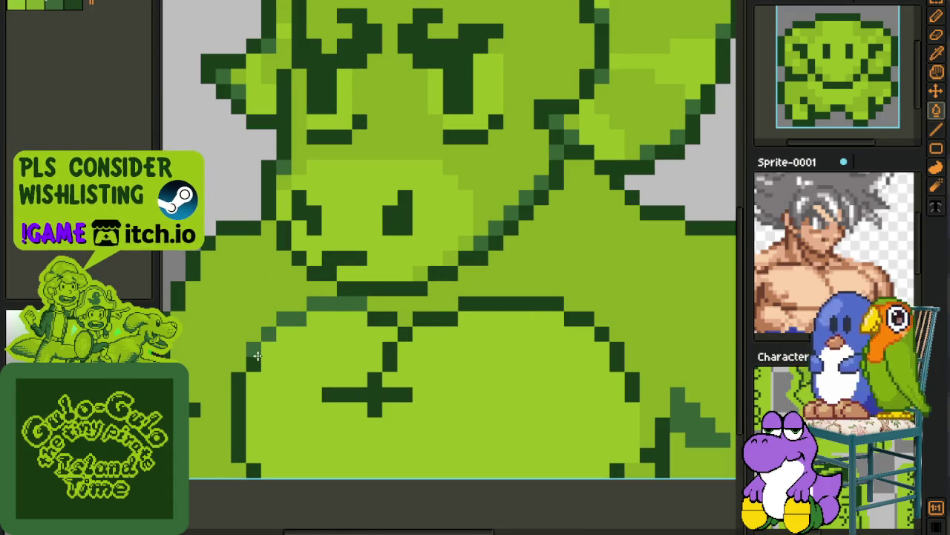
{"action": "left_click_drag", "start_coordinate": [234, 415], "coordinate": [250, 466]}
{"action": "mouse_move", "coordinate": [366, 384]}
{"action": "left_mouse_down"}
{"action": "mouse_move", "coordinate": [482, 305]}
{"action": "mouse_move", "coordinate": [600, 322]}
{"action": "mouse_move", "coordinate": [632, 390]}
{"action": "left_mouse_up"}
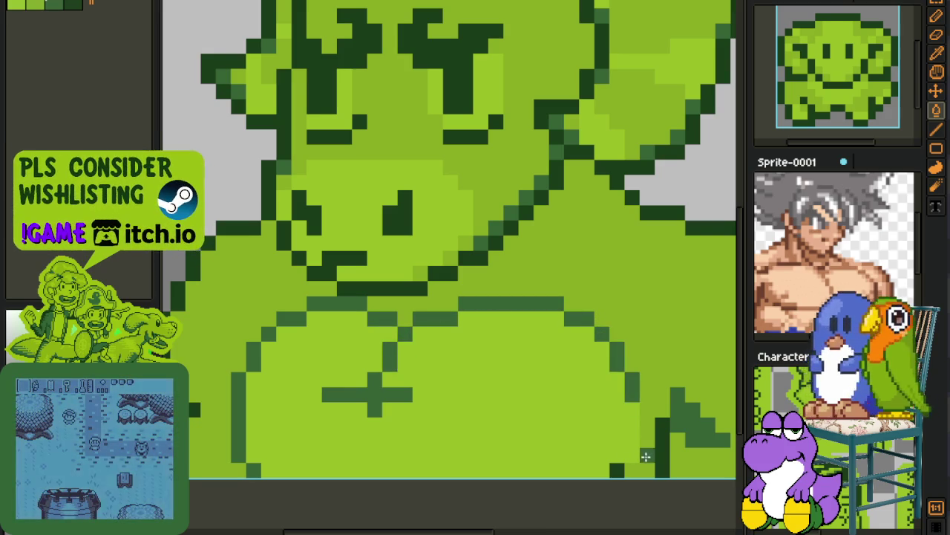
{"action": "scroll", "coordinate": [616, 470], "scroll_direction": "down", "scroll_amount": 3}
{"action": "scroll", "coordinate": [617, 469], "scroll_direction": "down", "scroll_amount": 1}
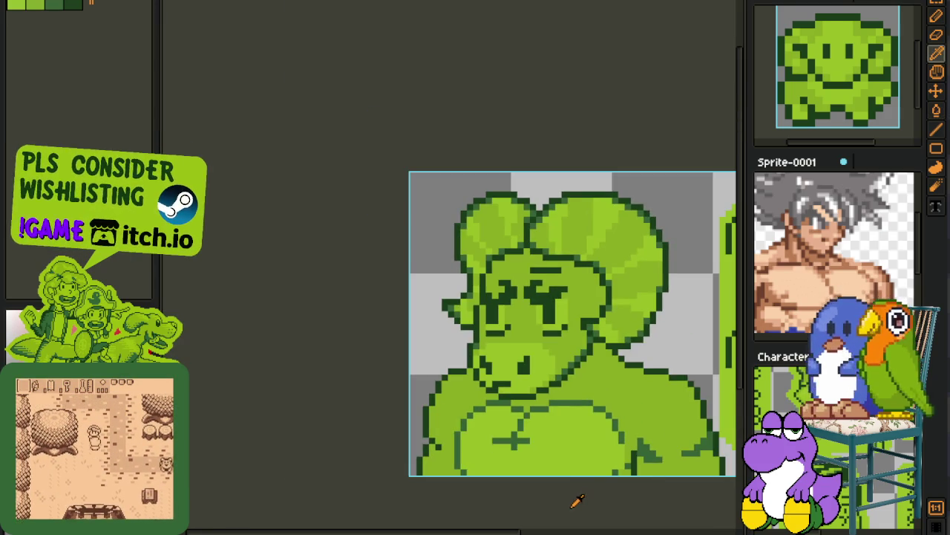
{"action": "scroll", "coordinate": [573, 500], "scroll_direction": "down", "scroll_amount": 1}
{"action": "key", "text": "i"}
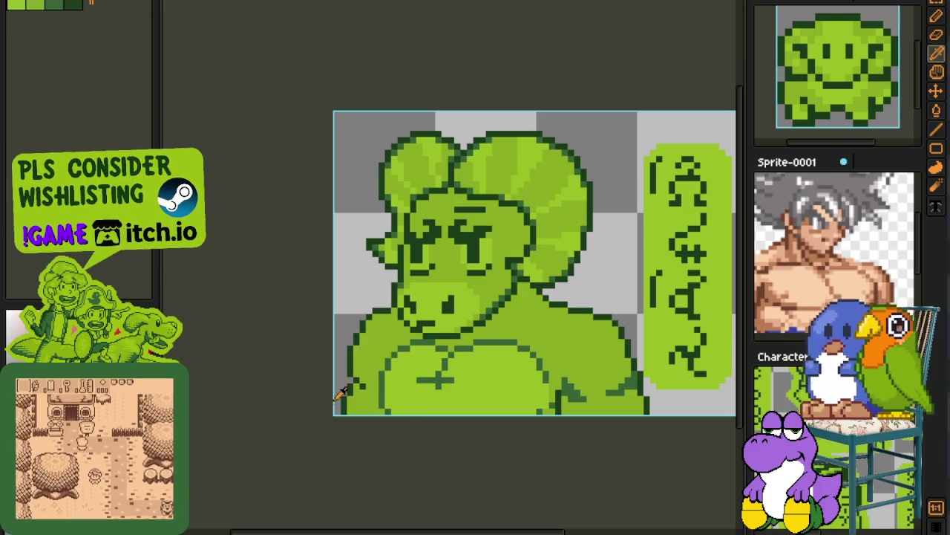
{"action": "key", "text": "h"}
{"action": "scroll", "coordinate": [413, 420], "scroll_direction": "up", "scroll_amount": 1}
{"action": "scroll", "coordinate": [418, 394], "scroll_direction": "up", "scroll_amount": 1}
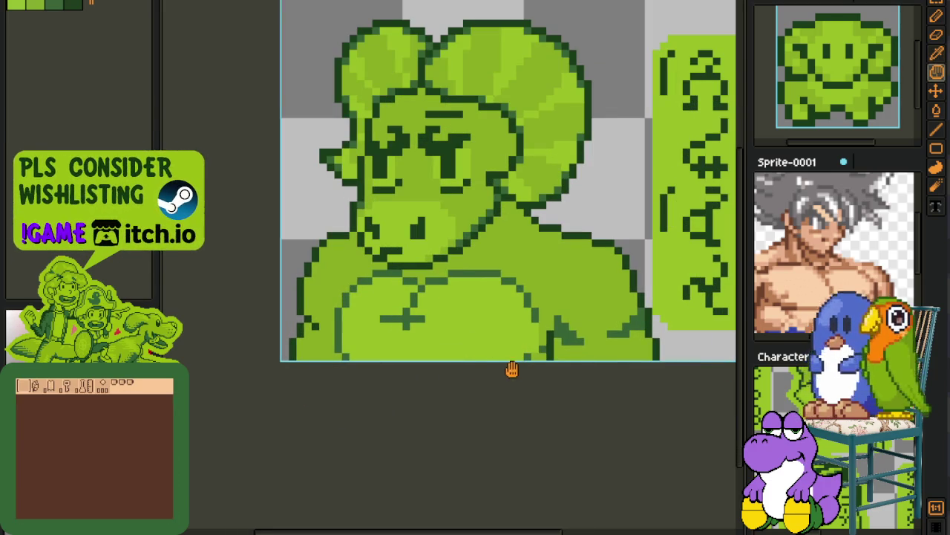
{"action": "scroll", "coordinate": [549, 349], "scroll_direction": "down", "scroll_amount": 1}
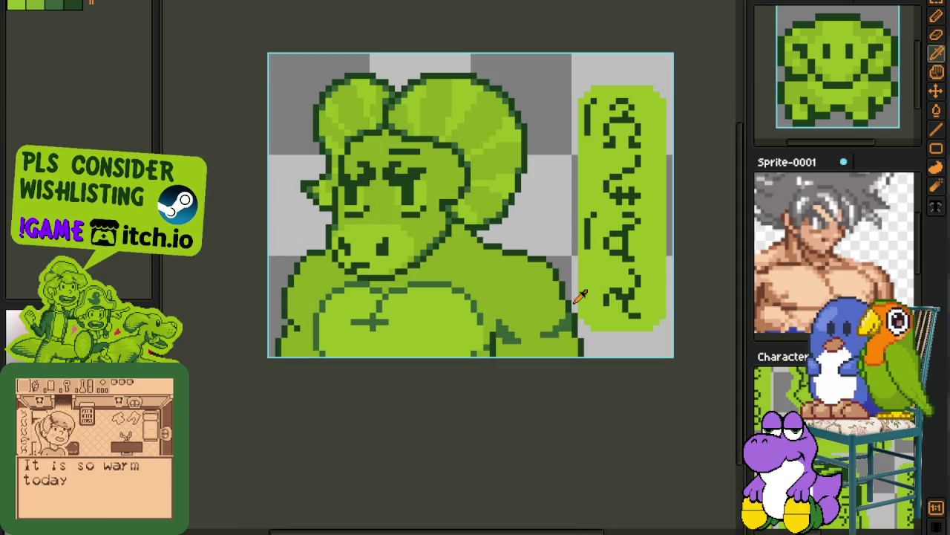
{"action": "scroll", "coordinate": [542, 276], "scroll_direction": "up", "scroll_amount": 1}
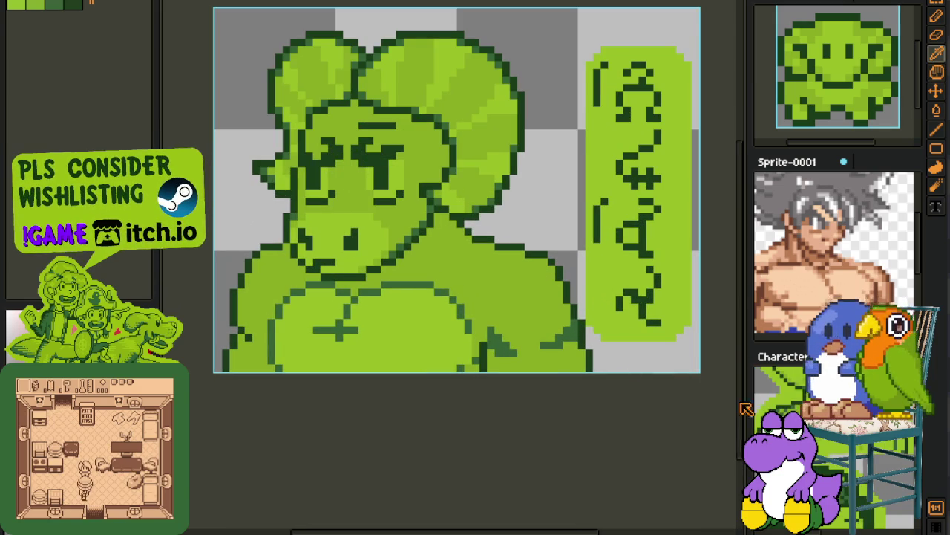
{"action": "scroll", "coordinate": [448, 288], "scroll_direction": "up", "scroll_amount": 3}
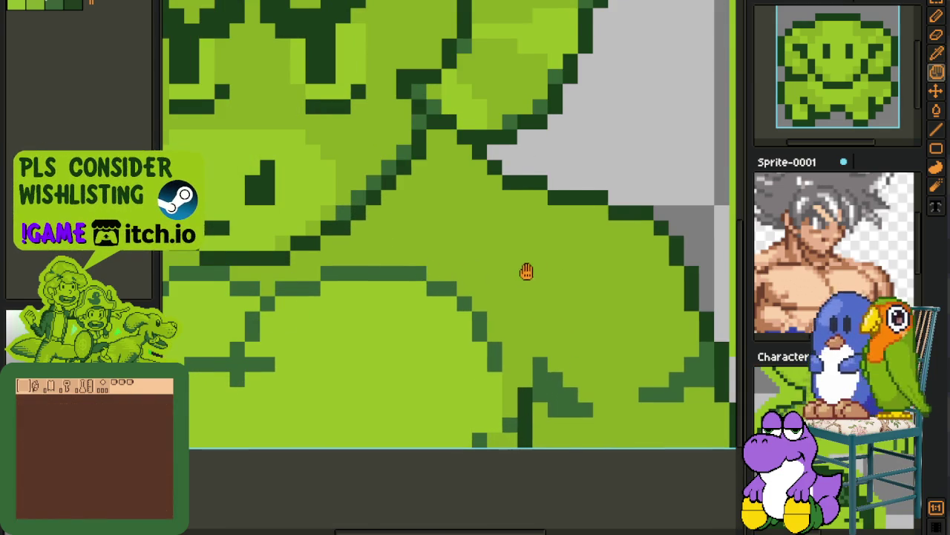
- Try a short dark green stroke on the shoulder, undo it, and sample a green from the shoulder
{"action": "left_click_drag", "start_coordinate": [526, 270], "coordinate": [490, 300]}
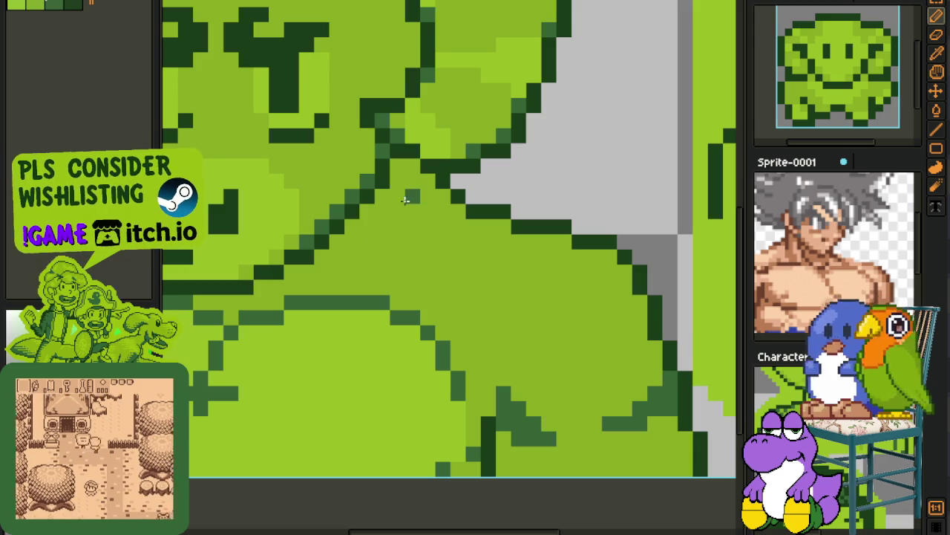
{"action": "key", "text": "i"}
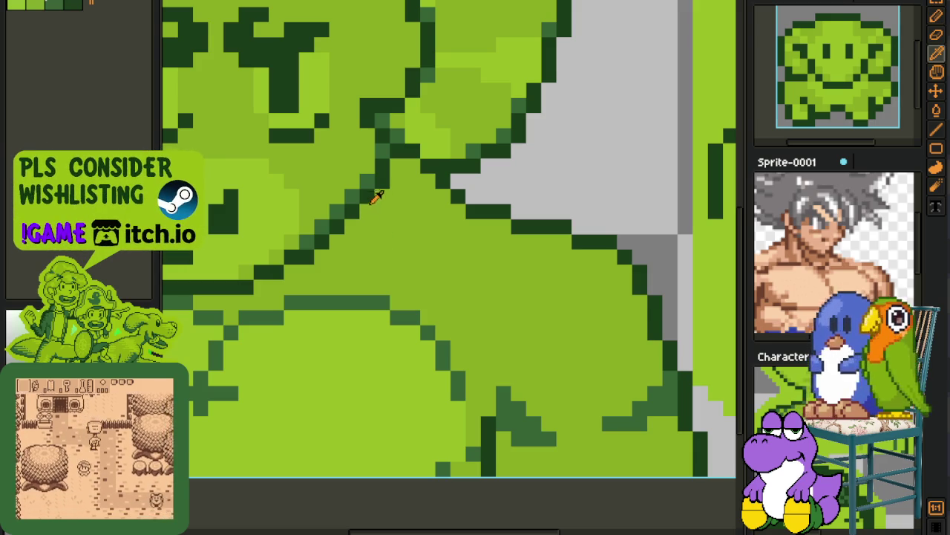
{"action": "left_click_drag", "start_coordinate": [365, 221], "coordinate": [354, 257]}
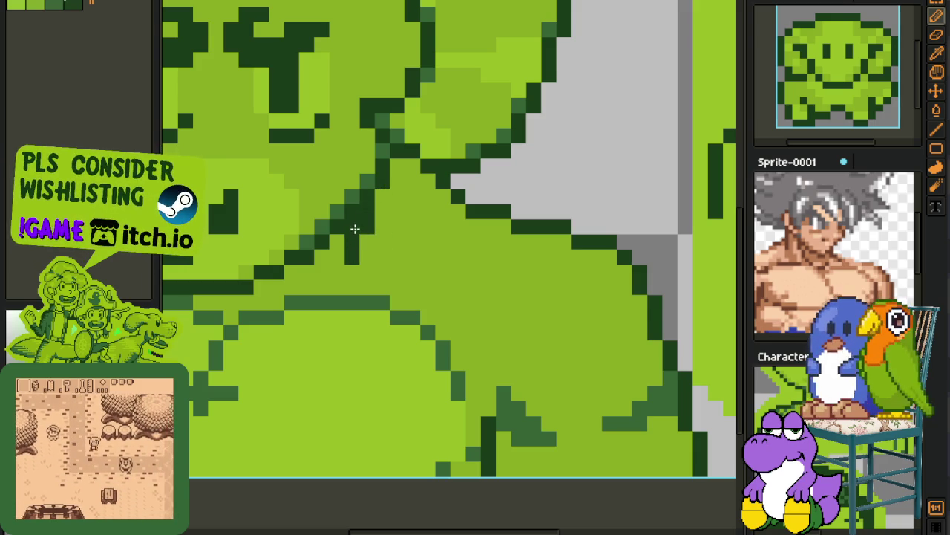
{"action": "key", "text": "ctrl+z"}
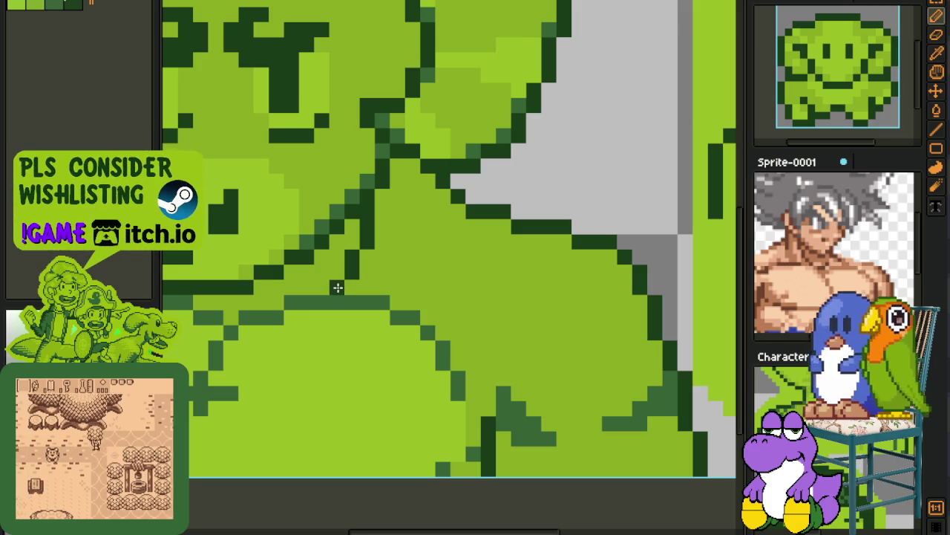
{"action": "scroll", "coordinate": [407, 292], "scroll_direction": "down", "scroll_amount": 5}
{"action": "scroll", "coordinate": [408, 292], "scroll_direction": "down", "scroll_amount": 2}
{"action": "key", "text": "i"}
{"action": "scroll", "coordinate": [385, 280], "scroll_direction": "up", "scroll_amount": 6}
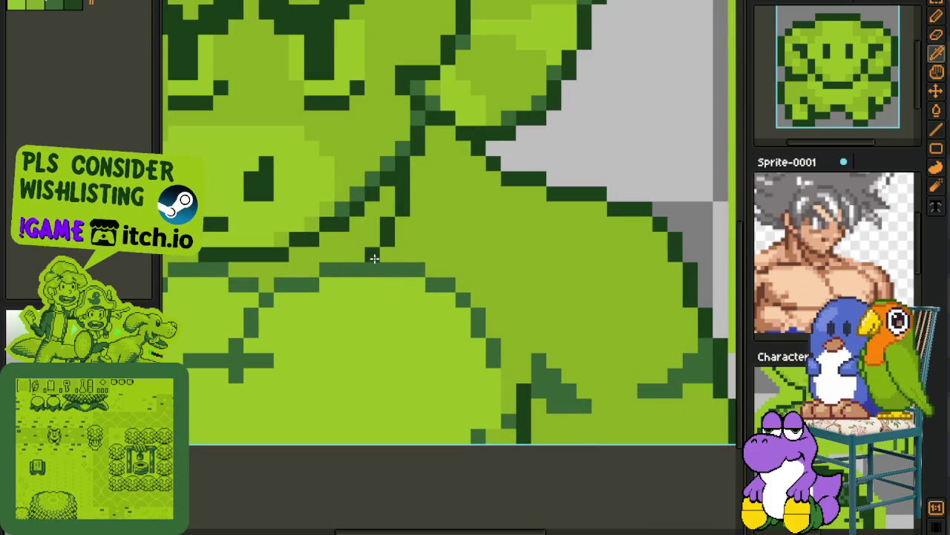
{"action": "left_click", "coordinate": [377, 259]}
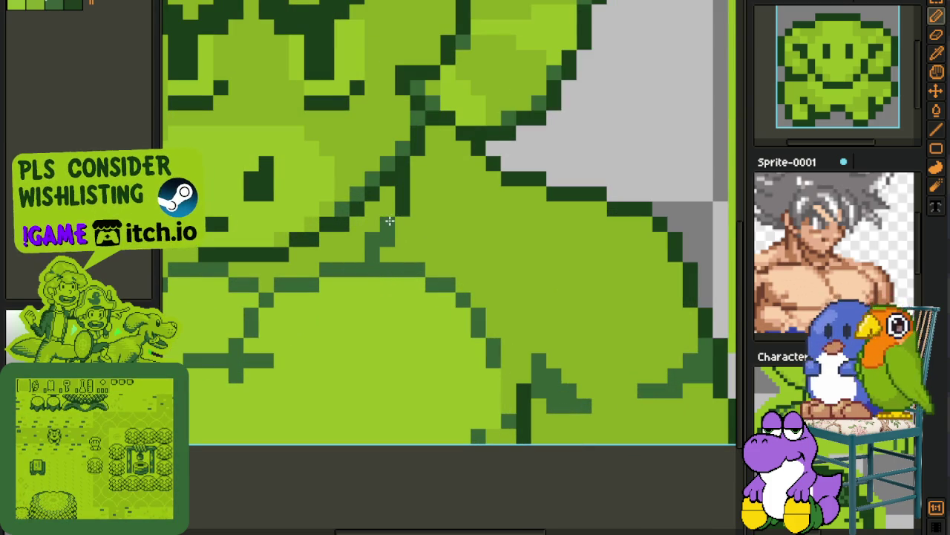
- Draw a mid-green diagonal shading line across the shoulder and erase its lower end
{"action": "key", "text": "i"}
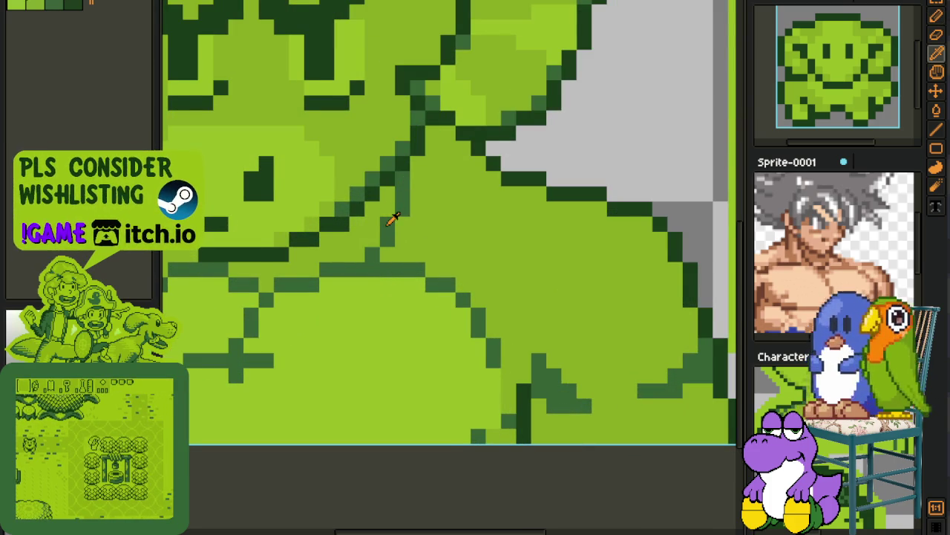
{"action": "scroll", "coordinate": [392, 217], "scroll_direction": "down", "scroll_amount": 2}
{"action": "left_click", "coordinate": [435, 250]}
{"action": "scroll", "coordinate": [403, 227], "scroll_direction": "up", "scroll_amount": 2}
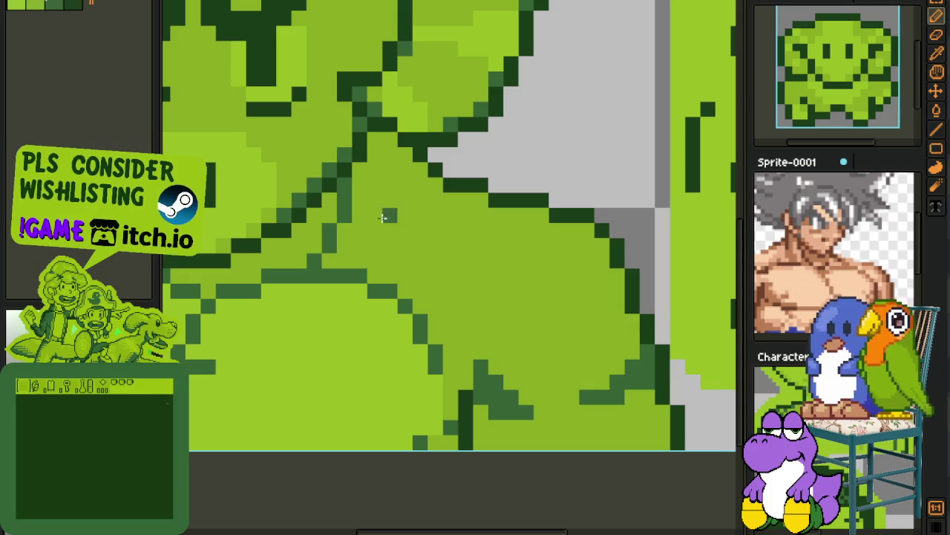
{"action": "mouse_move", "coordinate": [374, 182]}
{"action": "left_mouse_down"}
{"action": "mouse_move", "coordinate": [503, 275]}
{"action": "mouse_move", "coordinate": [430, 241]}
{"action": "left_mouse_up"}
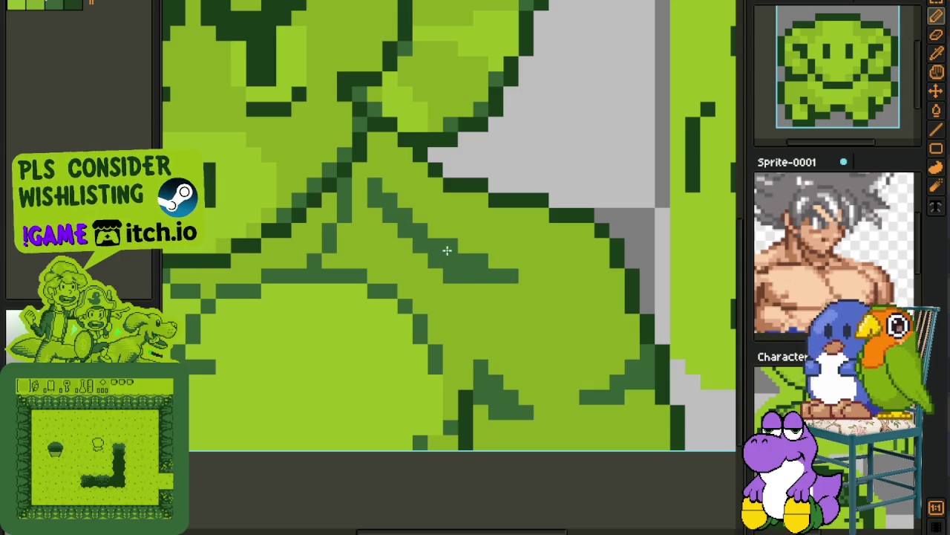
{"action": "mouse_move", "coordinate": [519, 276]}
{"action": "left_mouse_down"}
{"action": "mouse_move", "coordinate": [442, 277]}
{"action": "mouse_move", "coordinate": [487, 257]}
{"action": "mouse_move", "coordinate": [392, 198]}
{"action": "mouse_move", "coordinate": [452, 220]}
{"action": "mouse_move", "coordinate": [478, 243]}
{"action": "left_mouse_up"}
{"action": "scroll", "coordinate": [478, 244], "scroll_direction": "down", "scroll_amount": 5}
{"action": "scroll", "coordinate": [513, 254], "scroll_direction": "up", "scroll_amount": 3}
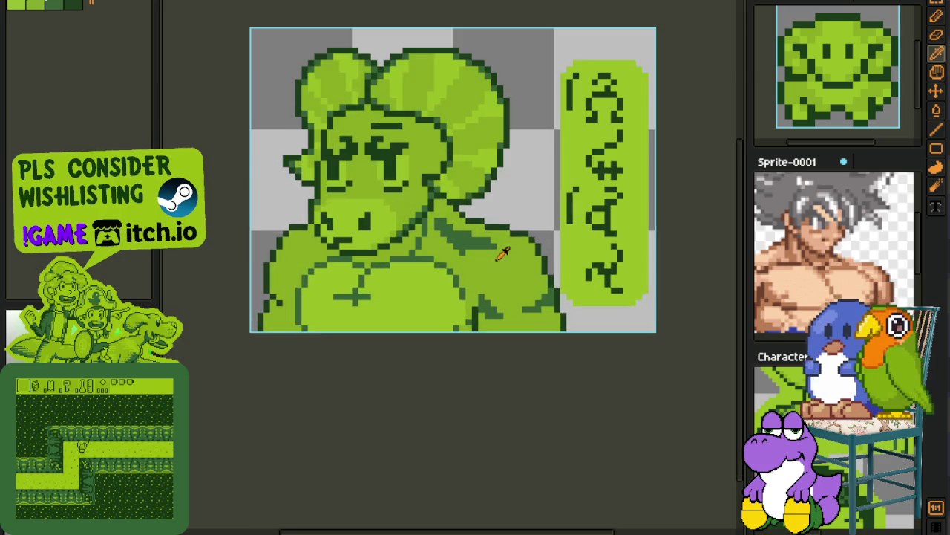
{"action": "scroll", "coordinate": [470, 252], "scroll_direction": "up", "scroll_amount": 2}
{"action": "scroll", "coordinate": [445, 239], "scroll_direction": "down", "scroll_amount": 4}
{"action": "scroll", "coordinate": [483, 245], "scroll_direction": "up", "scroll_amount": 1}
{"action": "scroll", "coordinate": [513, 248], "scroll_direction": "up", "scroll_amount": 4}
- Add two dark green diagonal shading strokes on the right shoulder beside the neck
{"action": "key", "text": "b"}
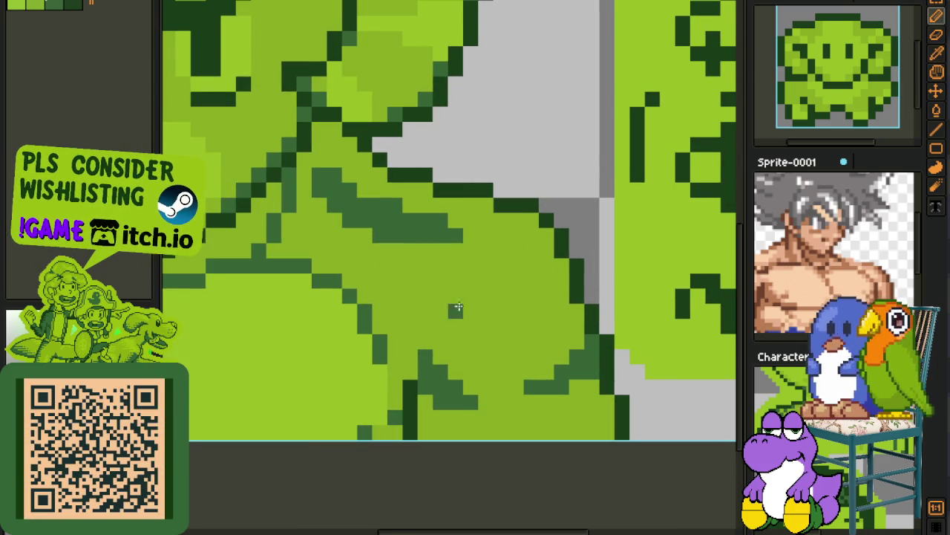
{"action": "left_click_drag", "start_coordinate": [409, 265], "coordinate": [474, 305]}
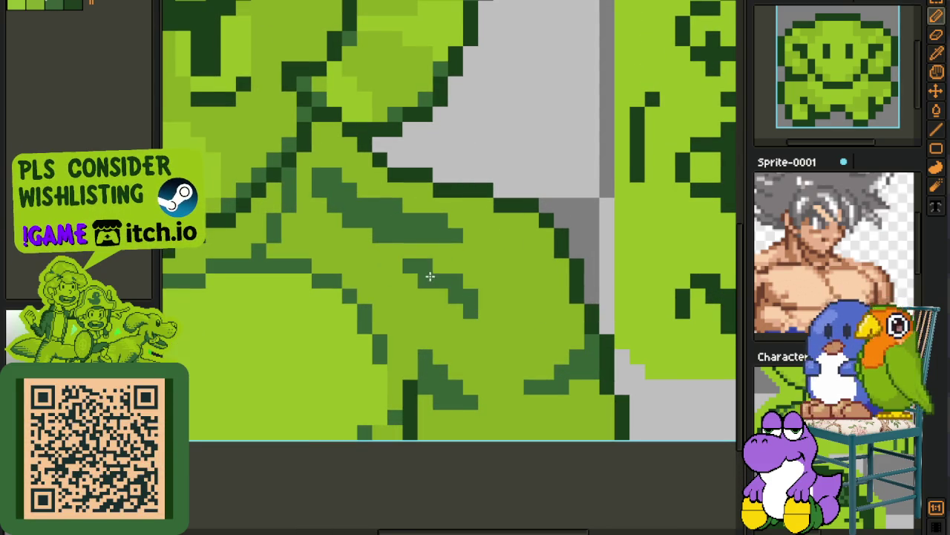
{"action": "left_click_drag", "start_coordinate": [496, 230], "coordinate": [531, 287]}
{"action": "scroll", "coordinate": [512, 255], "scroll_direction": "down", "scroll_amount": 3}
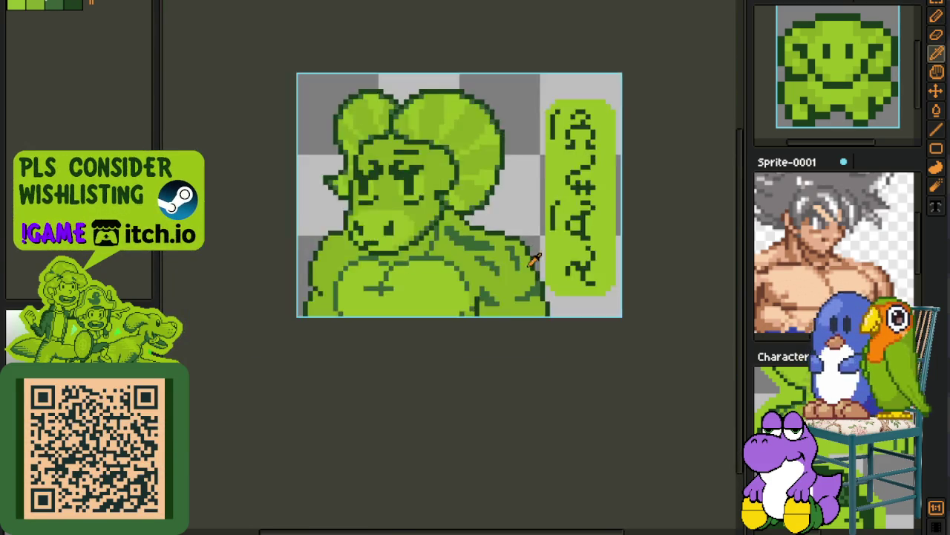
{"action": "scroll", "coordinate": [535, 259], "scroll_direction": "down", "scroll_amount": 2}
{"action": "scroll", "coordinate": [555, 263], "scroll_direction": "down", "scroll_amount": 2}
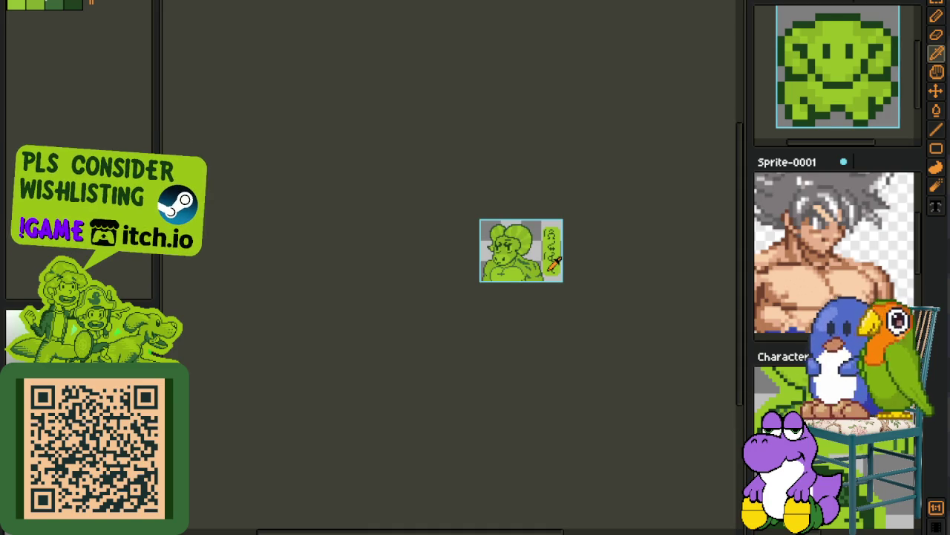
{"action": "scroll", "coordinate": [551, 261], "scroll_direction": "up", "scroll_amount": 3}
{"action": "scroll", "coordinate": [513, 274], "scroll_direction": "up", "scroll_amount": 2}
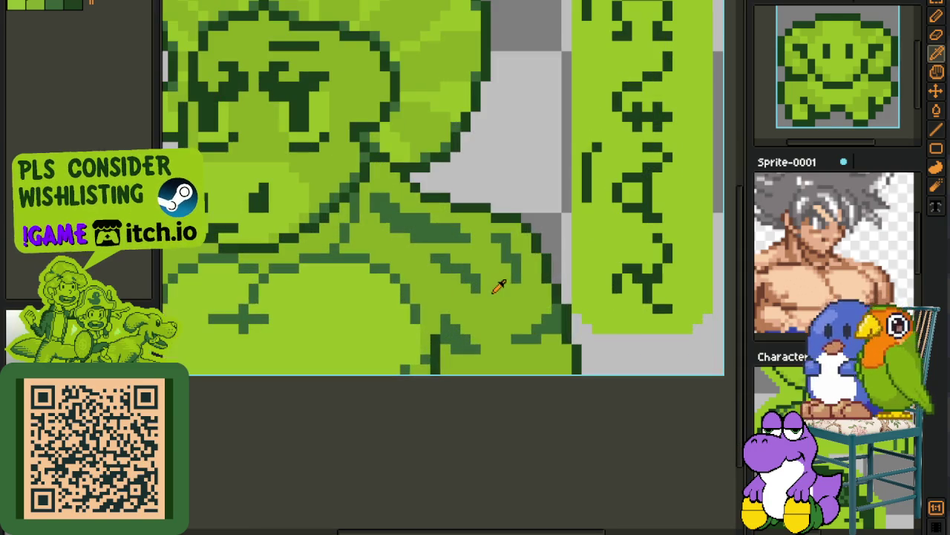
{"action": "key", "text": "i"}
{"action": "scroll", "coordinate": [452, 280], "scroll_direction": "down", "scroll_amount": 2}
{"action": "scroll", "coordinate": [467, 286], "scroll_direction": "down", "scroll_amount": 1}
{"action": "scroll", "coordinate": [477, 289], "scroll_direction": "up", "scroll_amount": 2}
{"action": "scroll", "coordinate": [477, 289], "scroll_direction": "down", "scroll_amount": 1}
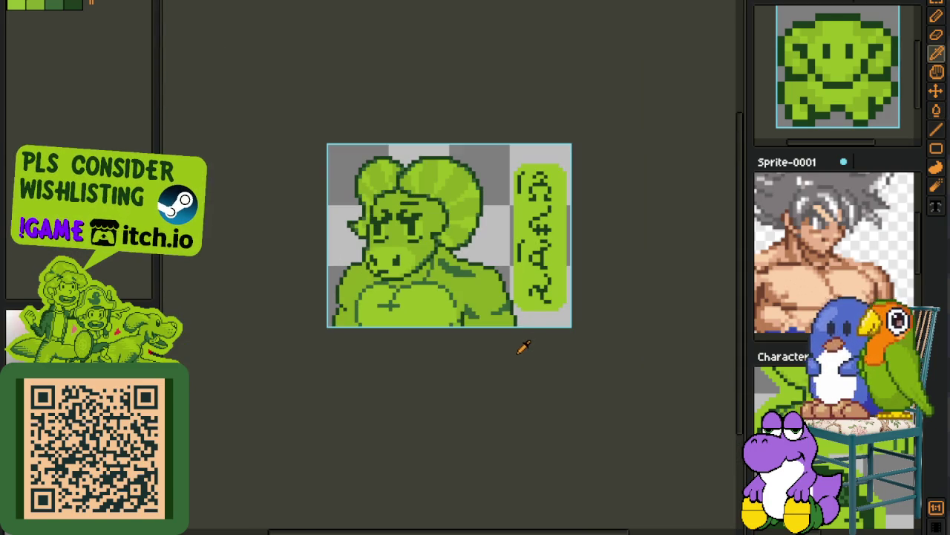
{"action": "scroll", "coordinate": [516, 349], "scroll_direction": "down", "scroll_amount": 1}
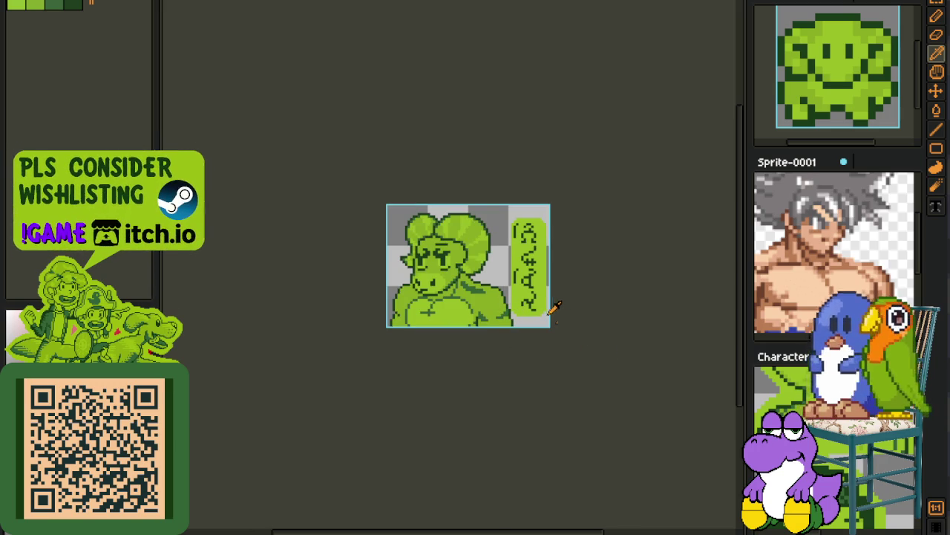
{"action": "key", "text": "h"}
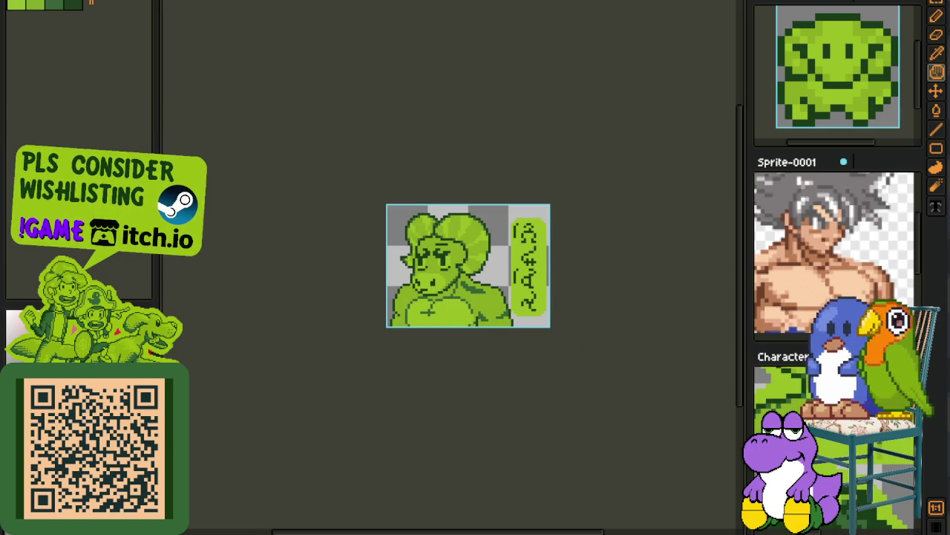
{"action": "key", "text": "b"}
{"action": "scroll", "coordinate": [520, 321], "scroll_direction": "up", "scroll_amount": 4}
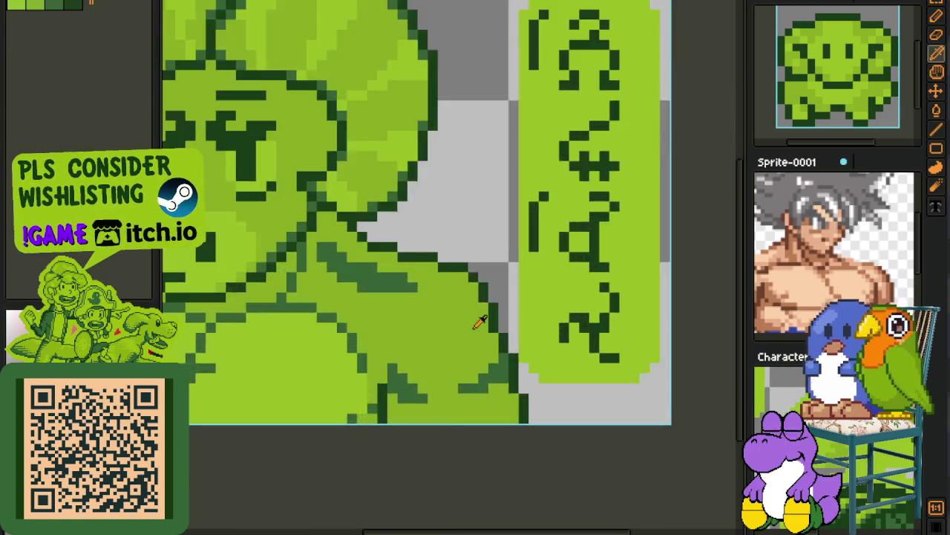
{"action": "scroll", "coordinate": [511, 325], "scroll_direction": "down", "scroll_amount": 1}
- Lasso-select the top of the right shoulder outline, retrying the selection, to lift it into a rounded bump
{"action": "key", "text": "r"}
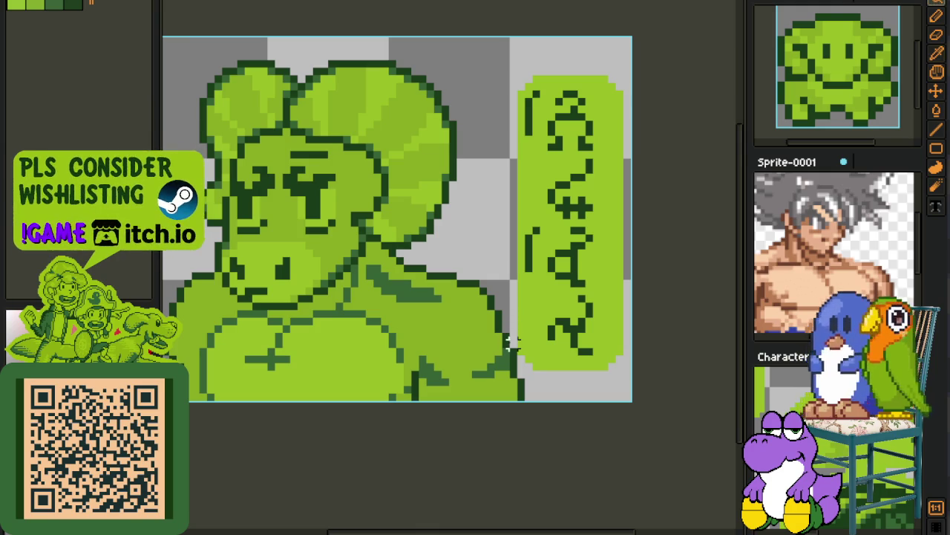
{"action": "left_click_drag", "start_coordinate": [536, 421], "coordinate": [510, 386]}
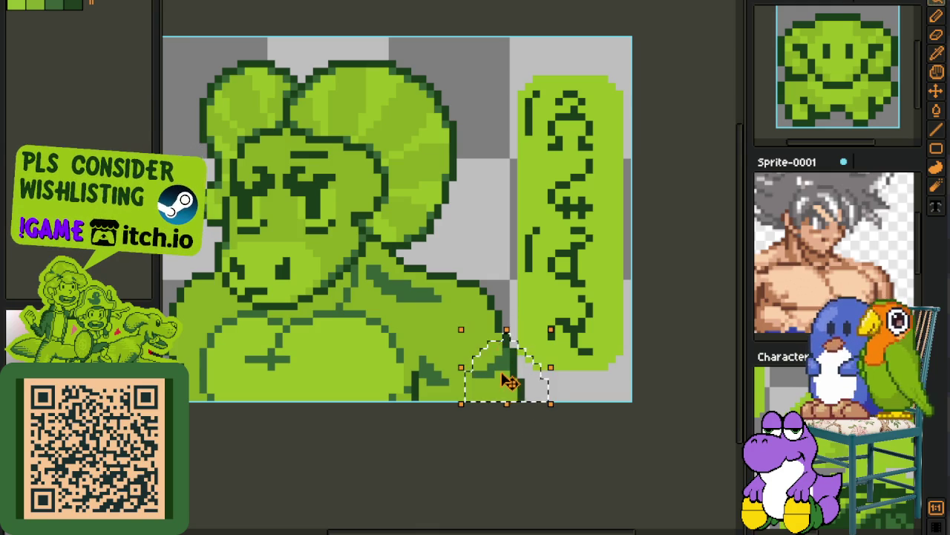
{"action": "left_click", "coordinate": [482, 275]}
{"action": "mouse_move", "coordinate": [483, 275]}
{"action": "left_mouse_down"}
{"action": "mouse_move", "coordinate": [520, 324]}
{"action": "mouse_move", "coordinate": [505, 327]}
{"action": "left_mouse_up"}
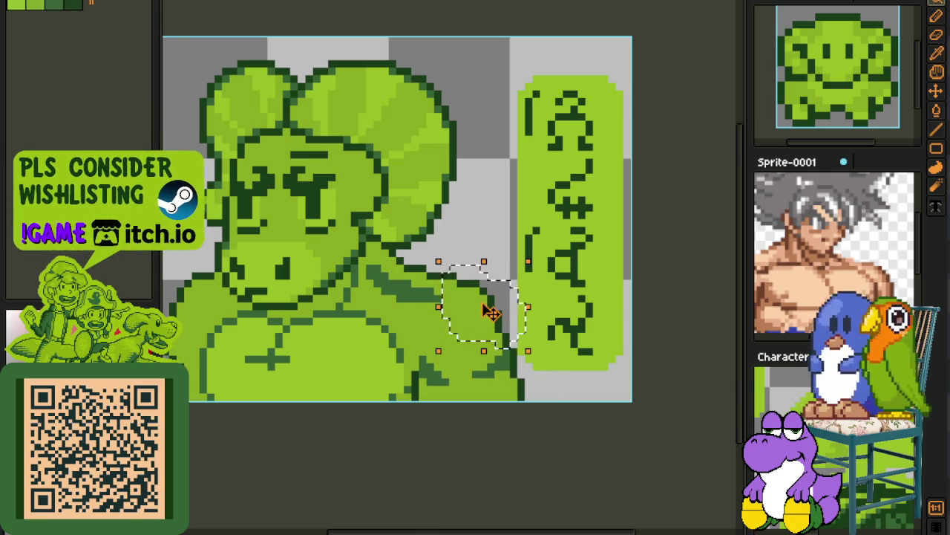
{"action": "left_click", "coordinate": [527, 278]}
{"action": "mouse_move", "coordinate": [527, 278]}
{"action": "left_mouse_down"}
{"action": "mouse_move", "coordinate": [462, 272]}
{"action": "mouse_move", "coordinate": [478, 319]}
{"action": "mouse_move", "coordinate": [512, 312]}
{"action": "left_mouse_up"}
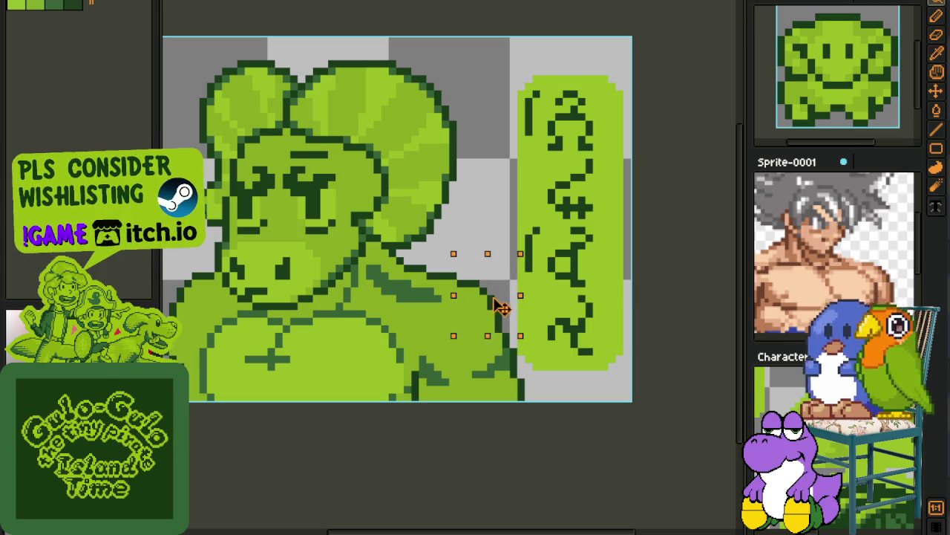
{"action": "key", "text": "b"}
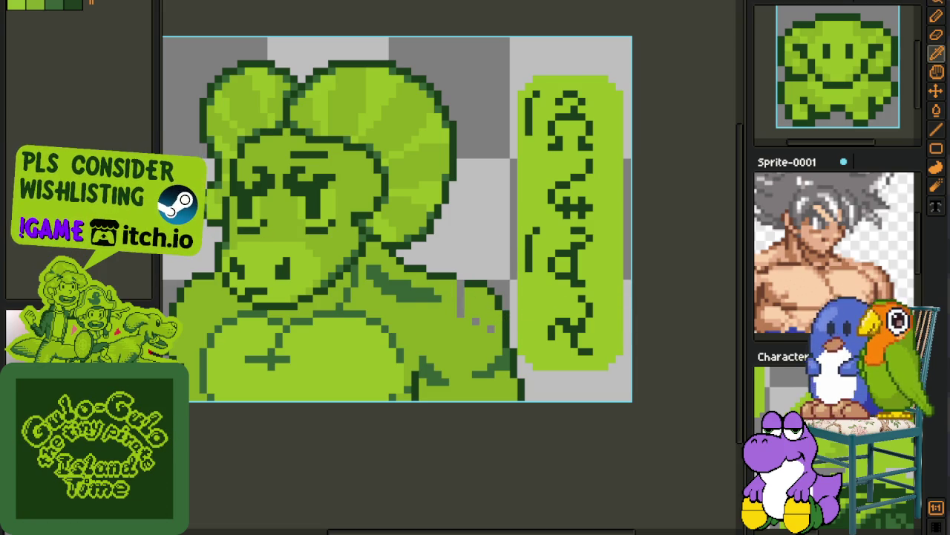
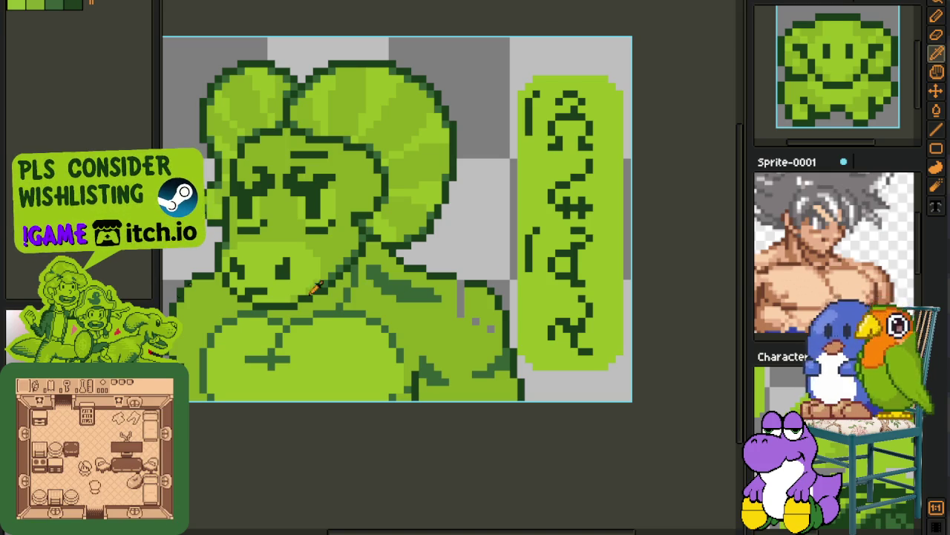
- Fill the four grey gaps beside the right shoulder with green
{"action": "scroll", "coordinate": [479, 270], "scroll_direction": "up", "scroll_amount": 3}
{"action": "left_click", "coordinate": [432, 298]}
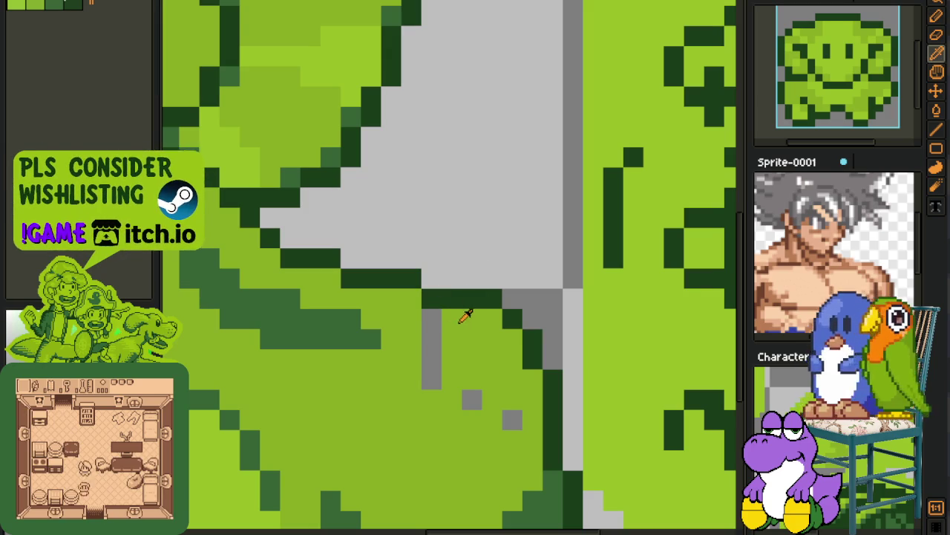
{"action": "left_click", "coordinate": [432, 349]}
{"action": "left_click", "coordinate": [472, 399]}
{"action": "left_click", "coordinate": [511, 420]}
{"action": "key", "text": "i"}
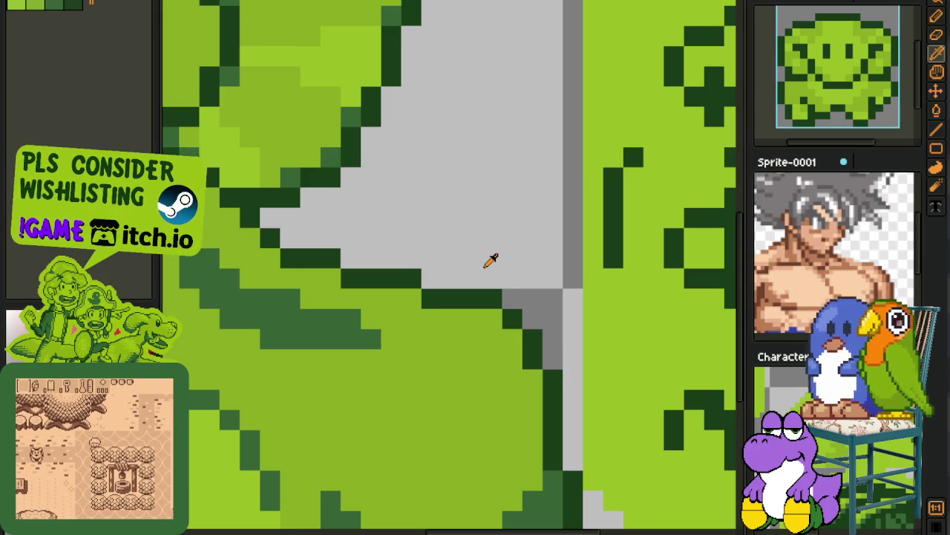
- Bring the shoulder into view and draw dark-green shading lines across it
{"action": "scroll", "coordinate": [466, 228], "scroll_direction": "down", "scroll_amount": 2}
{"action": "scroll", "coordinate": [461, 233], "scroll_direction": "down", "scroll_amount": 2}
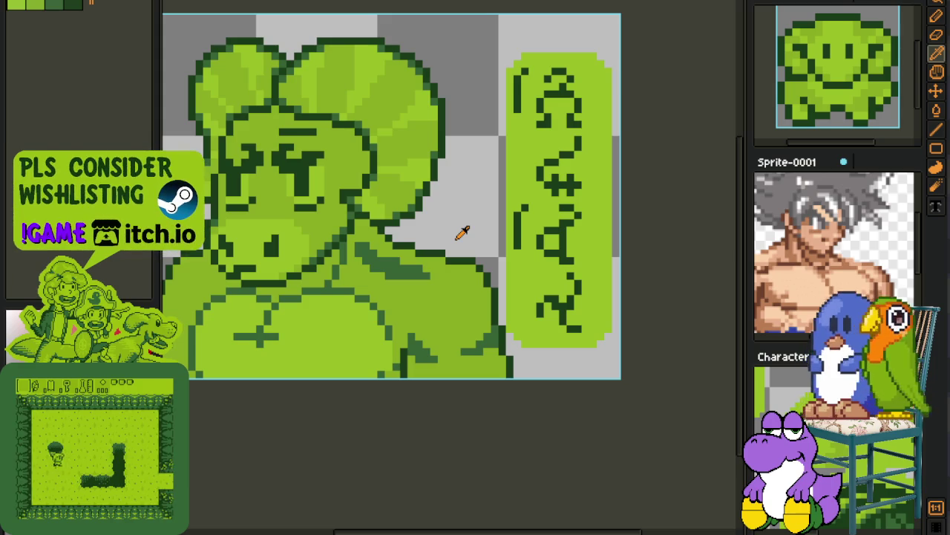
{"action": "scroll", "coordinate": [473, 277], "scroll_direction": "down", "scroll_amount": 1}
{"action": "scroll", "coordinate": [477, 295], "scroll_direction": "down", "scroll_amount": 1}
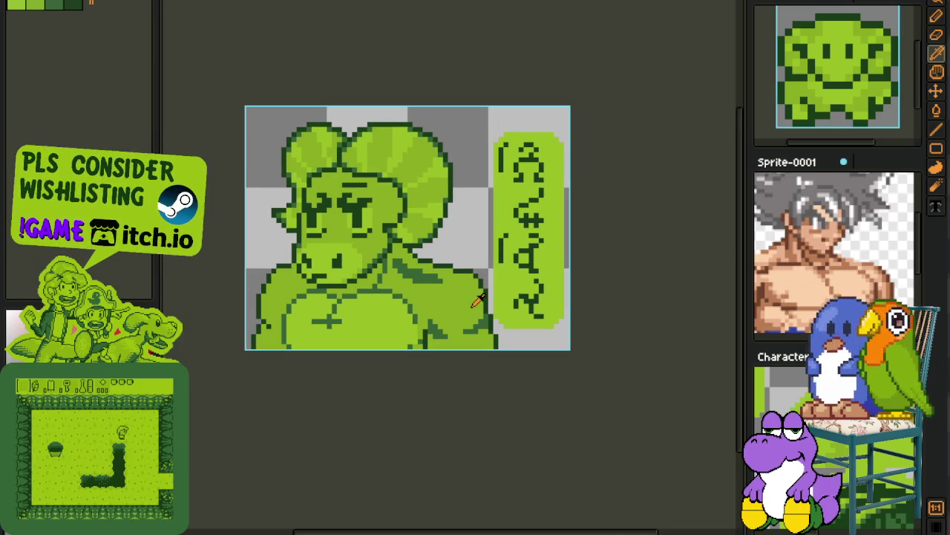
{"action": "left_click_drag", "start_coordinate": [475, 302], "coordinate": [414, 206]}
{"action": "scroll", "coordinate": [418, 255], "scroll_direction": "up", "scroll_amount": 1}
{"action": "scroll", "coordinate": [361, 206], "scroll_direction": "up", "scroll_amount": 1}
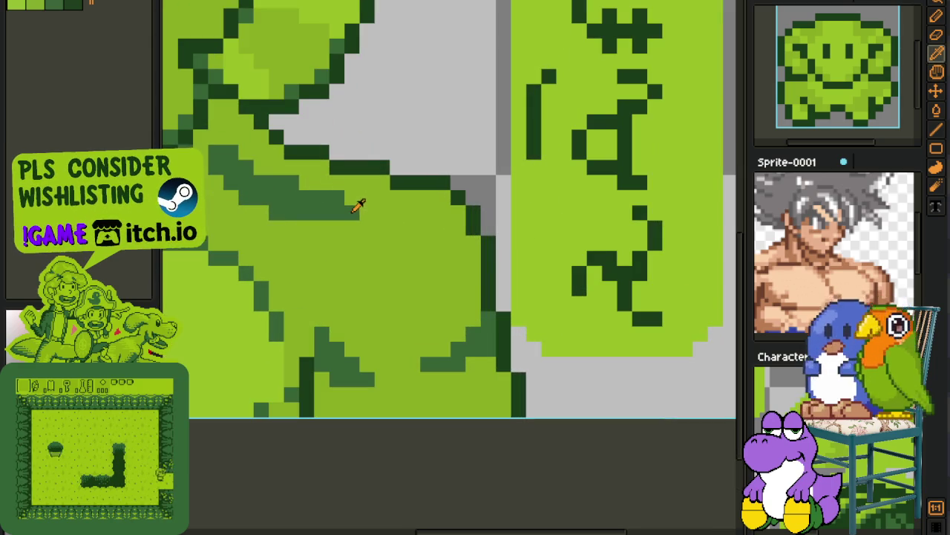
{"action": "left_click_drag", "start_coordinate": [779, 267], "coordinate": [842, 275]}
{"action": "key", "text": "b"}
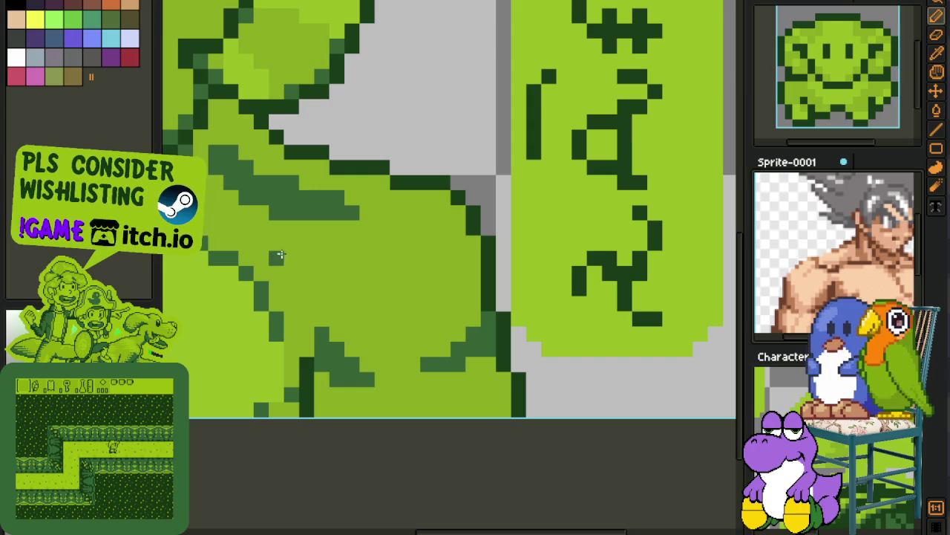
{"action": "mouse_move", "coordinate": [288, 242]}
{"action": "left_mouse_down"}
{"action": "mouse_move", "coordinate": [275, 244]}
{"action": "mouse_move", "coordinate": [334, 255]}
{"action": "left_mouse_up"}
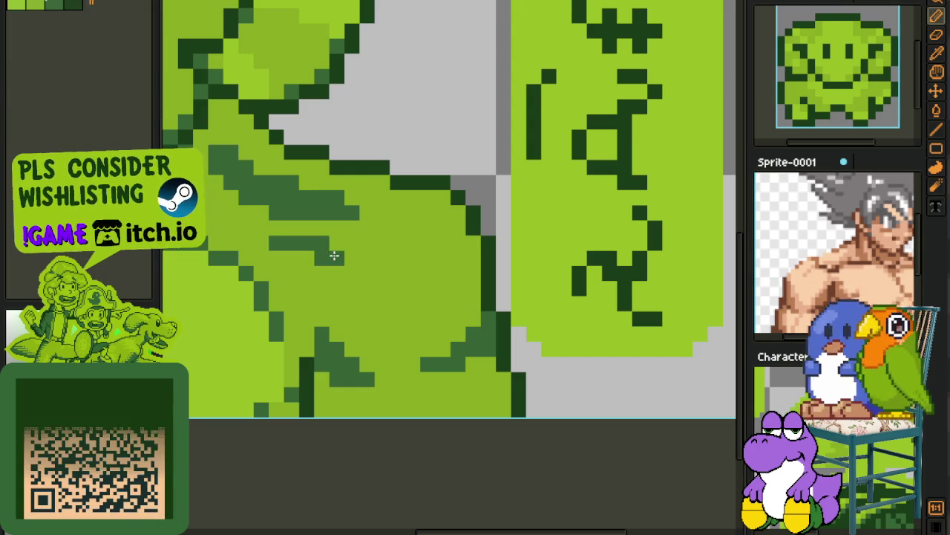
- Extend the shading with extra dark pixels and a diagonal dark-green stroke on the shoulder
{"action": "key", "text": "u"}
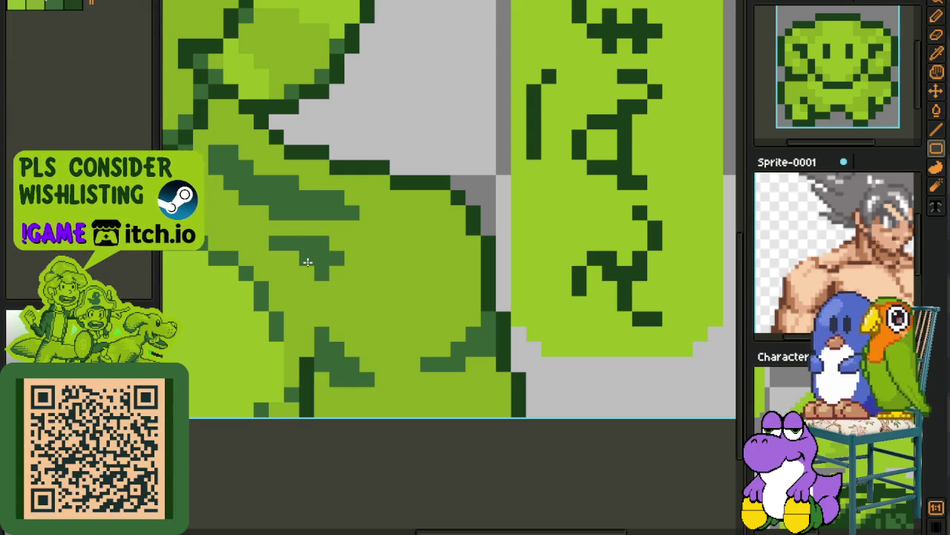
{"action": "key", "text": "e"}
{"action": "left_click", "coordinate": [323, 272]}
{"action": "key", "text": "b"}
{"action": "left_click", "coordinate": [349, 271]}
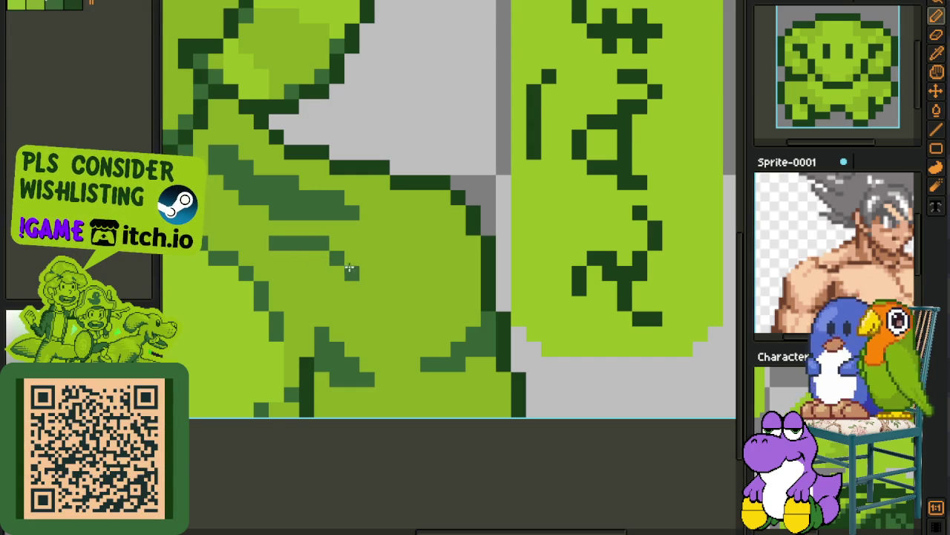
{"action": "left_click_drag", "start_coordinate": [398, 212], "coordinate": [428, 228]}
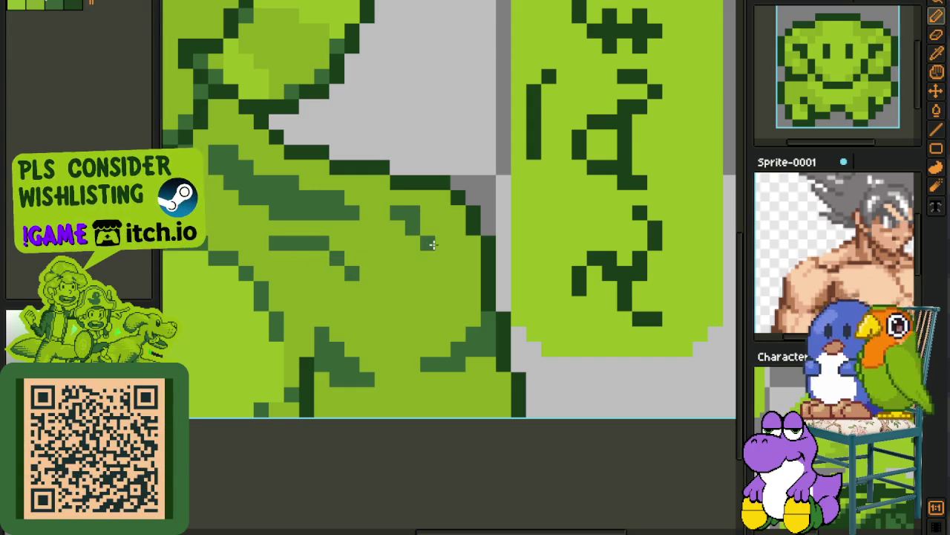
{"action": "left_click", "coordinate": [442, 244]}
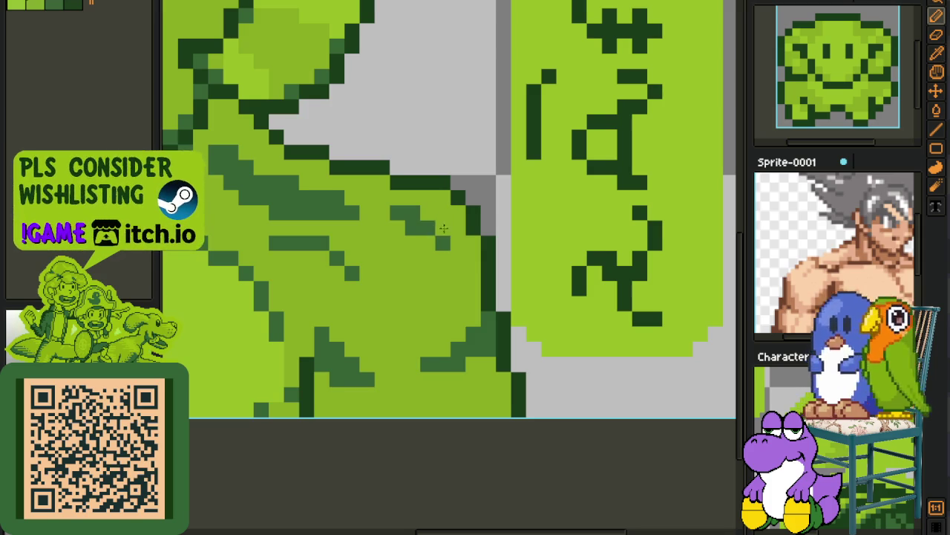
{"action": "scroll", "coordinate": [416, 238], "scroll_direction": "down", "scroll_amount": 5}
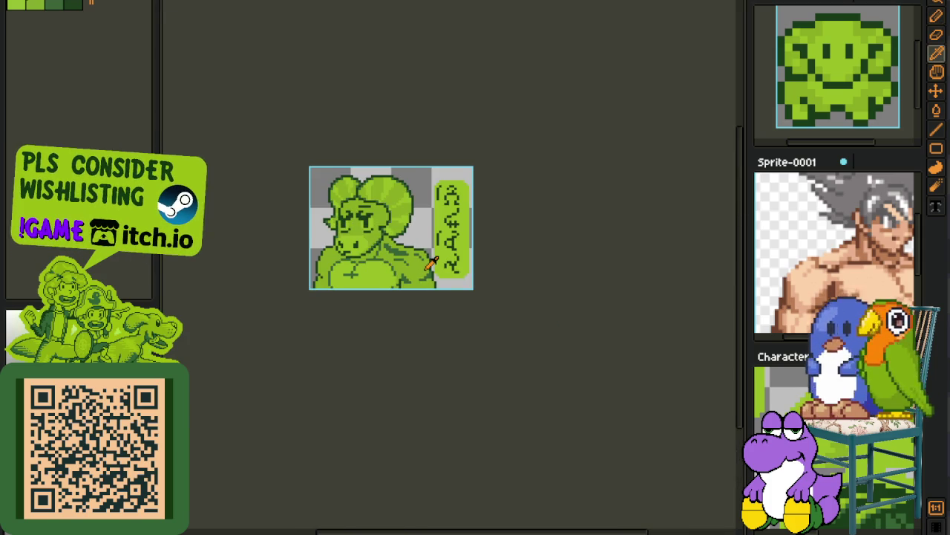
- Return to the Pencil and save the sprite
{"action": "scroll", "coordinate": [431, 264], "scroll_direction": "up", "scroll_amount": 2}
{"action": "scroll", "coordinate": [435, 268], "scroll_direction": "up", "scroll_amount": 1}
{"action": "scroll", "coordinate": [442, 282], "scroll_direction": "up", "scroll_amount": 1}
{"action": "key", "text": "b"}
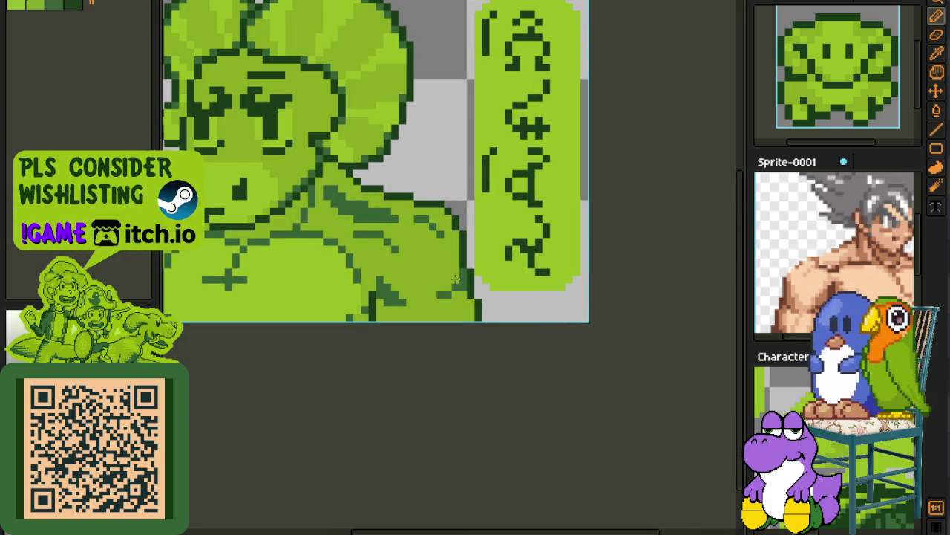
{"action": "scroll", "coordinate": [460, 278], "scroll_direction": "down", "scroll_amount": 1}
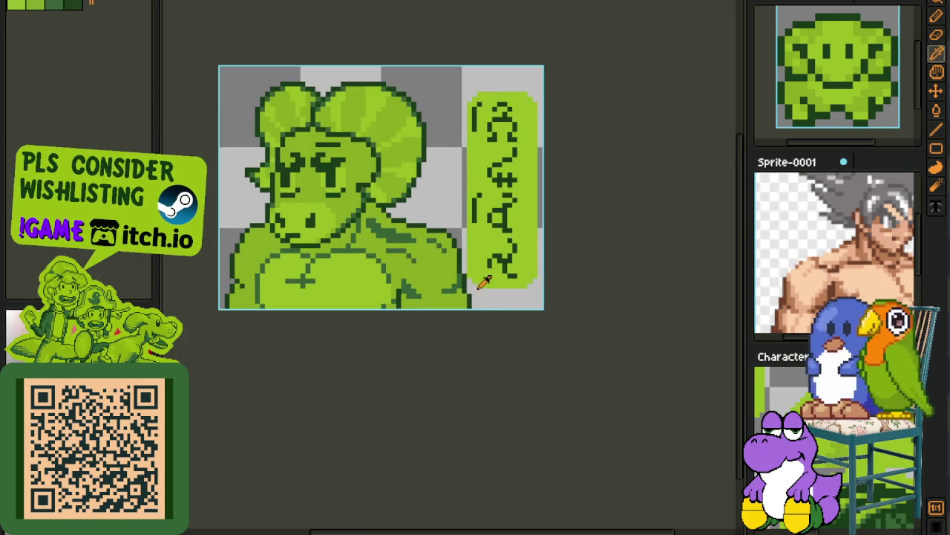
{"action": "scroll", "coordinate": [479, 280], "scroll_direction": "down", "scroll_amount": 1}
{"action": "key", "text": "ctrl+s"}
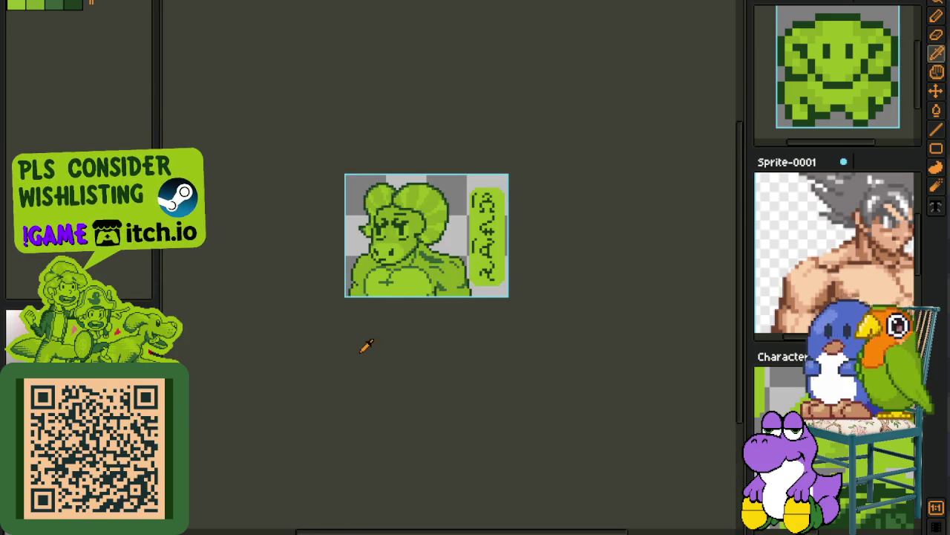
- Darken a row of pixels in the shoulder shading and save again
{"action": "scroll", "coordinate": [383, 270], "scroll_direction": "up", "scroll_amount": 1}
{"action": "scroll", "coordinate": [421, 268], "scroll_direction": "down", "scroll_amount": 2}
{"action": "scroll", "coordinate": [438, 258], "scroll_direction": "up", "scroll_amount": 1}
{"action": "scroll", "coordinate": [444, 260], "scroll_direction": "up", "scroll_amount": 1}
{"action": "scroll", "coordinate": [445, 275], "scroll_direction": "up", "scroll_amount": 1}
{"action": "scroll", "coordinate": [449, 281], "scroll_direction": "up", "scroll_amount": 2}
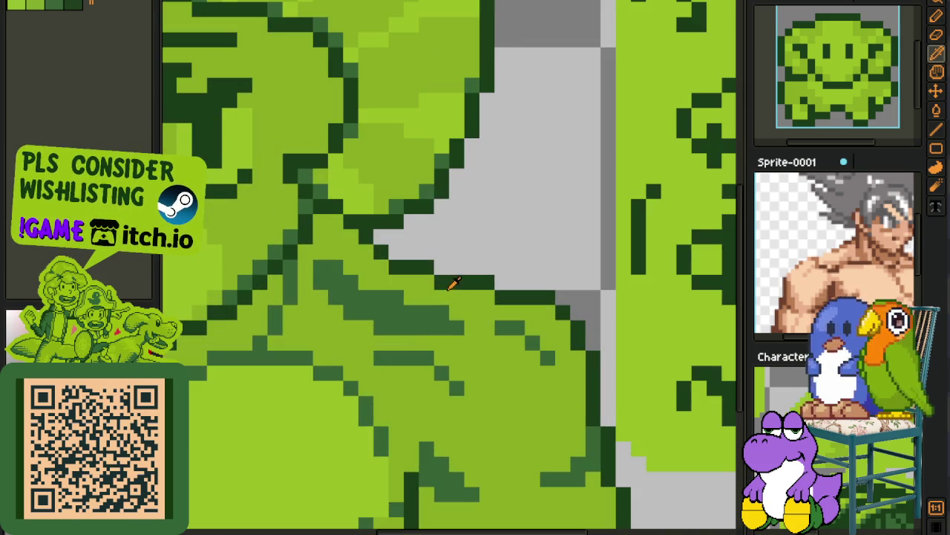
{"action": "mouse_move", "coordinate": [452, 310]}
{"action": "left_mouse_down"}
{"action": "mouse_move", "coordinate": [384, 328]}
{"action": "mouse_move", "coordinate": [350, 307]}
{"action": "left_mouse_up"}
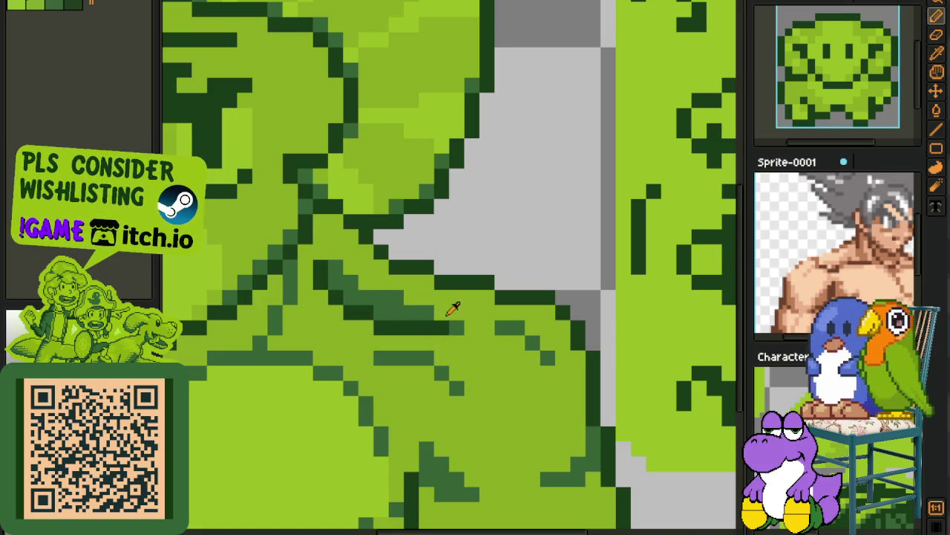
{"action": "scroll", "coordinate": [447, 318], "scroll_direction": "down", "scroll_amount": 5}
{"action": "scroll", "coordinate": [460, 309], "scroll_direction": "down", "scroll_amount": 3}
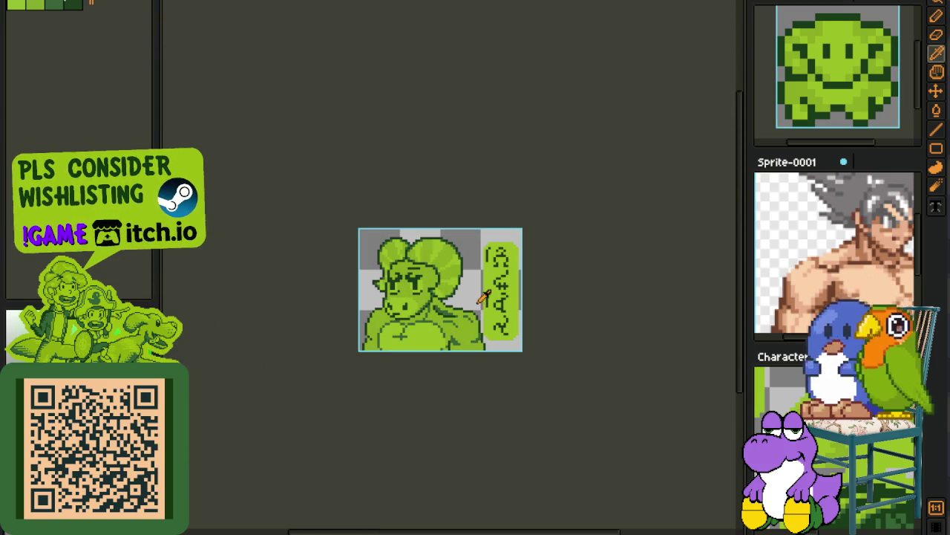
{"action": "key", "text": "ctrl+s"}
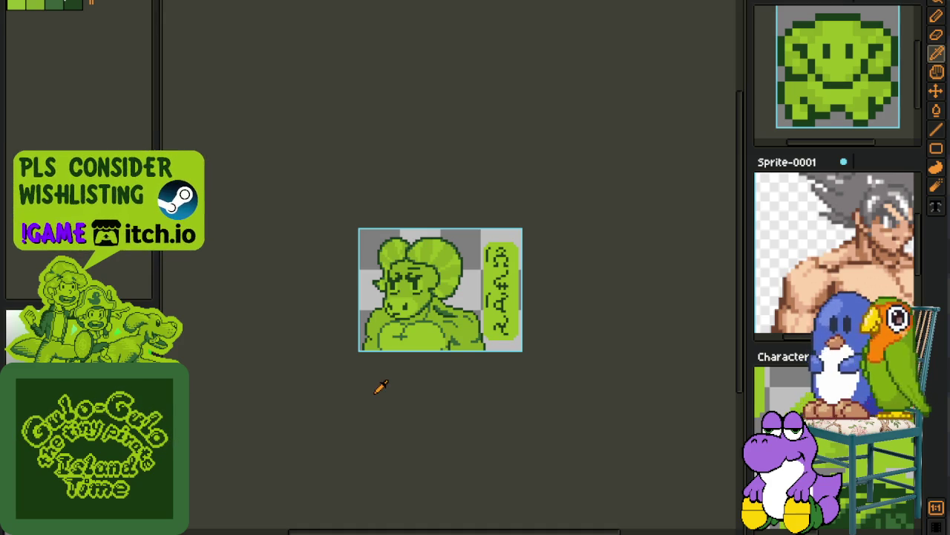
- Erase a stray outline pixel at the torso's left edge
{"action": "scroll", "coordinate": [386, 358], "scroll_direction": "up", "scroll_amount": 3}
{"action": "scroll", "coordinate": [453, 369], "scroll_direction": "up", "scroll_amount": 1}
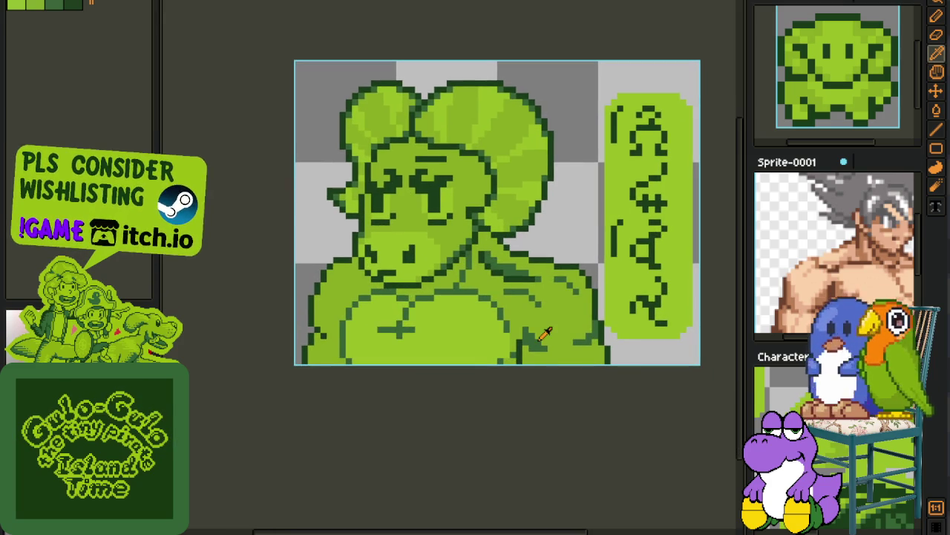
{"action": "scroll", "coordinate": [324, 329], "scroll_direction": "up", "scroll_amount": 3}
{"action": "left_click", "coordinate": [308, 332]}
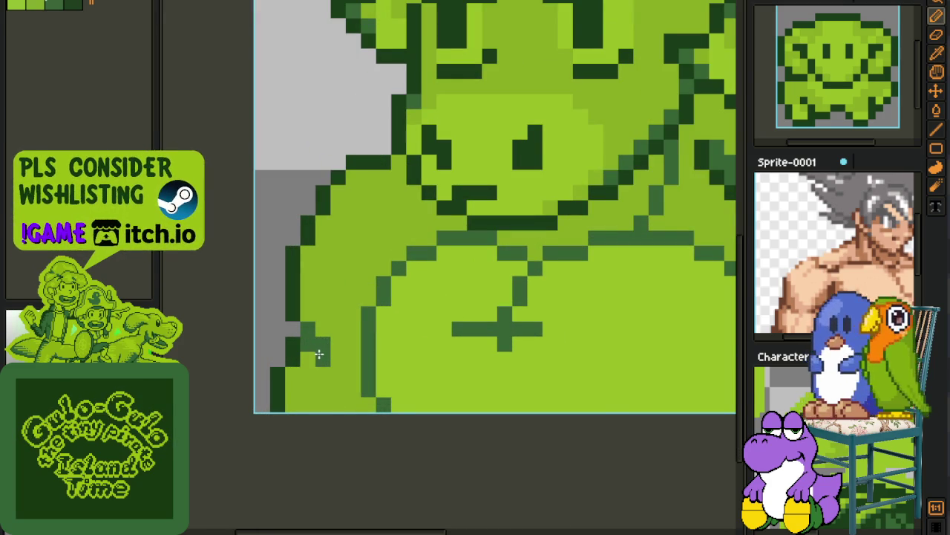
- Reshape the left shoulder outline and fill the grey strip along it with green
{"action": "scroll", "coordinate": [319, 355], "scroll_direction": "down", "scroll_amount": 3}
{"action": "scroll", "coordinate": [318, 340], "scroll_direction": "up", "scroll_amount": 1}
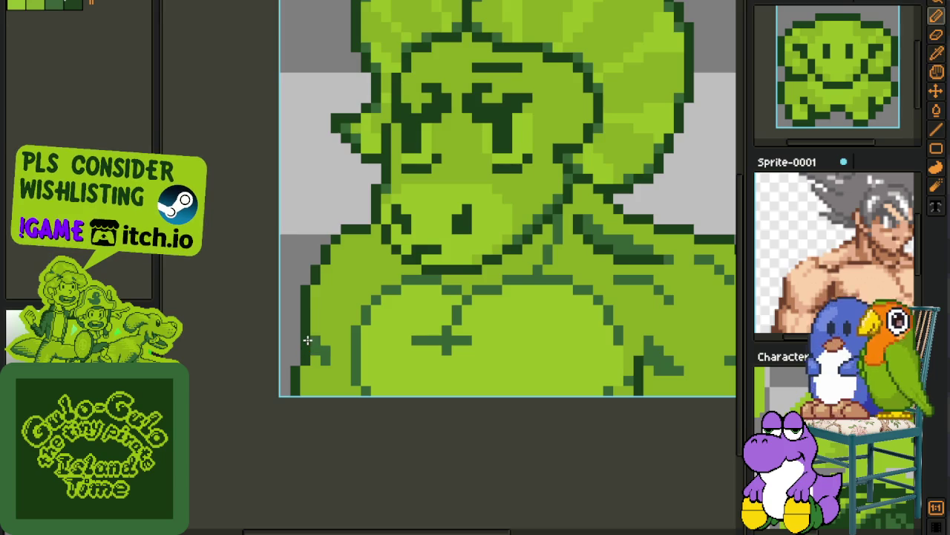
{"action": "scroll", "coordinate": [308, 339], "scroll_direction": "down", "scroll_amount": 2}
{"action": "scroll", "coordinate": [341, 340], "scroll_direction": "down", "scroll_amount": 1}
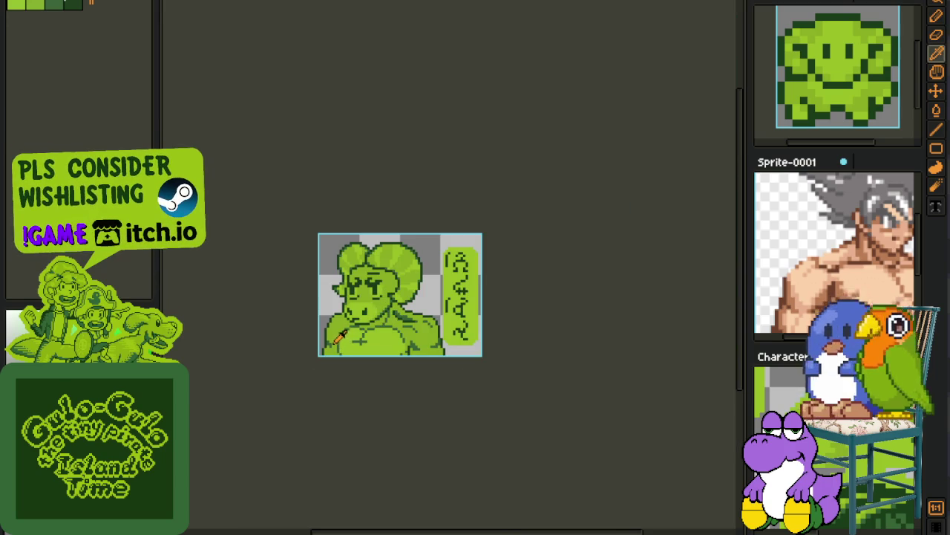
{"action": "scroll", "coordinate": [338, 310], "scroll_direction": "up", "scroll_amount": 2}
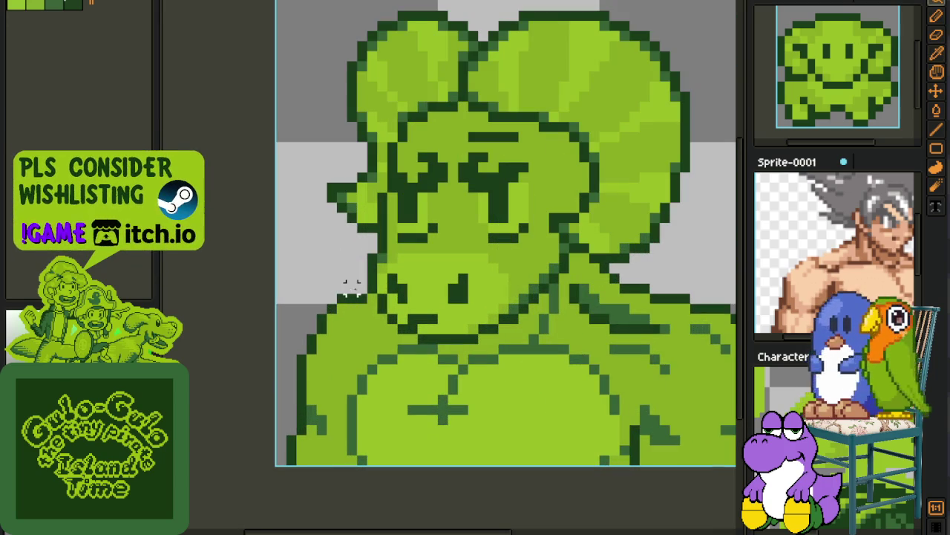
{"action": "left_click_drag", "start_coordinate": [360, 298], "coordinate": [273, 358]}
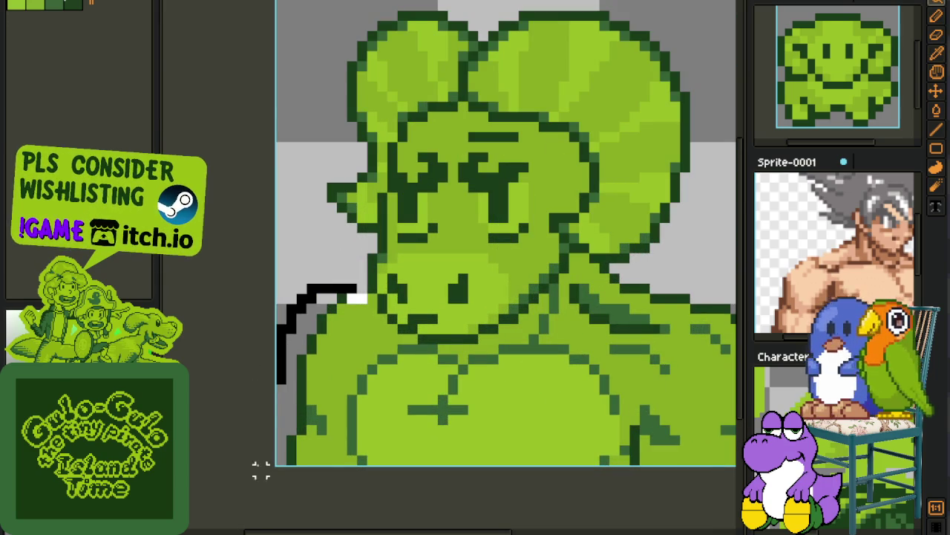
{"action": "key", "text": "ctrl+v"}
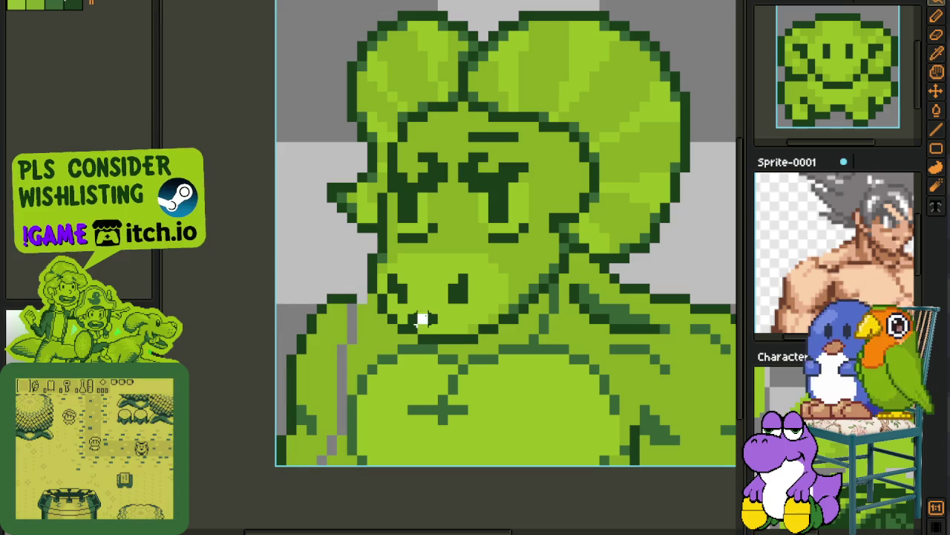
{"action": "left_click_drag", "start_coordinate": [352, 314], "coordinate": [349, 357]}
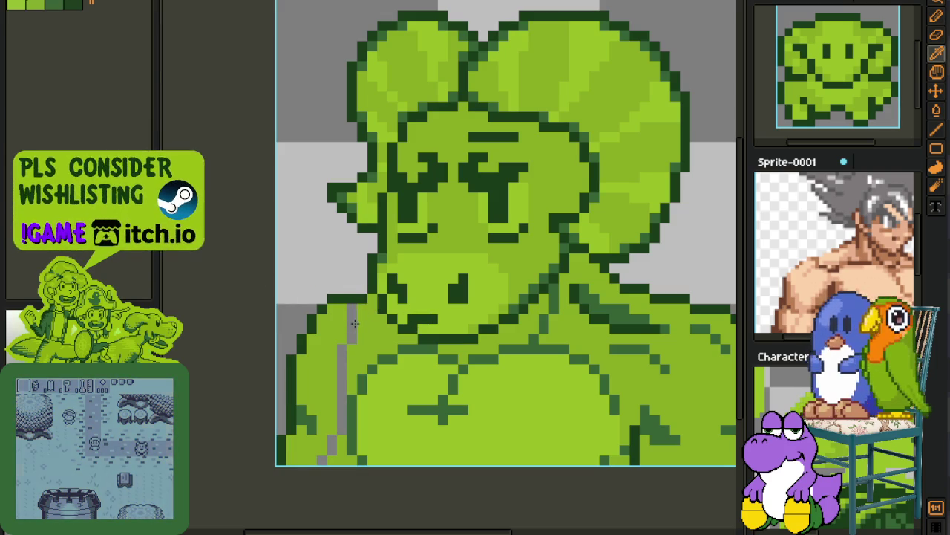
{"action": "left_click_drag", "start_coordinate": [351, 306], "coordinate": [343, 368]}
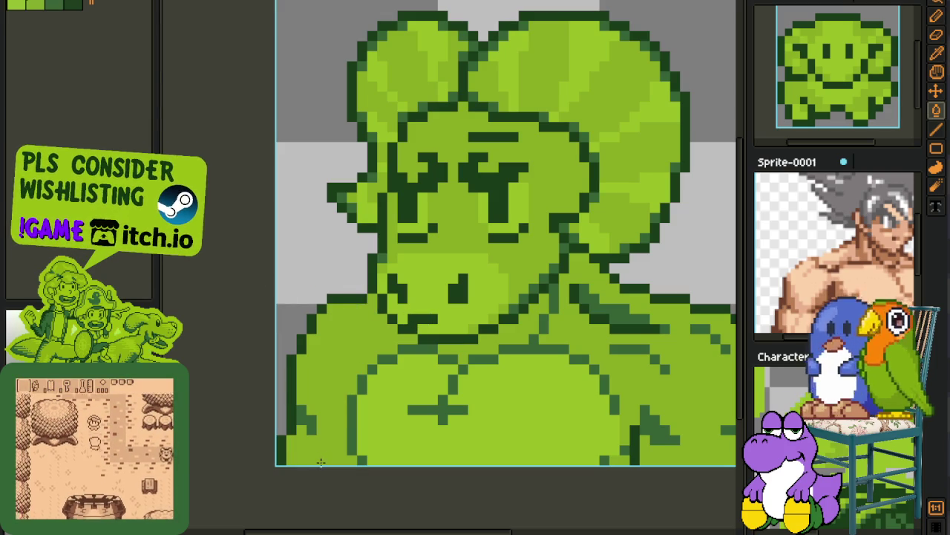
- Paint a few mid-green shading pixels below the chin
{"action": "scroll", "coordinate": [327, 459], "scroll_direction": "down", "scroll_amount": 1}
{"action": "key", "text": "h"}
{"action": "left_click_drag", "start_coordinate": [329, 464], "coordinate": [312, 356]}
{"action": "scroll", "coordinate": [309, 352], "scroll_direction": "up", "scroll_amount": 1}
{"action": "scroll", "coordinate": [338, 332], "scroll_direction": "up", "scroll_amount": 1}
{"action": "scroll", "coordinate": [331, 312], "scroll_direction": "up", "scroll_amount": 1}
{"action": "scroll", "coordinate": [342, 293], "scroll_direction": "up", "scroll_amount": 1}
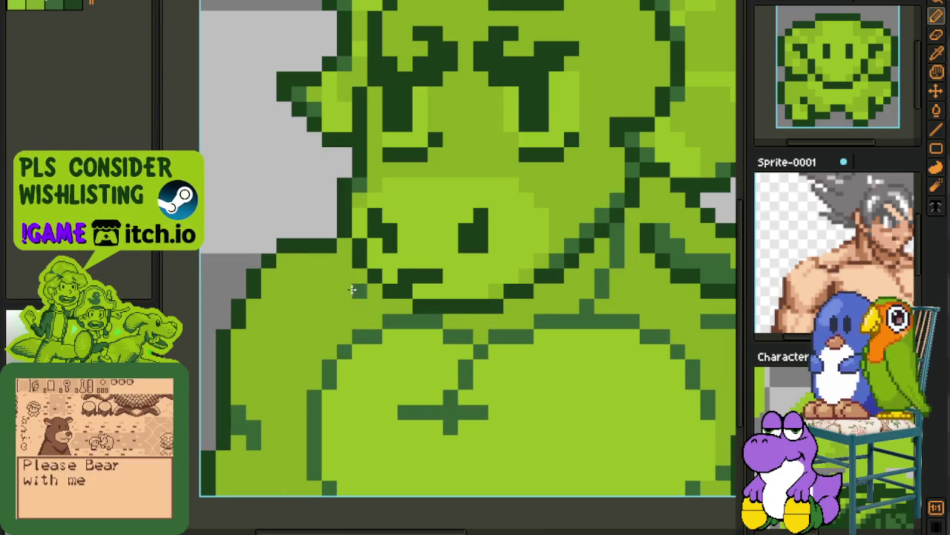
{"action": "key", "text": "b"}
{"action": "left_click_drag", "start_coordinate": [344, 291], "coordinate": [329, 286]}
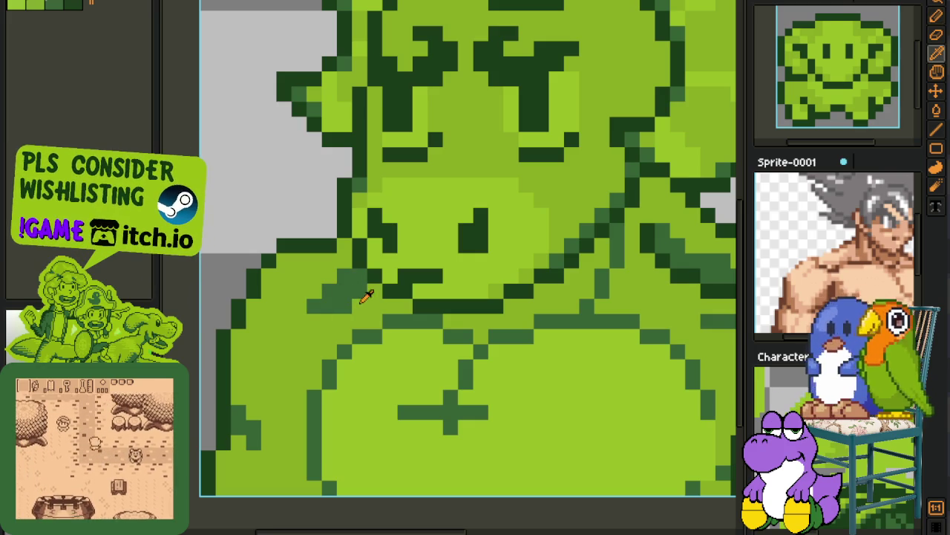
- Switch to the eyedropper and save the portrait
{"action": "scroll", "coordinate": [336, 299], "scroll_direction": "down", "scroll_amount": 3}
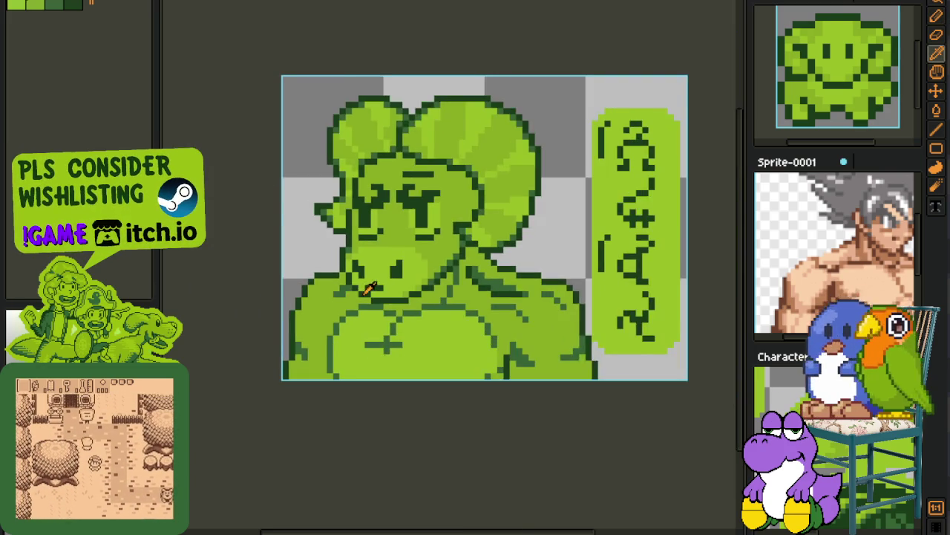
{"action": "scroll", "coordinate": [334, 295], "scroll_direction": "up", "scroll_amount": 1}
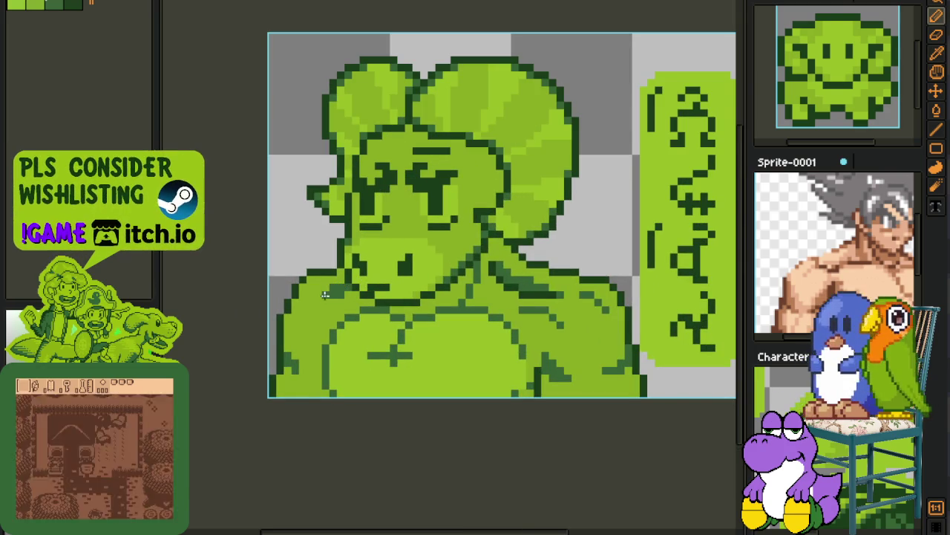
{"action": "scroll", "coordinate": [326, 295], "scroll_direction": "down", "scroll_amount": 1}
{"action": "scroll", "coordinate": [372, 320], "scroll_direction": "down", "scroll_amount": 2}
{"action": "key", "text": "i"}
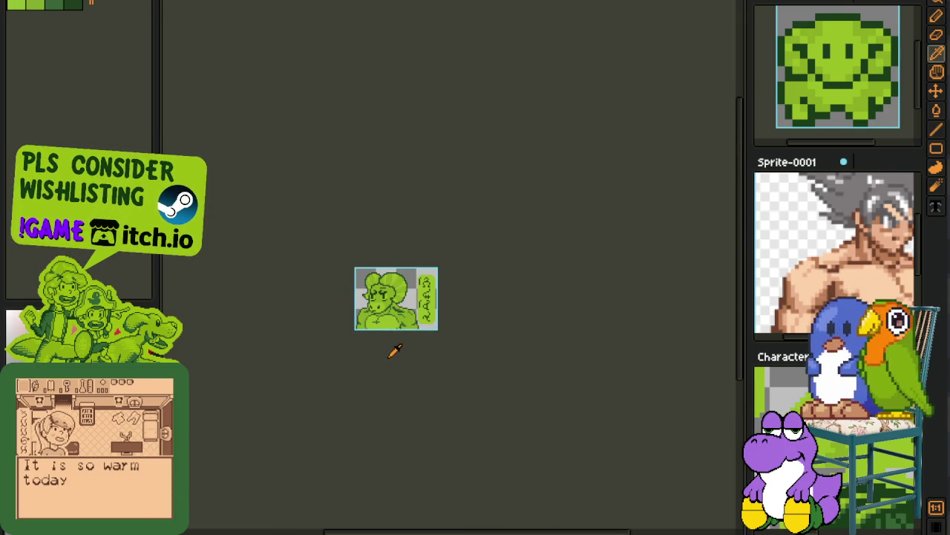
{"action": "key", "text": "ctrl+s"}
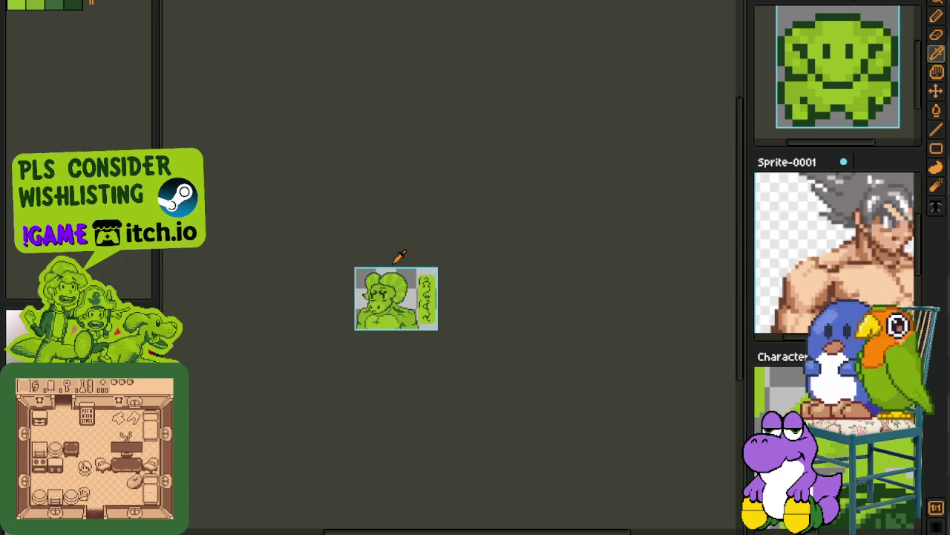
{"action": "scroll", "coordinate": [418, 301], "scroll_direction": "up", "scroll_amount": 1}
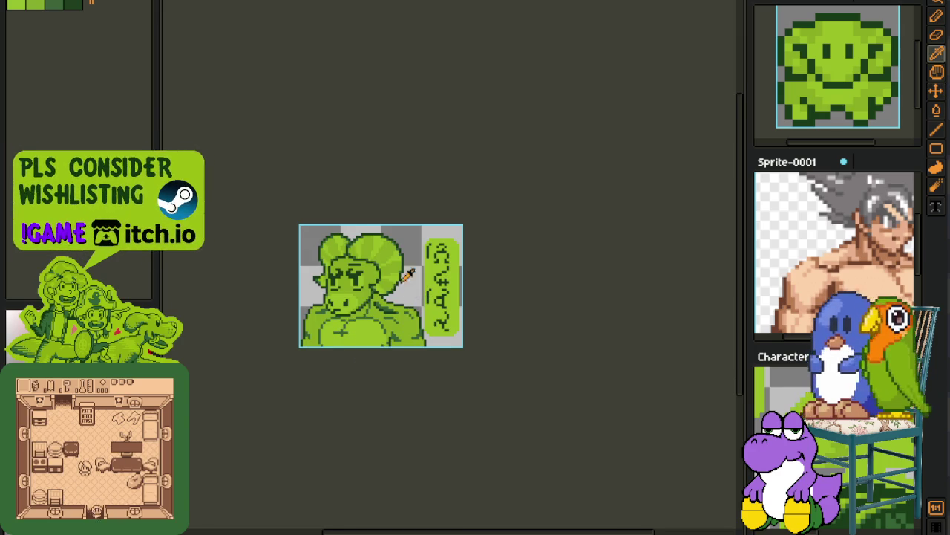
- Flip the canvas horizontally so the glyph panel sits on the left
{"action": "left_click", "coordinate": [74, 0]}
{"action": "mouse_move", "coordinate": [109, 32]}
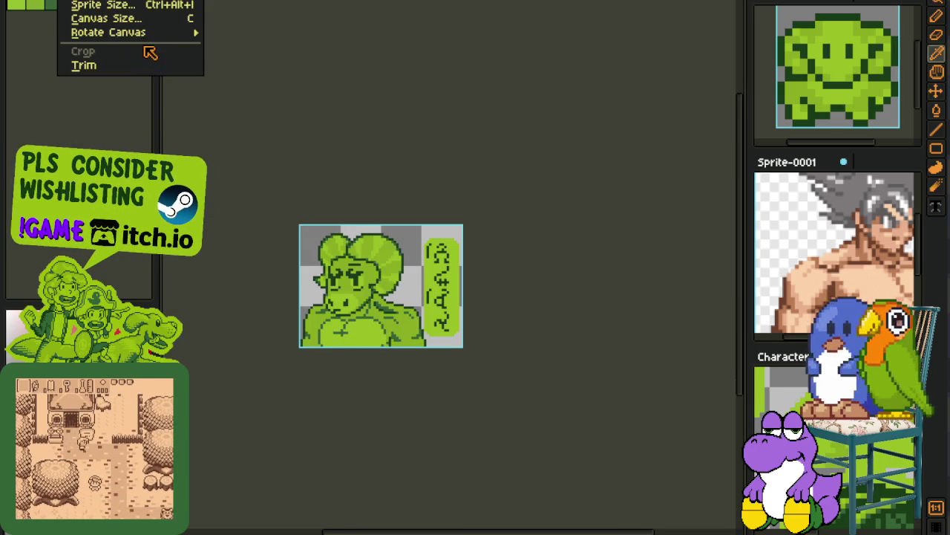
{"action": "left_click", "coordinate": [282, 79]}
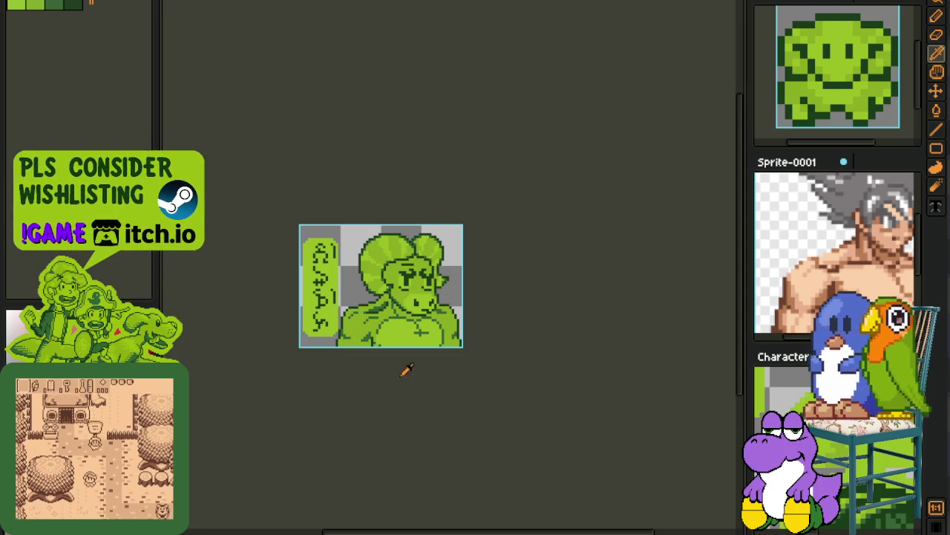
{"action": "scroll", "coordinate": [367, 332], "scroll_direction": "up", "scroll_amount": 1}
{"action": "scroll", "coordinate": [381, 272], "scroll_direction": "up", "scroll_amount": 1}
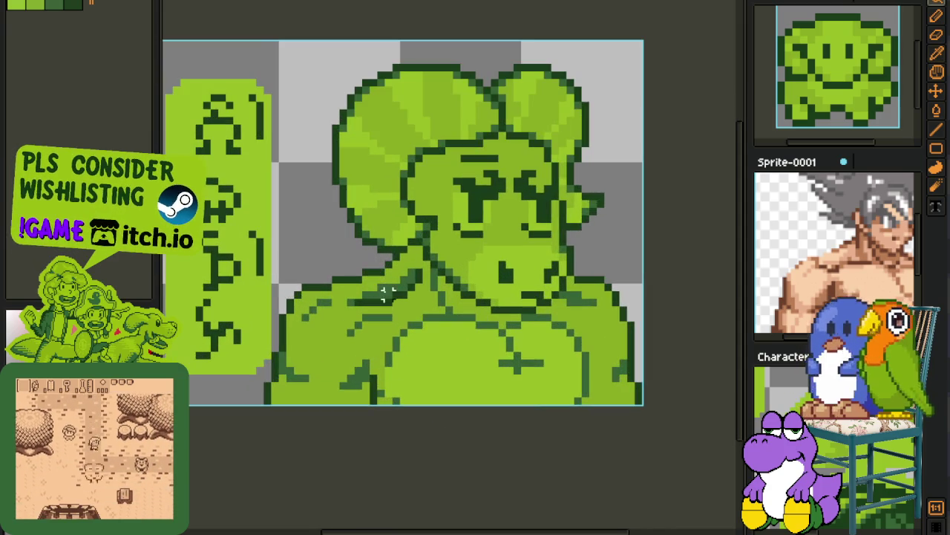
- Lasso the lower-left body area and nudge it a few pixels right
{"action": "mouse_move", "coordinate": [379, 295]}
{"action": "left_mouse_down"}
{"action": "mouse_move", "coordinate": [308, 250]}
{"action": "mouse_move", "coordinate": [320, 491]}
{"action": "left_mouse_up"}
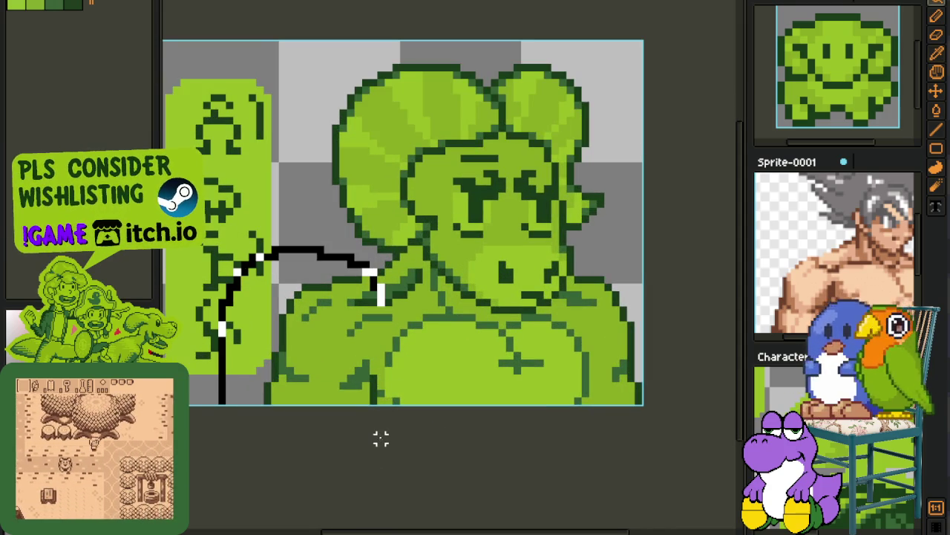
{"action": "left_click_drag", "start_coordinate": [316, 399], "coordinate": [318, 388]}
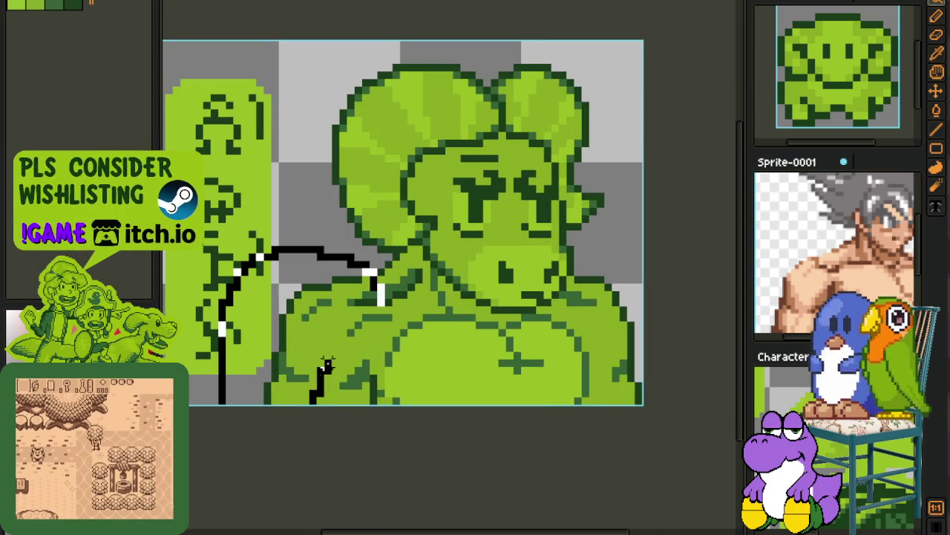
{"action": "key", "text": "ctrl+d"}
{"action": "mouse_move", "coordinate": [341, 288]}
{"action": "left_mouse_down"}
{"action": "mouse_move", "coordinate": [208, 383]}
{"action": "mouse_move", "coordinate": [334, 356]}
{"action": "mouse_move", "coordinate": [349, 286]}
{"action": "mouse_move", "coordinate": [336, 291]}
{"action": "left_mouse_up"}
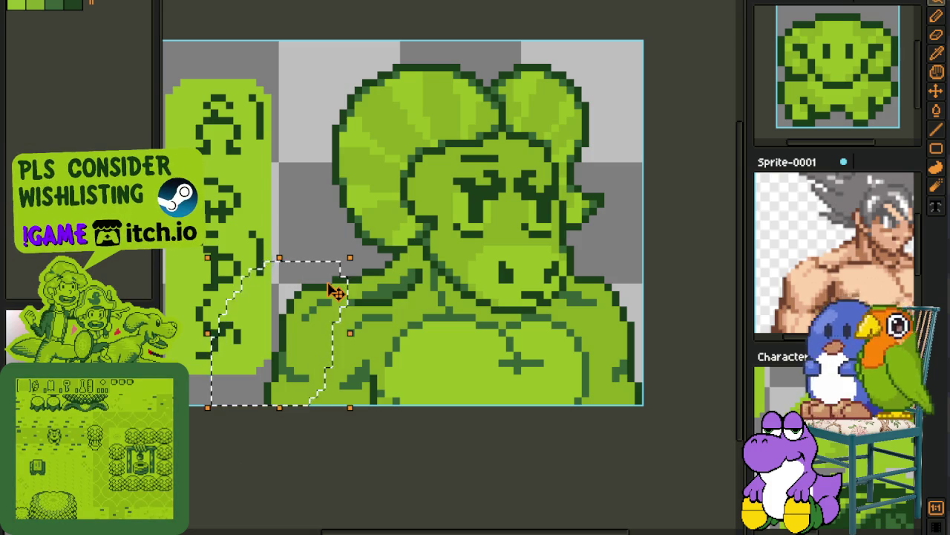
{"action": "key", "text": "Right"}
{"action": "key", "text": "Right"}
{"action": "key", "text": "Right"}
{"action": "key", "text": "ctrl+d"}
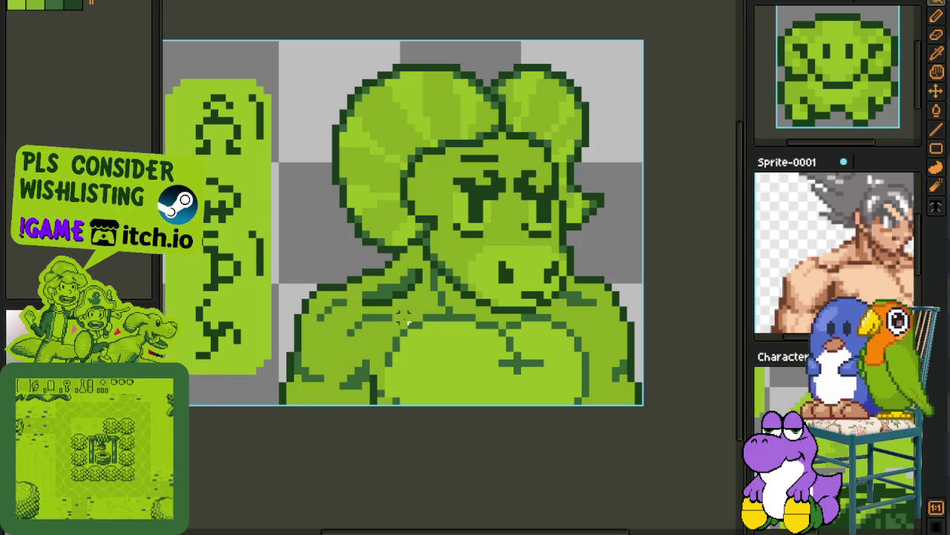
- Reselect the lower-left shoulder, commit the shift, deselect and return to the Pencil
{"action": "left_click_drag", "start_coordinate": [427, 401], "coordinate": [422, 338]}
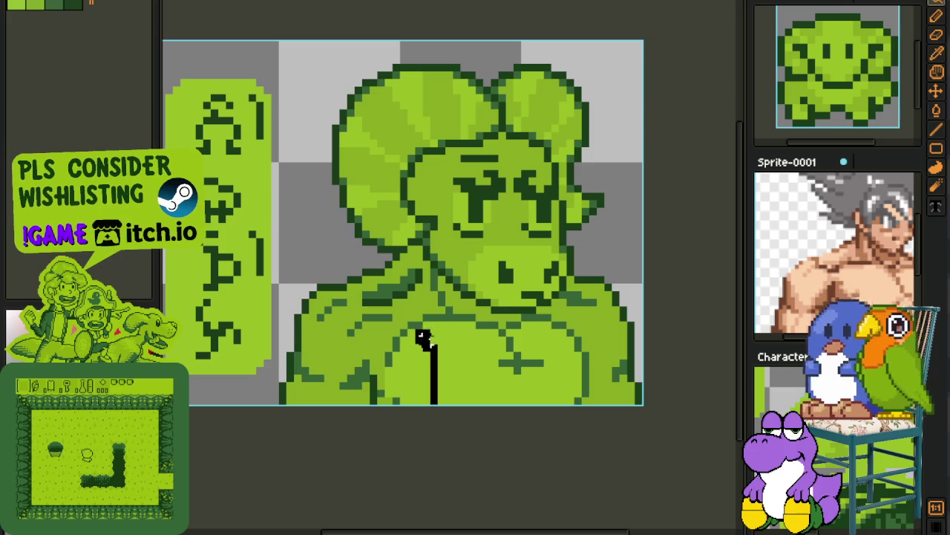
{"action": "mouse_move", "coordinate": [429, 319]}
{"action": "left_mouse_down"}
{"action": "mouse_move", "coordinate": [379, 401]}
{"action": "mouse_move", "coordinate": [408, 395]}
{"action": "left_mouse_up"}
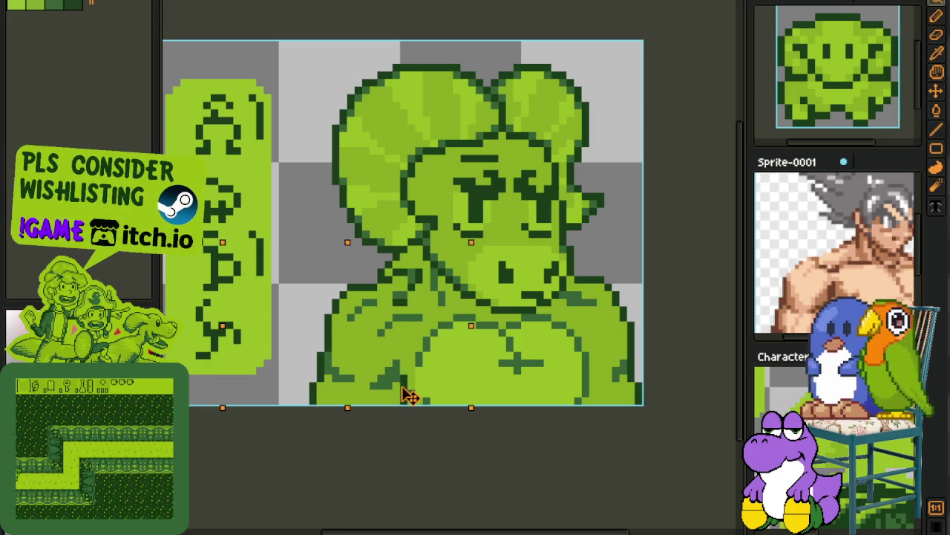
{"action": "key", "text": "Return"}
{"action": "left_click", "coordinate": [329, 265]}
{"action": "scroll", "coordinate": [357, 265], "scroll_direction": "up", "scroll_amount": 1}
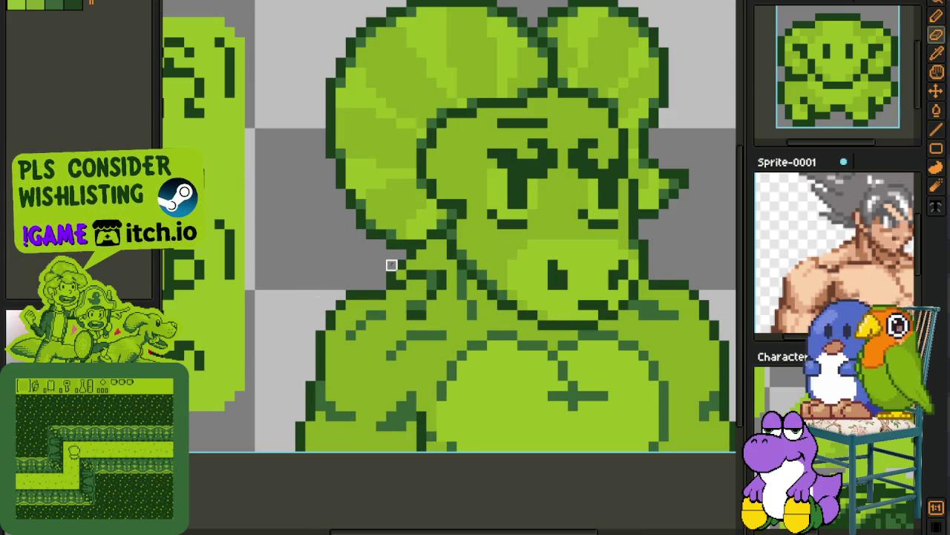
{"action": "key", "text": "b"}
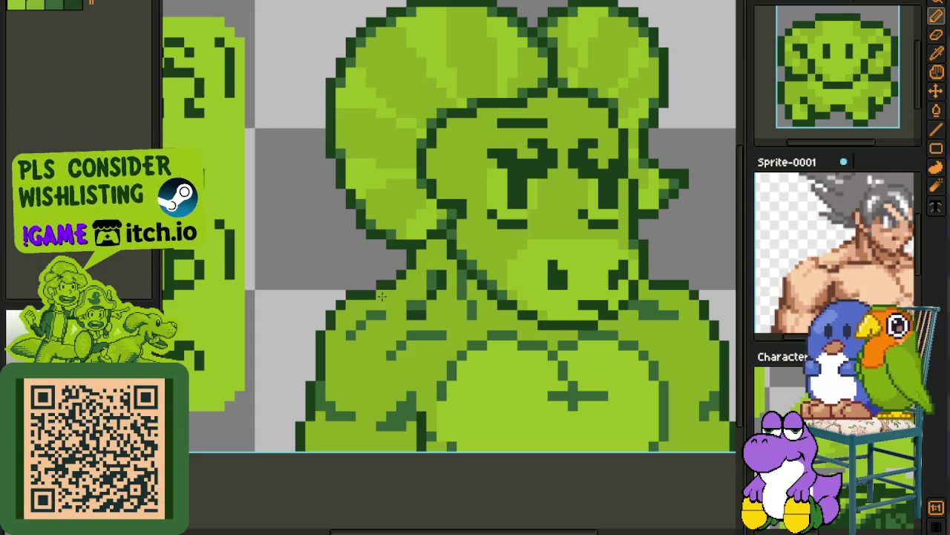
{"action": "scroll", "coordinate": [381, 297], "scroll_direction": "down", "scroll_amount": 3}
{"action": "scroll", "coordinate": [423, 308], "scroll_direction": "down", "scroll_amount": 3}
{"action": "scroll", "coordinate": [434, 331], "scroll_direction": "up", "scroll_amount": 3}
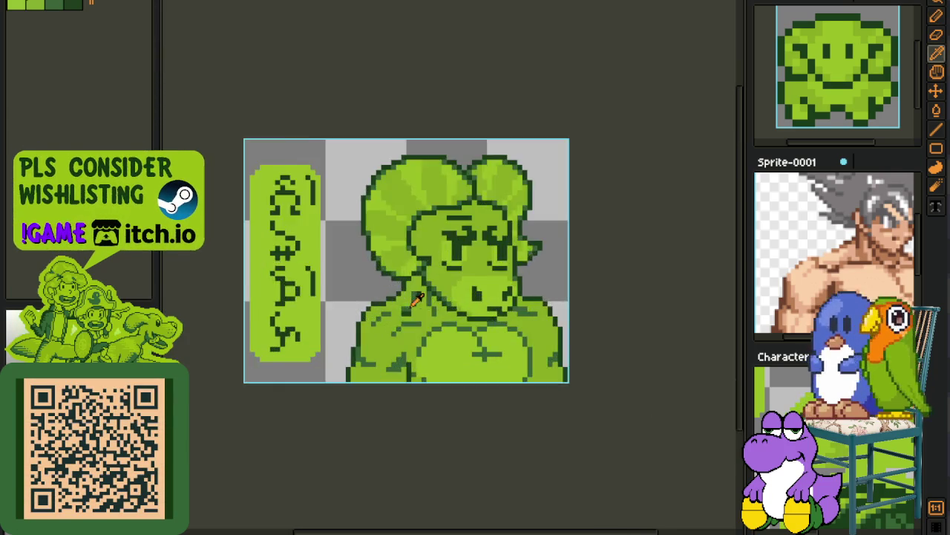
- Zoom in and out to check the sprite, saving it twice
{"action": "scroll", "coordinate": [401, 320], "scroll_direction": "up", "scroll_amount": 3}
{"action": "scroll", "coordinate": [375, 297], "scroll_direction": "up", "scroll_amount": 3}
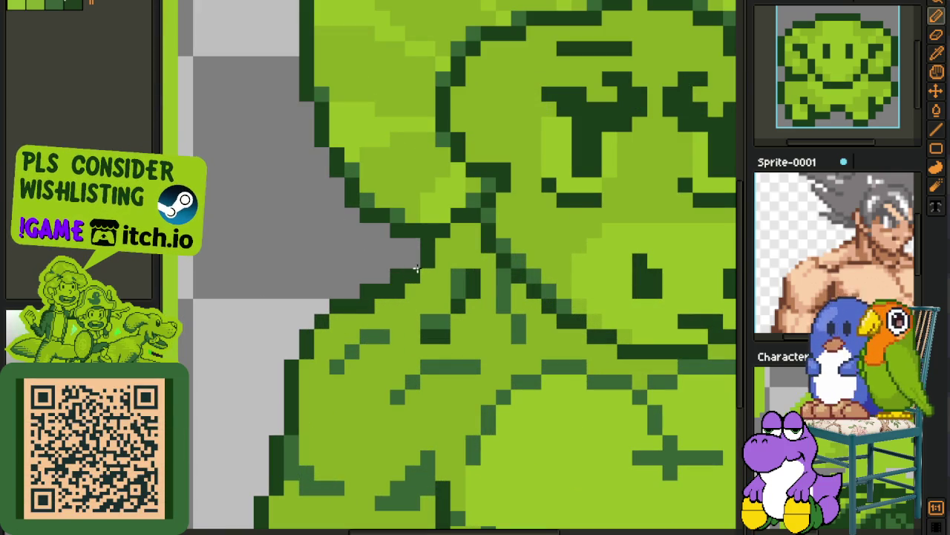
{"action": "scroll", "coordinate": [371, 305], "scroll_direction": "down", "scroll_amount": 3}
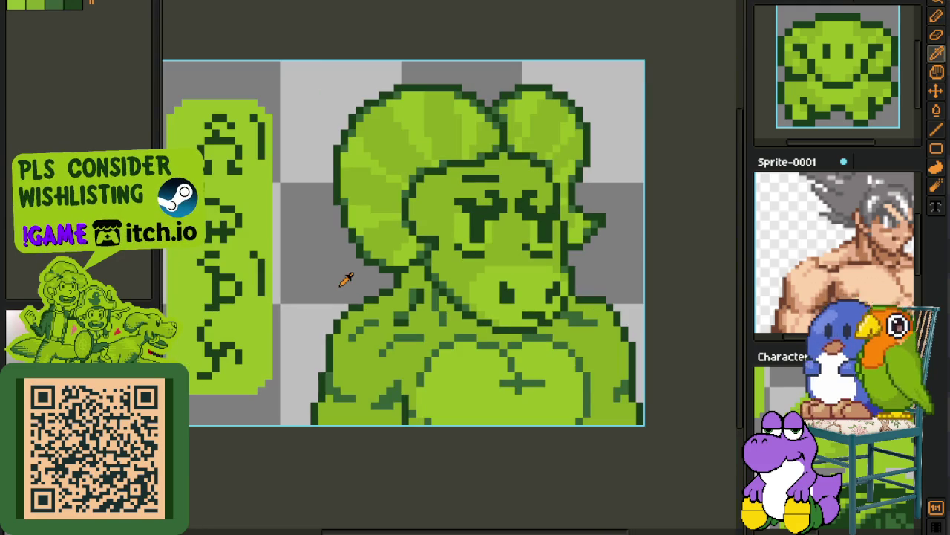
{"action": "scroll", "coordinate": [345, 275], "scroll_direction": "down", "scroll_amount": 1}
{"action": "key", "text": "ctrl+s"}
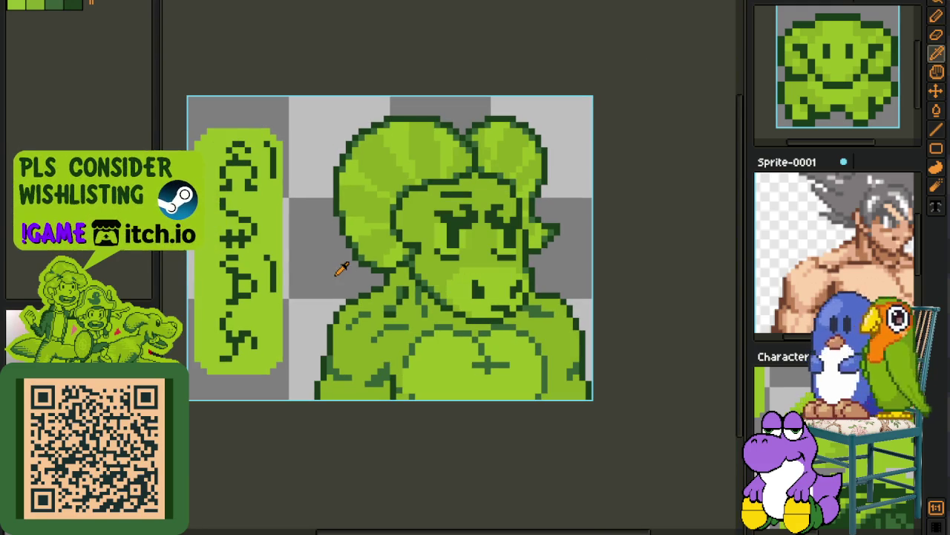
{"action": "scroll", "coordinate": [343, 271], "scroll_direction": "up", "scroll_amount": 1}
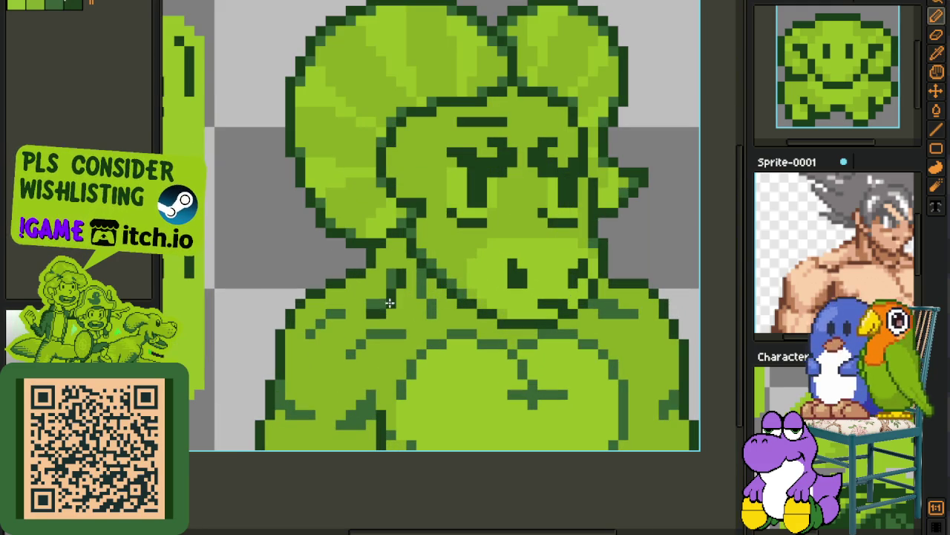
{"action": "key", "text": "i"}
{"action": "scroll", "coordinate": [385, 290], "scroll_direction": "down", "scroll_amount": 1}
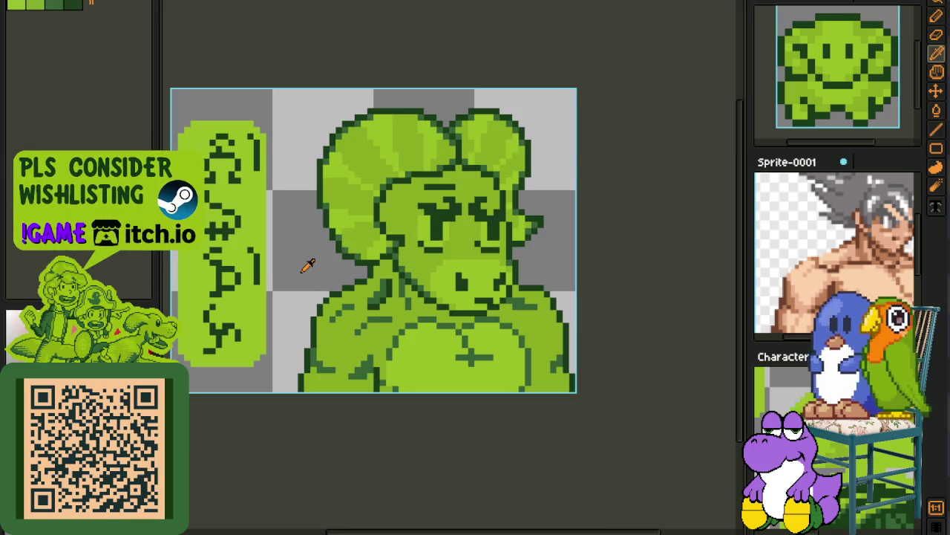
{"action": "key", "text": "ctrl+s"}
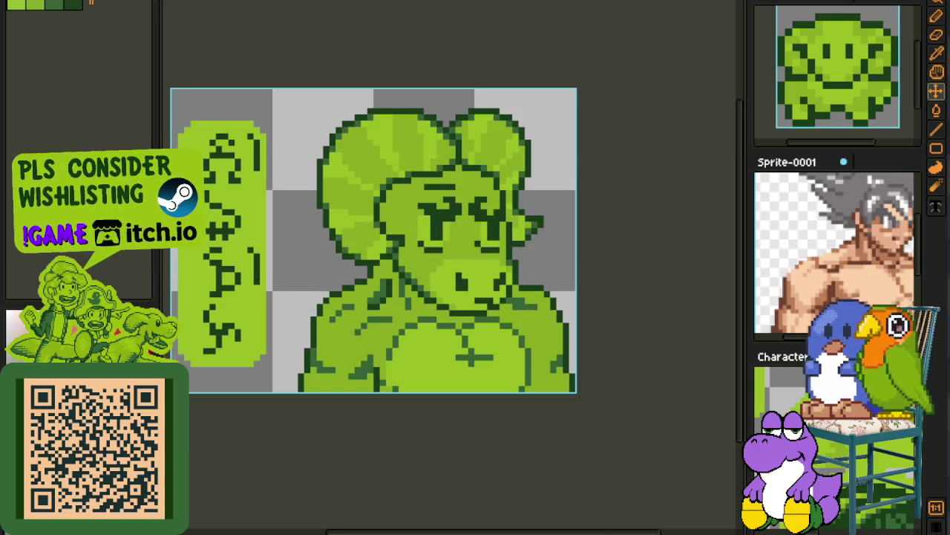
- Re-inspect the portrait at different zoom levels and save it three more times
{"action": "key", "text": "i"}
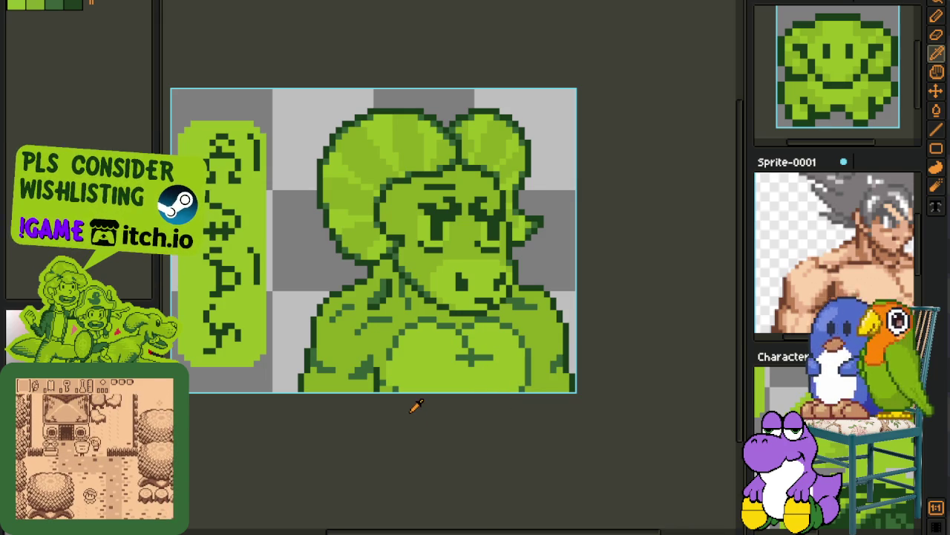
{"action": "scroll", "coordinate": [414, 395], "scroll_direction": "down", "scroll_amount": 1}
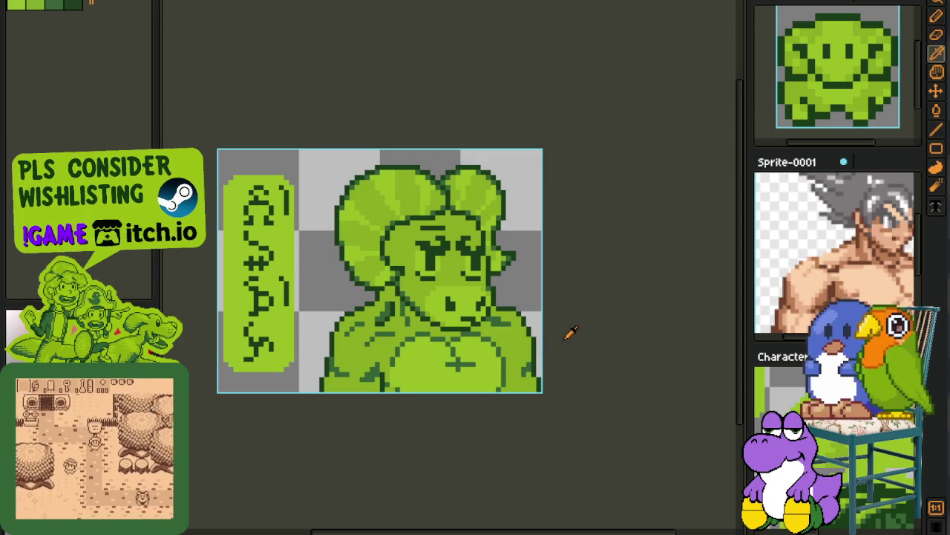
{"action": "scroll", "coordinate": [554, 318], "scroll_direction": "down", "scroll_amount": 1}
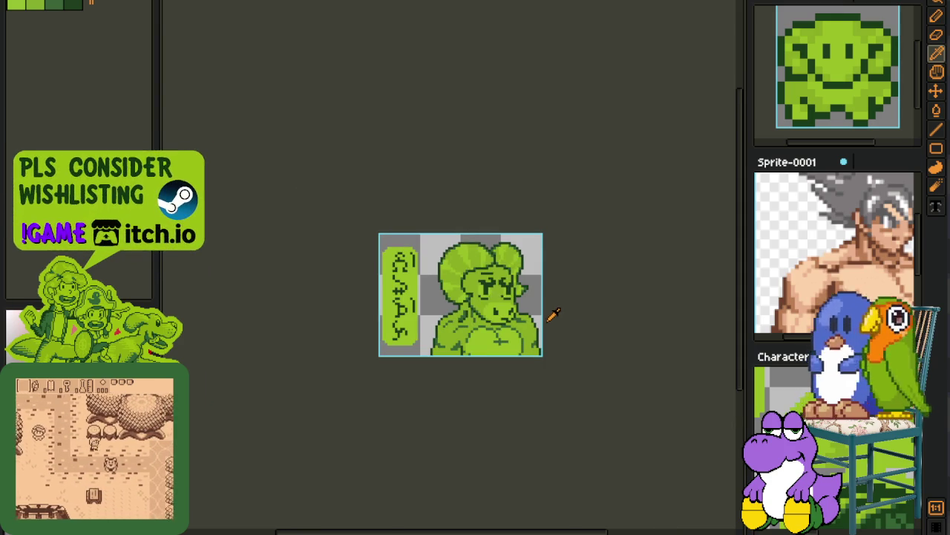
{"action": "key", "text": "ctrl+s"}
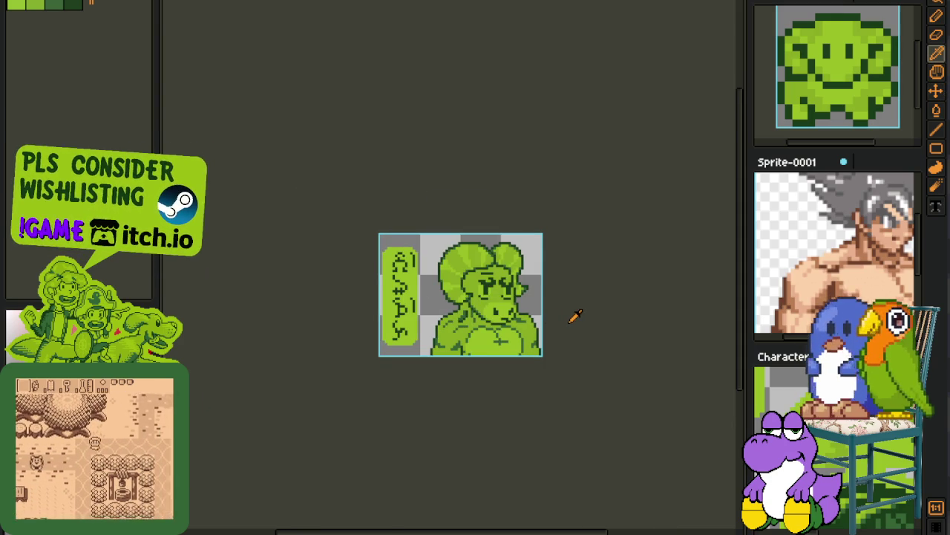
{"action": "scroll", "coordinate": [542, 315], "scroll_direction": "up", "scroll_amount": 1}
{"action": "scroll", "coordinate": [509, 318], "scroll_direction": "up", "scroll_amount": 1}
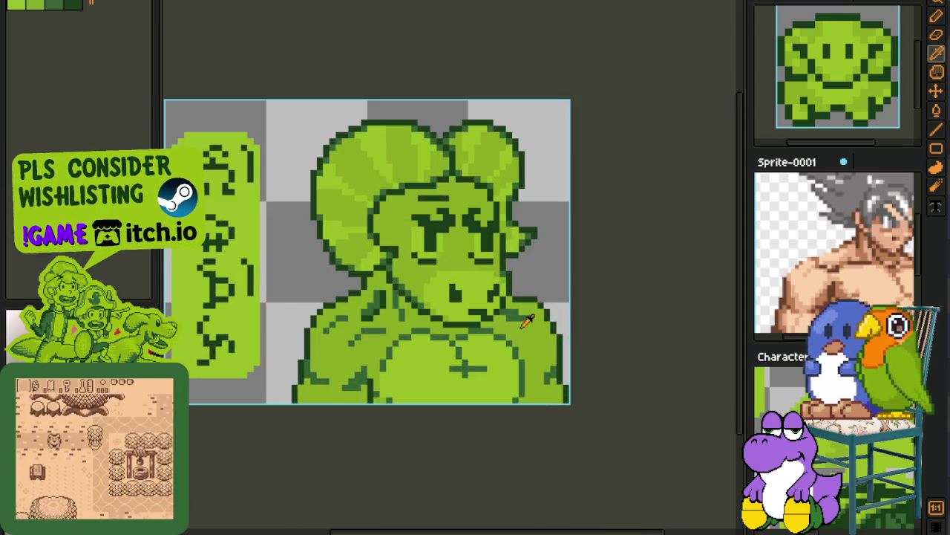
{"action": "key", "text": "ctrl+s"}
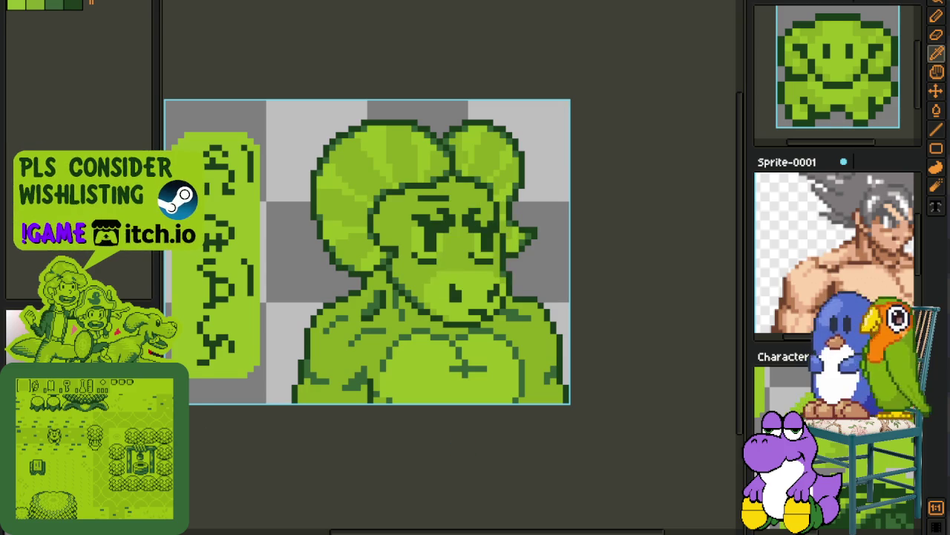
{"action": "scroll", "coordinate": [373, 412], "scroll_direction": "down", "scroll_amount": 1}
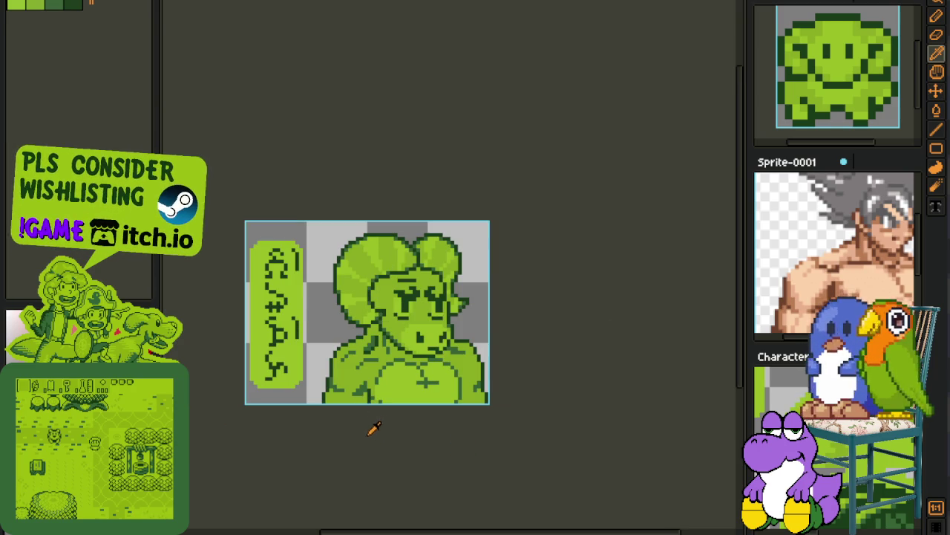
{"action": "scroll", "coordinate": [424, 396], "scroll_direction": "down", "scroll_amount": 2}
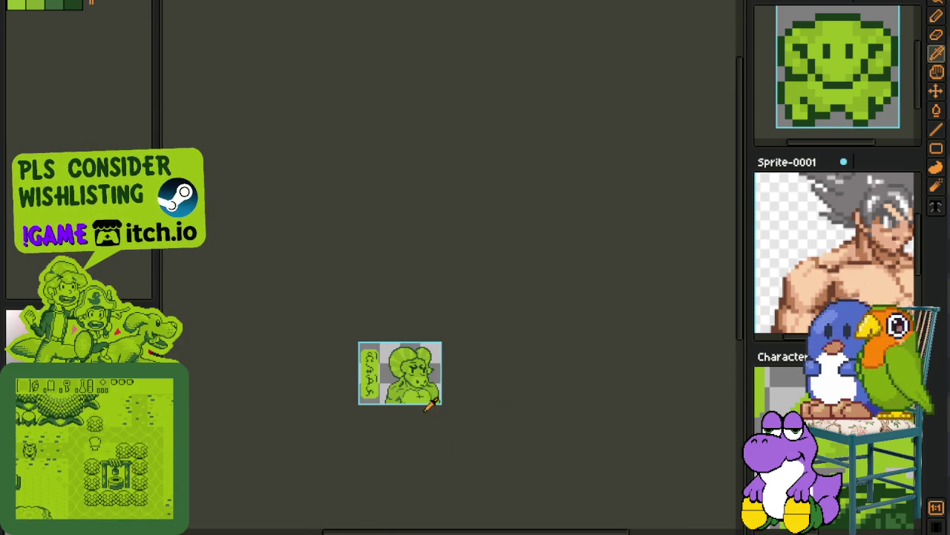
{"action": "key", "text": "ctrl+s"}
{"action": "scroll", "coordinate": [425, 404], "scroll_direction": "up", "scroll_amount": 3}
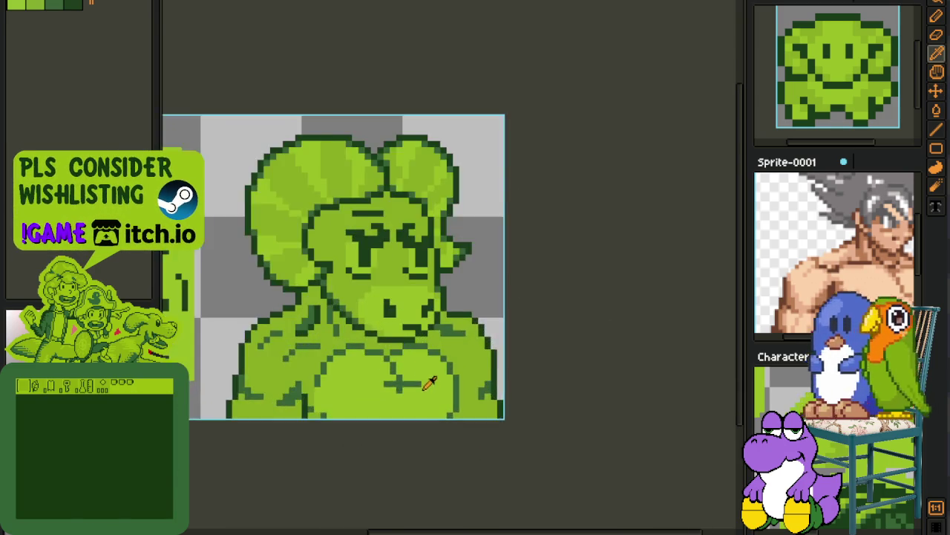
- Move the chest stripe area right and fill the exposed grey stripe green
{"action": "scroll", "coordinate": [424, 389], "scroll_direction": "up", "scroll_amount": 1}
{"action": "mouse_move", "coordinate": [415, 336]}
{"action": "left_mouse_down"}
{"action": "mouse_move", "coordinate": [434, 377]}
{"action": "mouse_move", "coordinate": [446, 448]}
{"action": "mouse_move", "coordinate": [490, 392]}
{"action": "mouse_move", "coordinate": [507, 331]}
{"action": "left_mouse_up"}
{"action": "left_click_drag", "start_coordinate": [468, 376], "coordinate": [483, 377]}
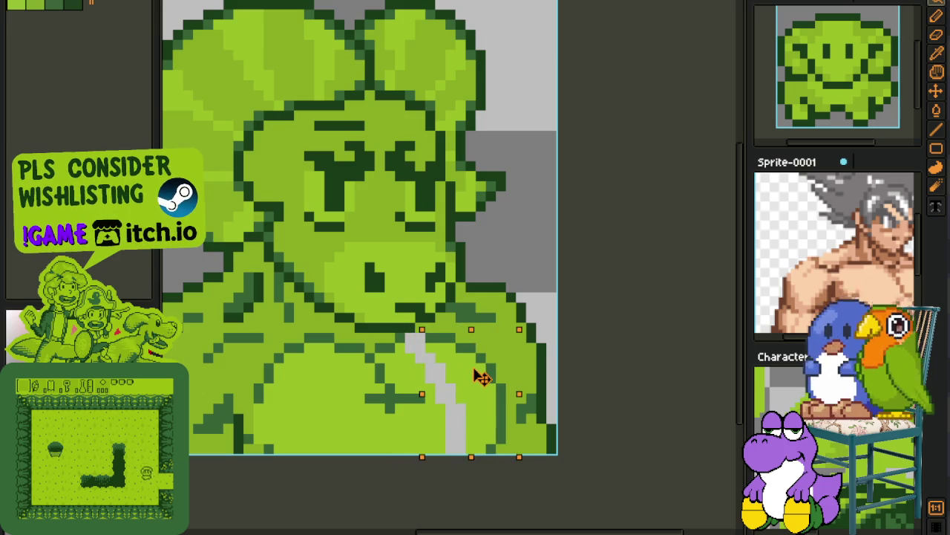
{"action": "key", "text": "ctrl+d"}
{"action": "key", "text": "b"}
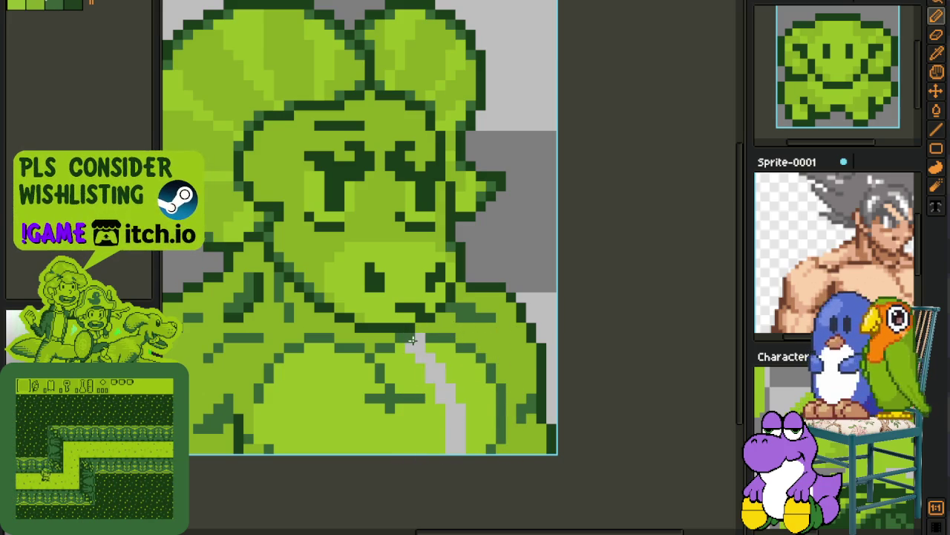
{"action": "key", "text": "g"}
{"action": "left_click", "coordinate": [432, 364]}
{"action": "scroll", "coordinate": [472, 359], "scroll_direction": "down", "scroll_amount": 3}
{"action": "key", "text": "b"}
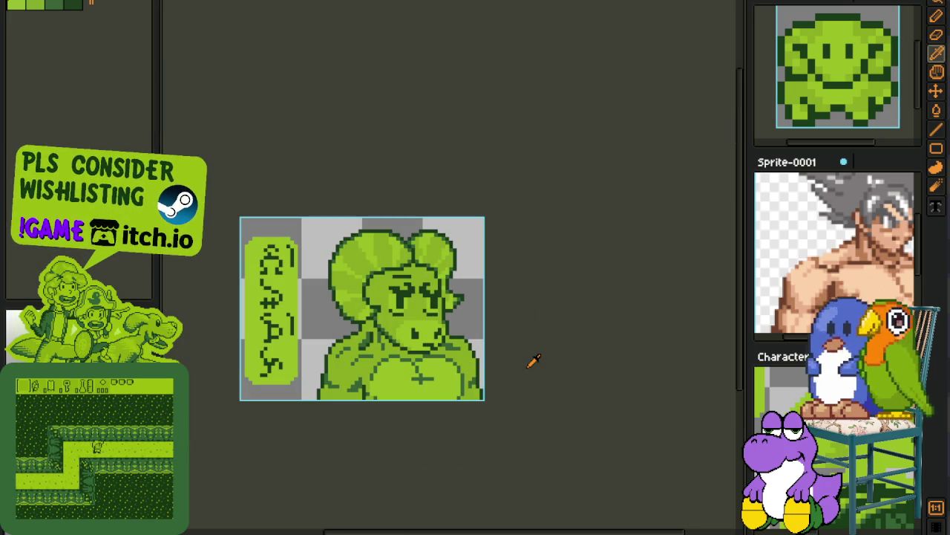
{"action": "scroll", "coordinate": [436, 384], "scroll_direction": "up", "scroll_amount": 3}
- Shift another chest block about 35px right, fill the grey strip, and sample chest green
{"action": "left_click_drag", "start_coordinate": [384, 338], "coordinate": [420, 360]}
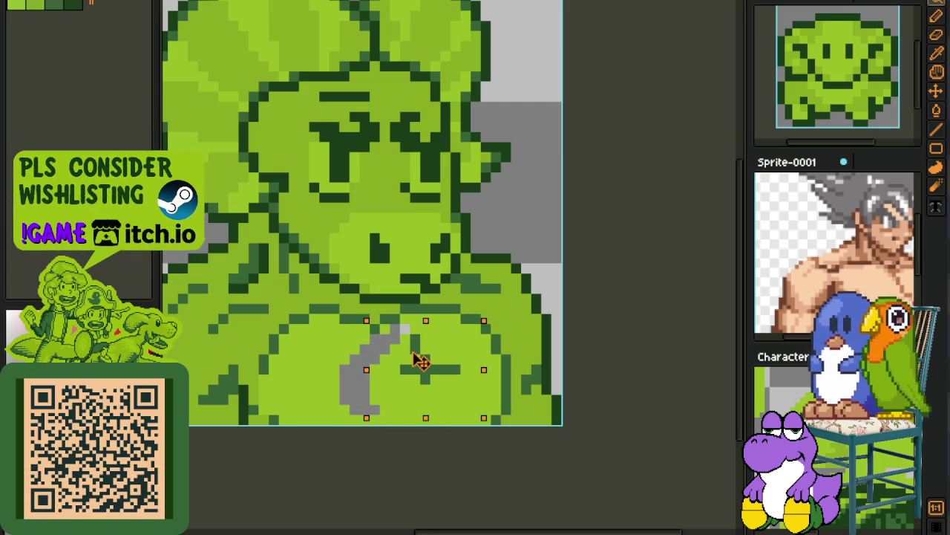
{"action": "key", "text": "Return"}
{"action": "left_click", "coordinate": [376, 331]}
{"action": "key", "text": "b"}
{"action": "left_click_drag", "start_coordinate": [350, 300], "coordinate": [439, 336]}
{"action": "key", "text": "b"}
{"action": "key", "text": "p"}
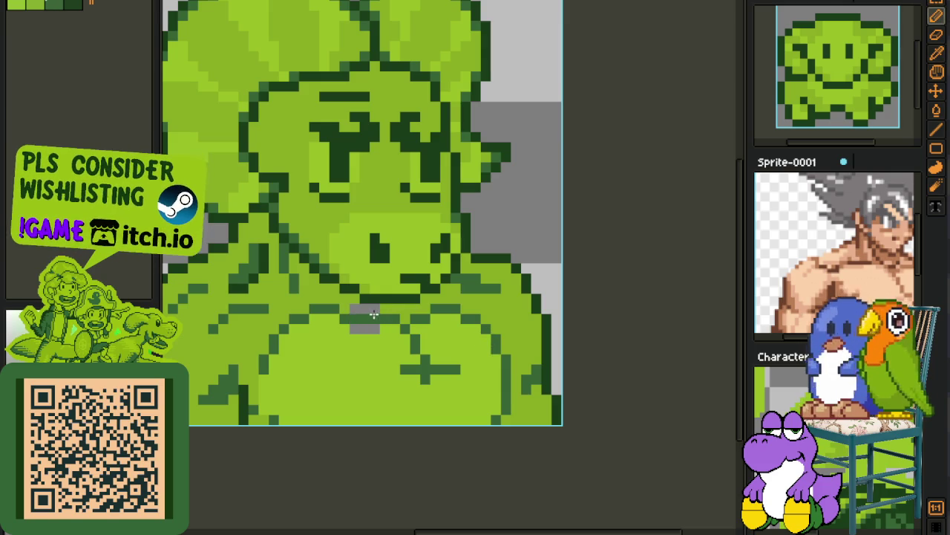
{"action": "left_click", "coordinate": [342, 331], "text": "alt"}
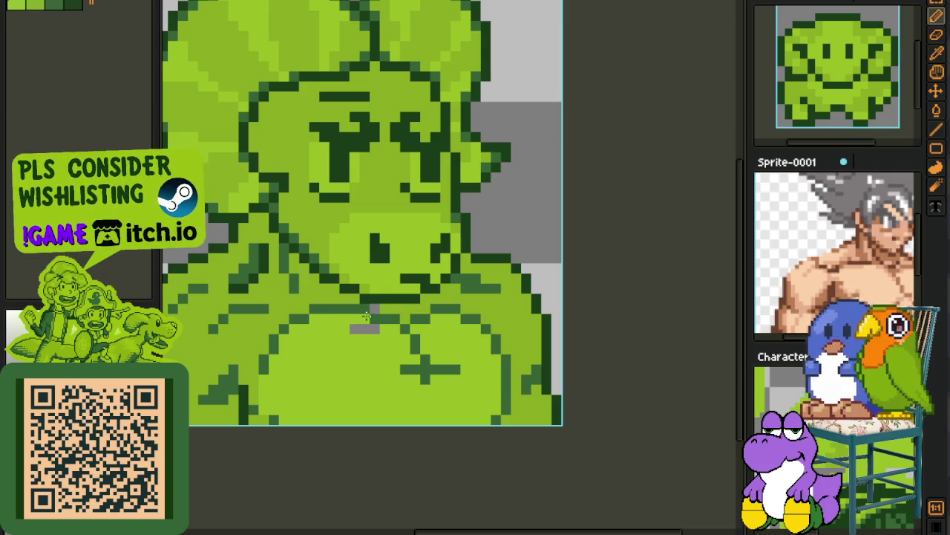
- Save the sprite and recentre the portrait in the view
{"action": "scroll", "coordinate": [401, 356], "scroll_direction": "down", "scroll_amount": 3}
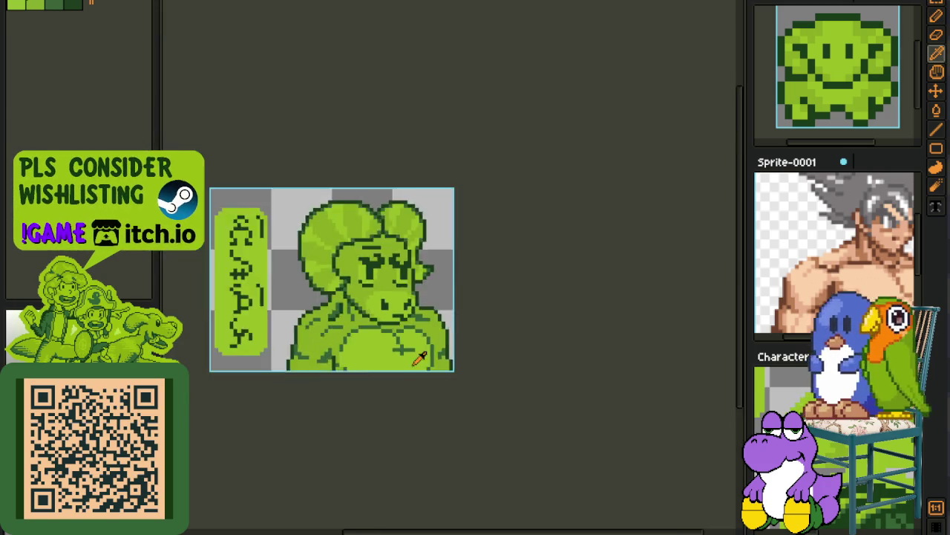
{"action": "scroll", "coordinate": [423, 384], "scroll_direction": "down", "scroll_amount": 2}
{"action": "key", "text": "ctrl+s"}
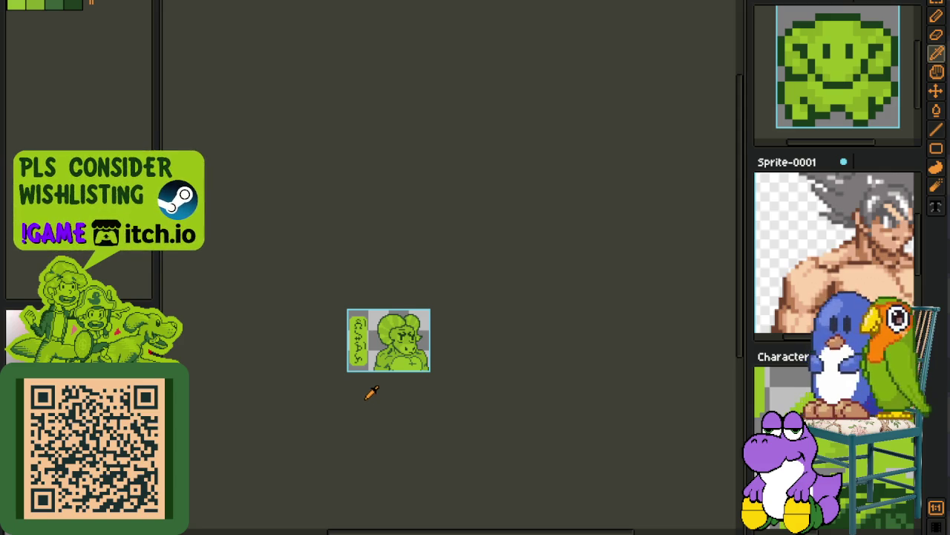
{"action": "scroll", "coordinate": [374, 394], "scroll_direction": "up", "scroll_amount": 1}
{"action": "scroll", "coordinate": [367, 389], "scroll_direction": "up", "scroll_amount": 1}
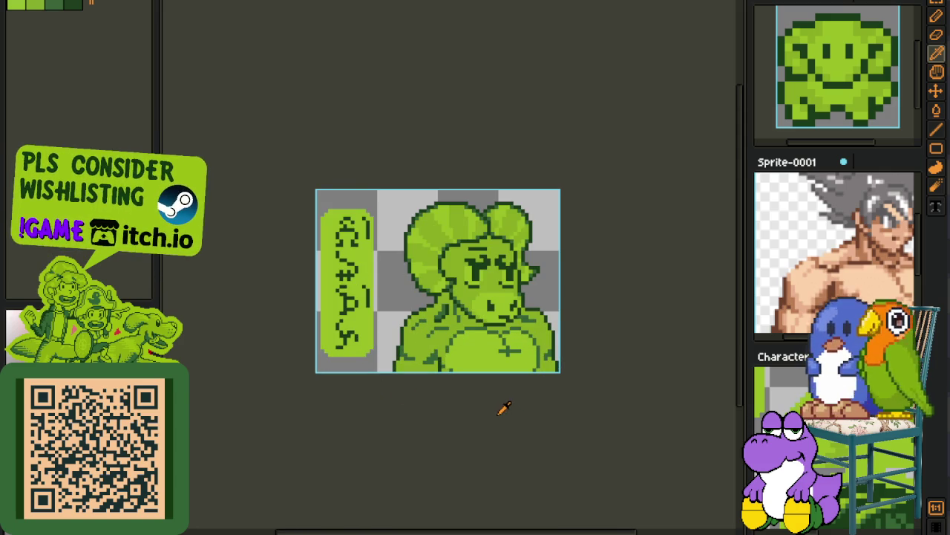
{"action": "left_click_drag", "start_coordinate": [547, 399], "coordinate": [440, 401]}
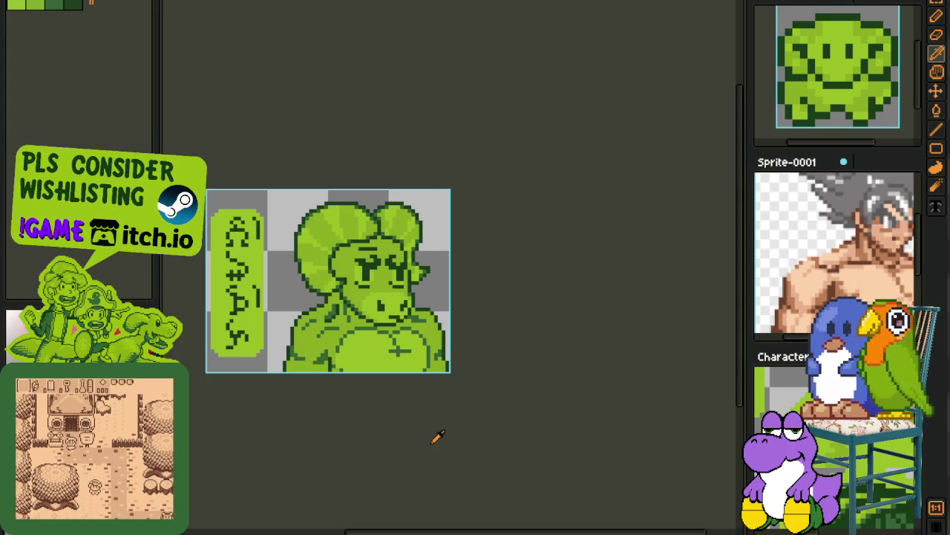
{"action": "scroll", "coordinate": [446, 354], "scroll_direction": "up", "scroll_amount": 1}
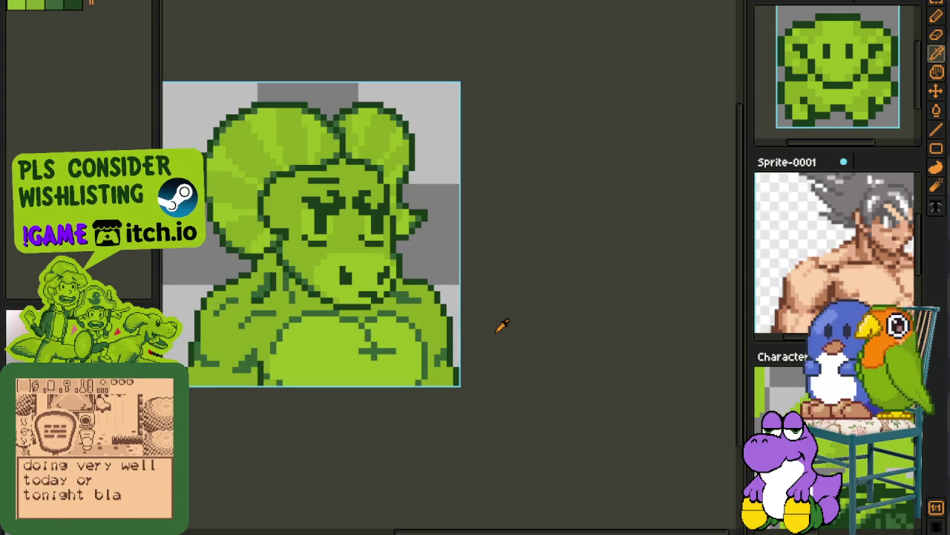
- Pan toward the glyph panel edge and zoom back out to the wider framing
{"action": "left_click_drag", "start_coordinate": [522, 324], "coordinate": [599, 331]}
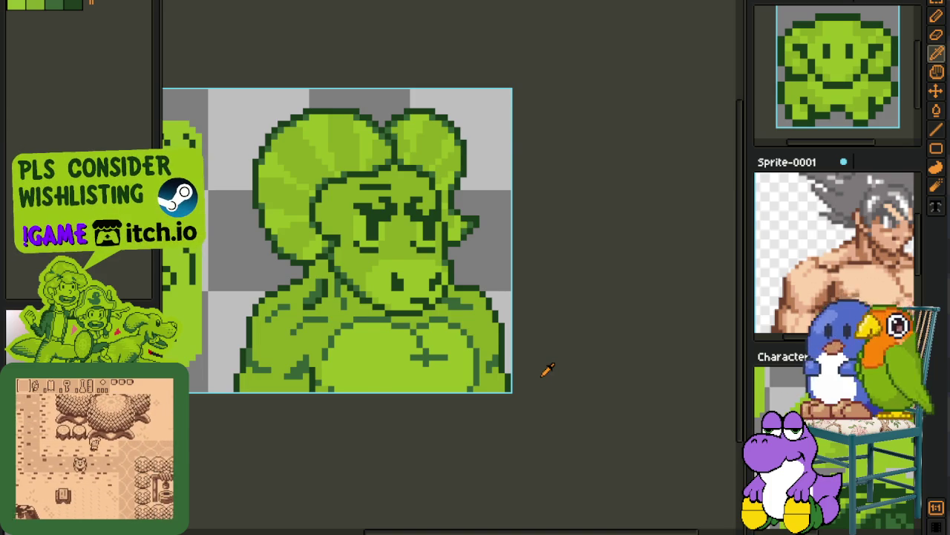
{"action": "scroll", "coordinate": [547, 369], "scroll_direction": "down", "scroll_amount": 1}
{"action": "scroll", "coordinate": [548, 369], "scroll_direction": "down", "scroll_amount": 1}
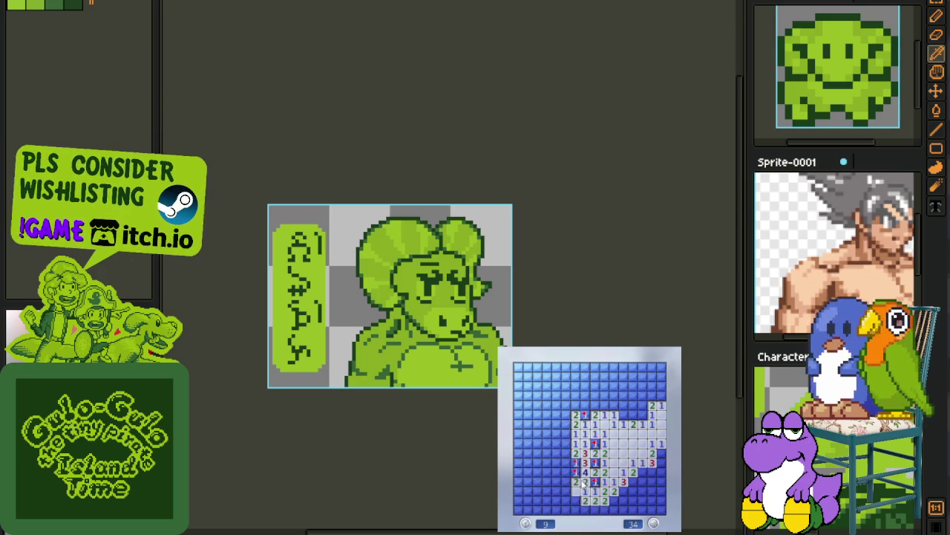
- Flag the mines around the lower-right numbers and reveal the safe cells there
{"action": "right_click", "coordinate": [613, 502]}
{"action": "right_click", "coordinate": [623, 492]}
{"action": "right_click", "coordinate": [632, 491]}
{"action": "left_click", "coordinate": [640, 502]}
{"action": "right_click", "coordinate": [653, 482]}
{"action": "right_click", "coordinate": [661, 482]}
{"action": "right_click", "coordinate": [643, 473]}
{"action": "left_click", "coordinate": [660, 472]}
{"action": "right_click", "coordinate": [661, 453]}
{"action": "right_click", "coordinate": [662, 462]}
- Flag mines in the upper area and open the large blank region at the top
{"action": "right_click", "coordinate": [652, 424]}
{"action": "right_click", "coordinate": [633, 414]}
{"action": "left_click", "coordinate": [643, 406]}
{"action": "right_click", "coordinate": [625, 414]}
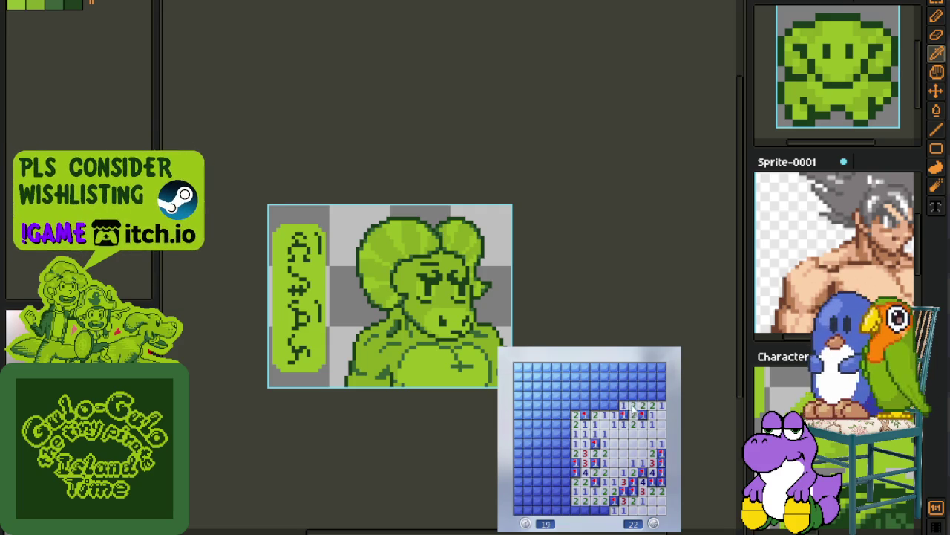
{"action": "left_click", "coordinate": [624, 395]}
{"action": "right_click", "coordinate": [652, 395]}
{"action": "right_click", "coordinate": [595, 405]}
{"action": "left_click", "coordinate": [585, 393]}
{"action": "right_click", "coordinate": [595, 368]}
{"action": "right_click", "coordinate": [595, 376]}
{"action": "left_click", "coordinate": [585, 386]}
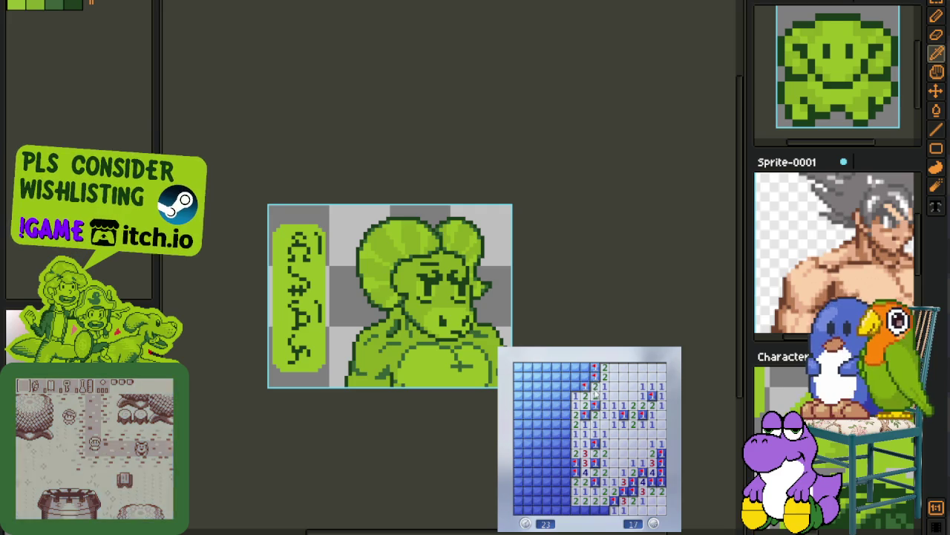
- Flag the top-row mines and open the safe top-left block of cells
{"action": "right_click", "coordinate": [575, 377]}
{"action": "left_click", "coordinate": [566, 377]}
{"action": "right_click", "coordinate": [537, 368]}
{"action": "right_click", "coordinate": [547, 367]}
{"action": "right_click", "coordinate": [556, 367]}
{"action": "right_click", "coordinate": [576, 367]}
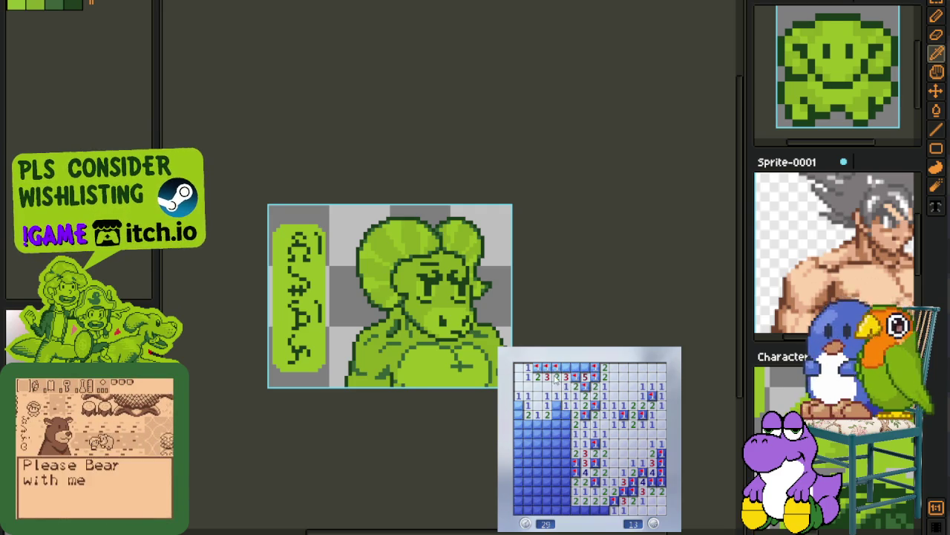
{"action": "left_click", "coordinate": [566, 367]}
{"action": "right_click", "coordinate": [575, 386]}
- Clear the left side of the board, flagging mines at the left edge and lower left
{"action": "left_click", "coordinate": [557, 413]}
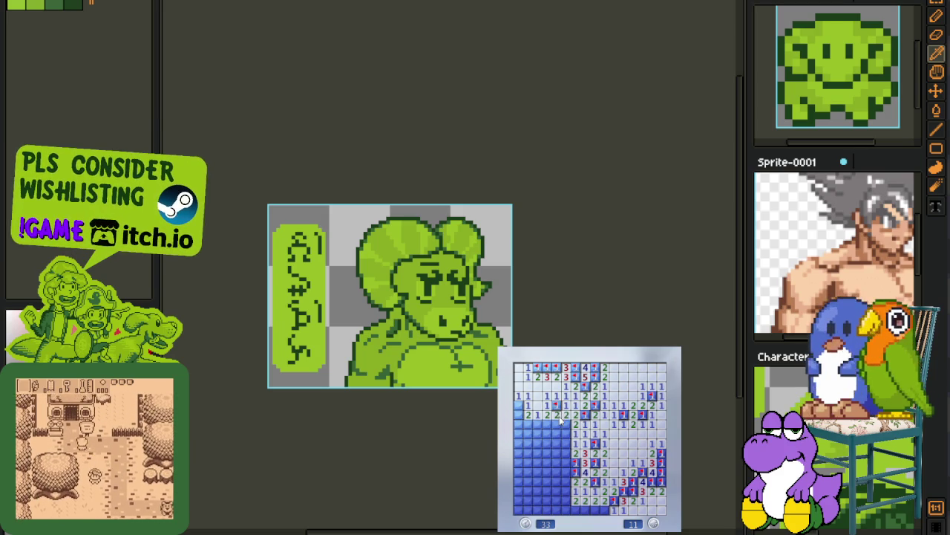
{"action": "left_click", "coordinate": [566, 423]}
{"action": "left_click", "coordinate": [566, 441]}
{"action": "left_click", "coordinate": [566, 455]}
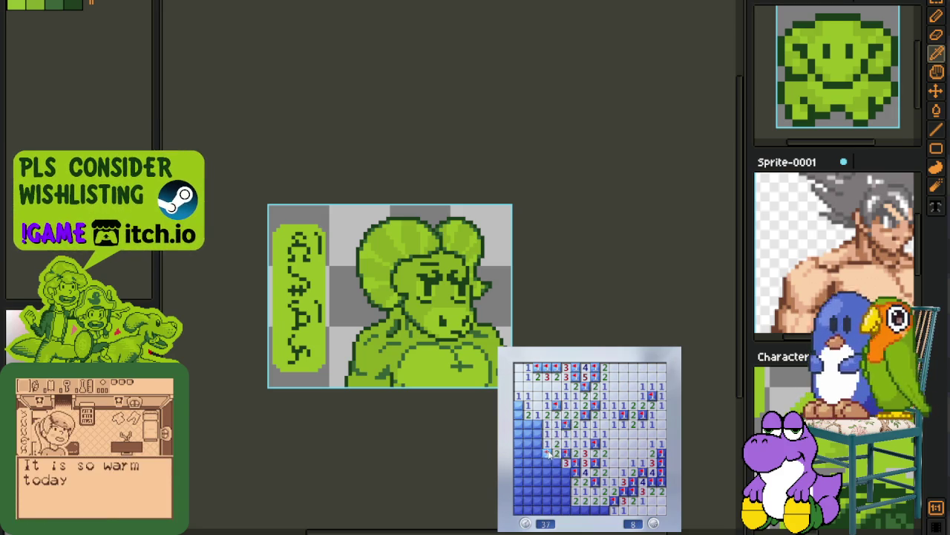
{"action": "left_click", "coordinate": [540, 453]}
{"action": "right_click", "coordinate": [519, 462]}
{"action": "left_click", "coordinate": [555, 472]}
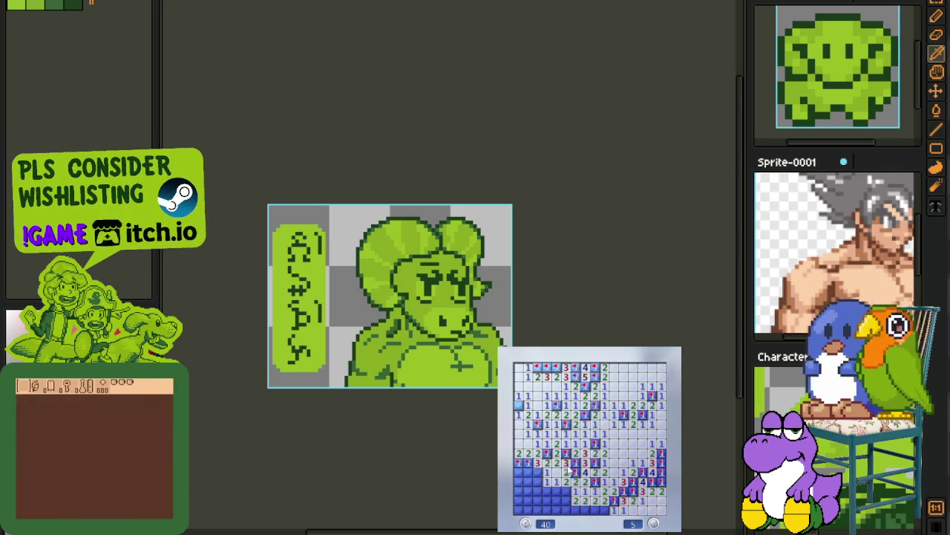
{"action": "right_click", "coordinate": [565, 492]}
{"action": "left_click", "coordinate": [549, 490]}
{"action": "left_click", "coordinate": [563, 505]}
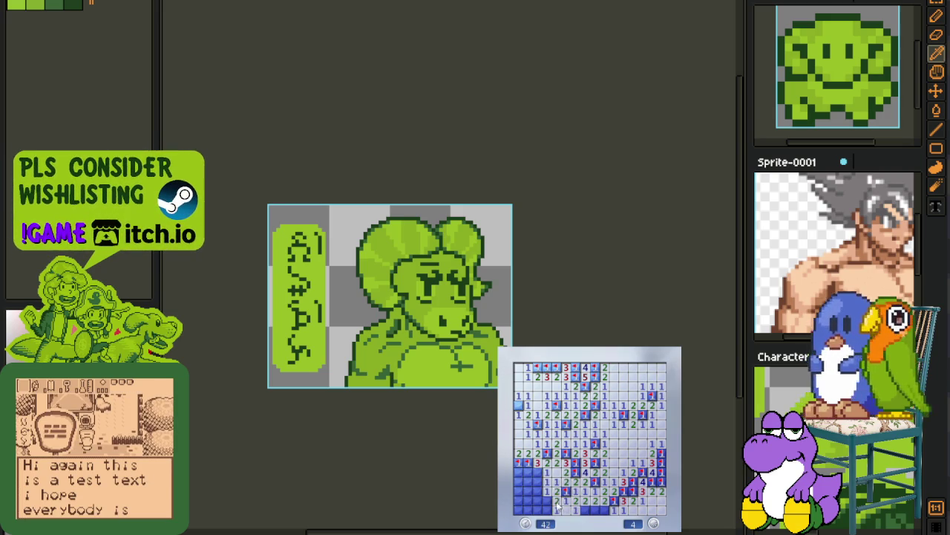
{"action": "left_click", "coordinate": [538, 503]}
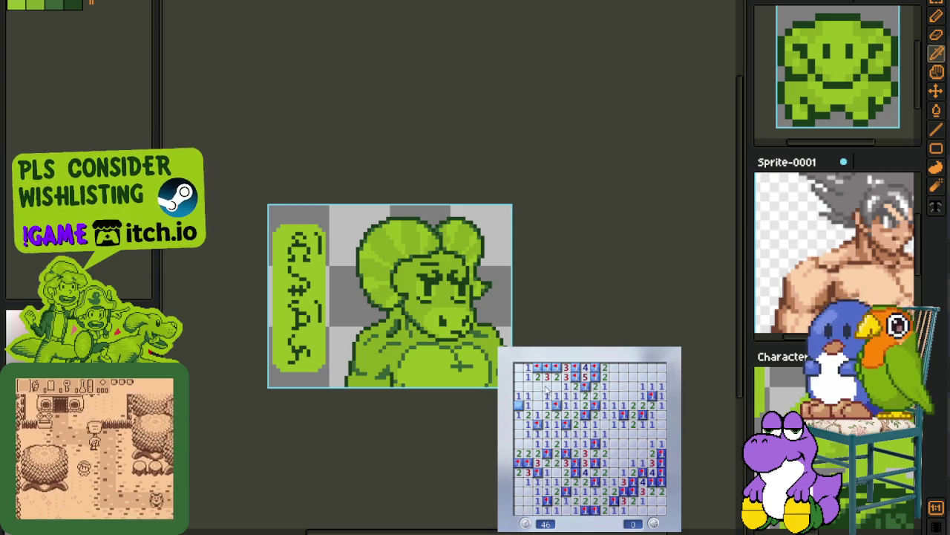
- Open the last right-side cells and correct a misplaced flag
{"action": "left_click", "coordinate": [643, 495]}
{"action": "left_click", "coordinate": [653, 486]}
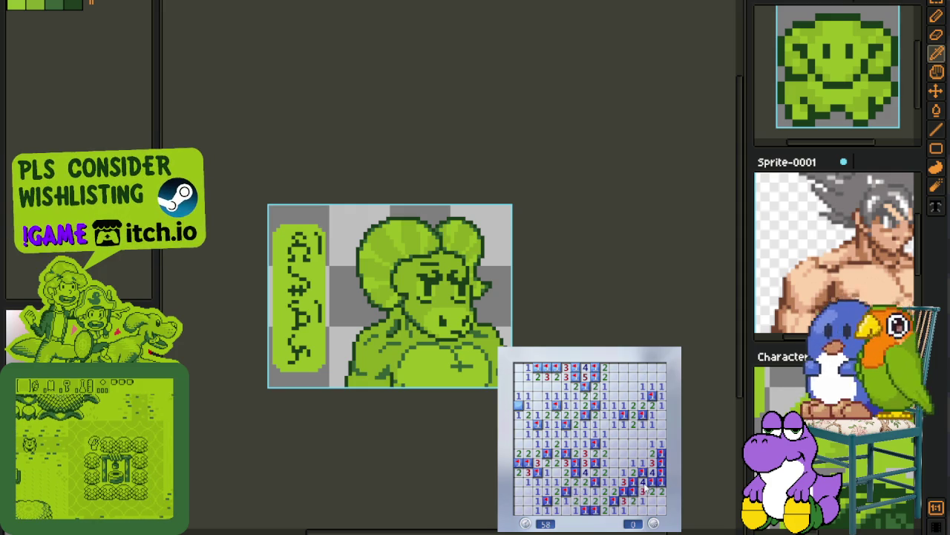
{"action": "right_click", "coordinate": [660, 472]}
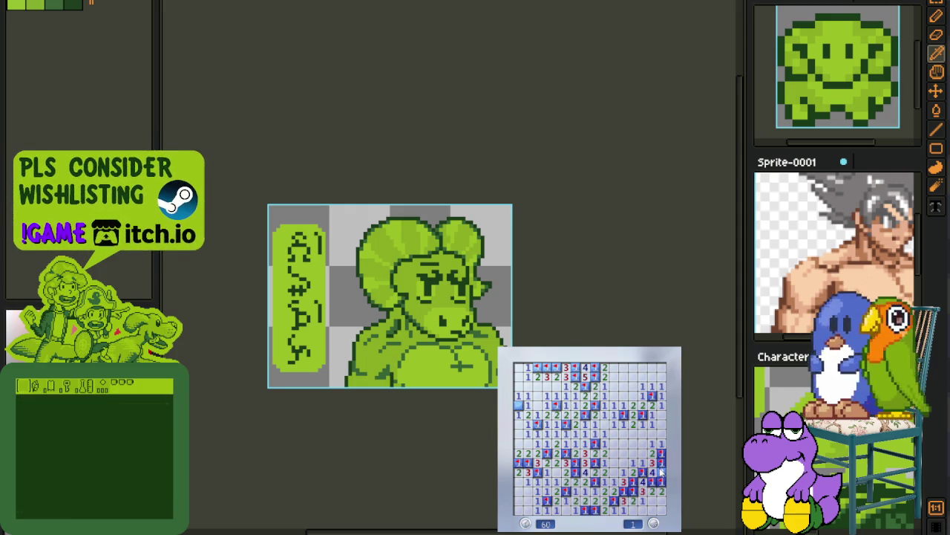
{"action": "right_click", "coordinate": [660, 472]}
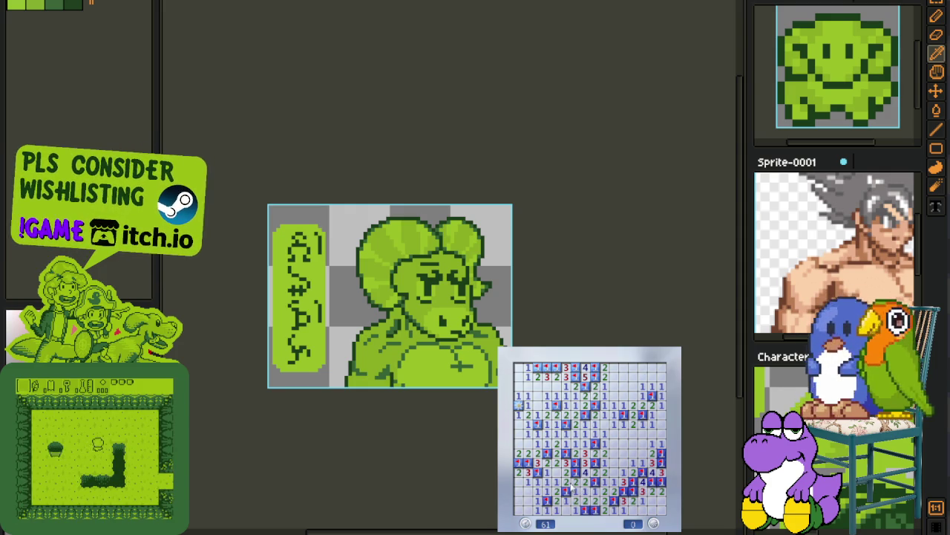
- Toggle the animation timeline, save the sprite and nudge the portrait view
{"action": "scroll", "coordinate": [550, 301], "scroll_direction": "down", "scroll_amount": 2}
{"action": "scroll", "coordinate": [553, 304], "scroll_direction": "up", "scroll_amount": 1}
{"action": "key", "text": "Tab"}
{"action": "key", "text": "Tab"}
{"action": "scroll", "coordinate": [505, 364], "scroll_direction": "down", "scroll_amount": 1}
{"action": "key", "text": "ctrl+s"}
{"action": "scroll", "coordinate": [506, 366], "scroll_direction": "up", "scroll_amount": 1}
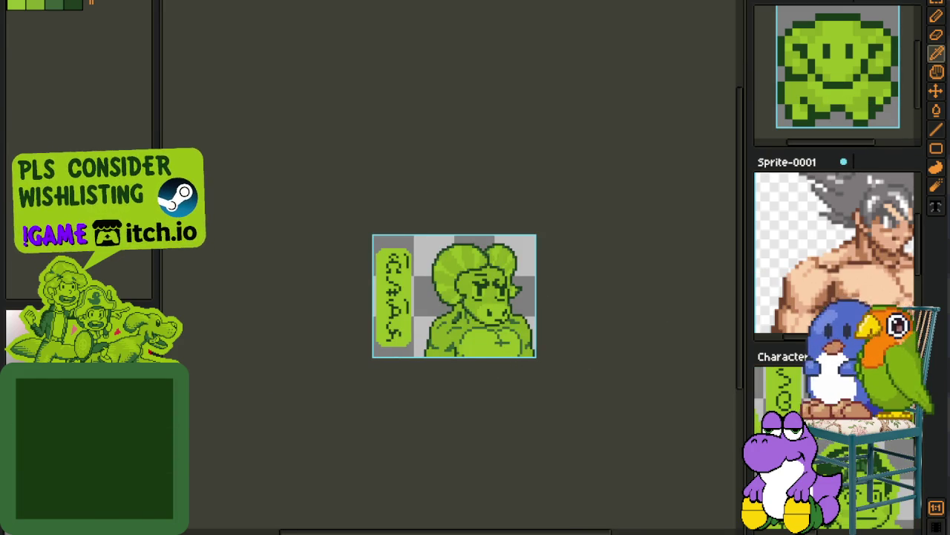
{"action": "left_click_drag", "start_coordinate": [545, 390], "coordinate": [540, 403]}
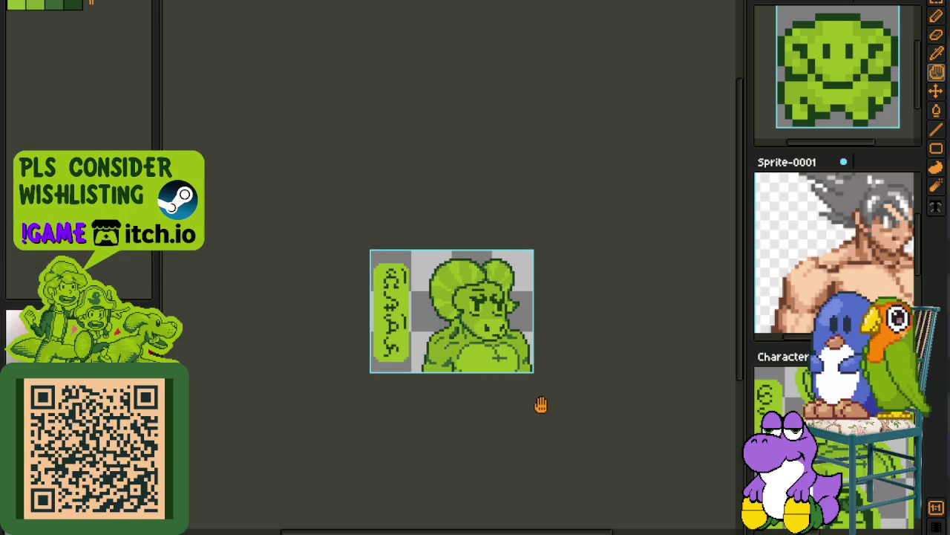
- Zoom in on the left shoulder and marquee-select a rectangle of its shading
{"action": "key", "text": "b"}
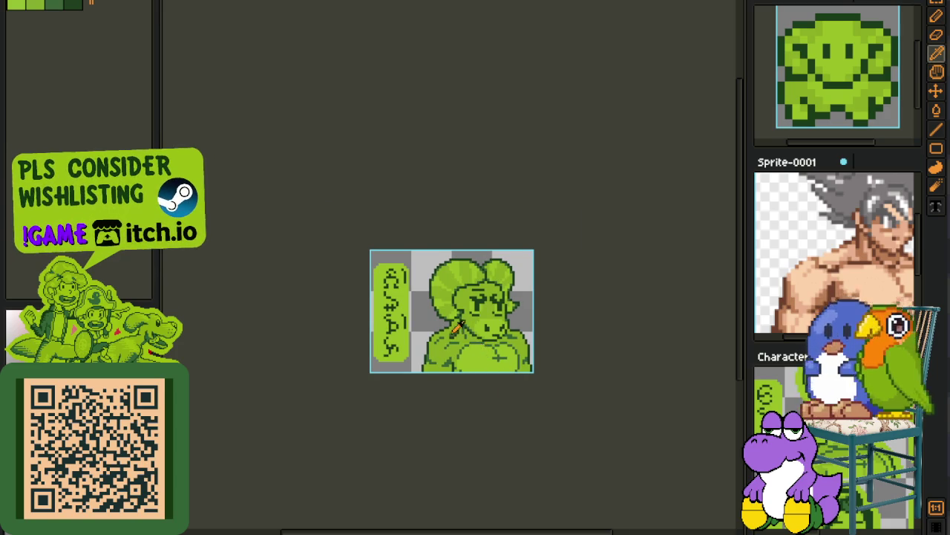
{"action": "scroll", "coordinate": [454, 332], "scroll_direction": "up", "scroll_amount": 2}
{"action": "key", "text": "g"}
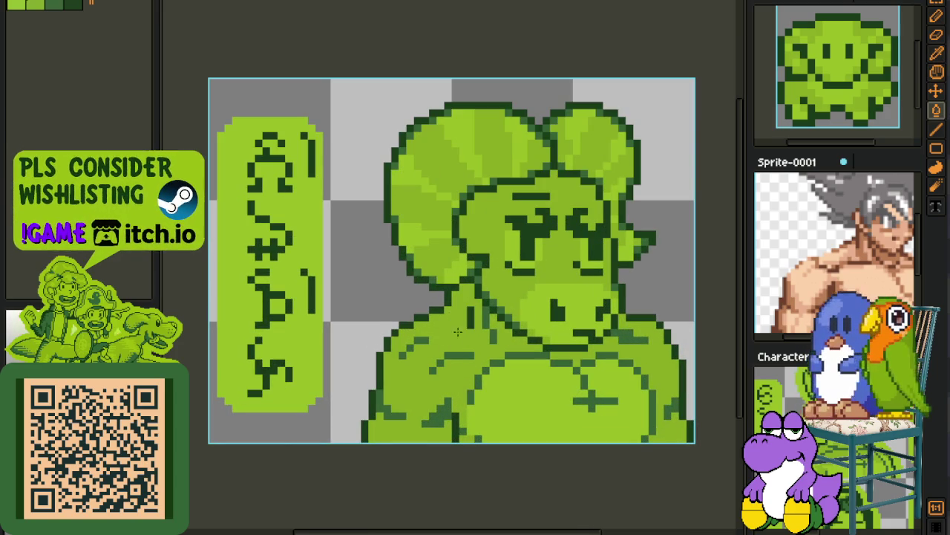
{"action": "scroll", "coordinate": [470, 315], "scroll_direction": "down", "scroll_amount": 2}
{"action": "scroll", "coordinate": [470, 315], "scroll_direction": "down", "scroll_amount": 1}
{"action": "scroll", "coordinate": [482, 319], "scroll_direction": "up", "scroll_amount": 3}
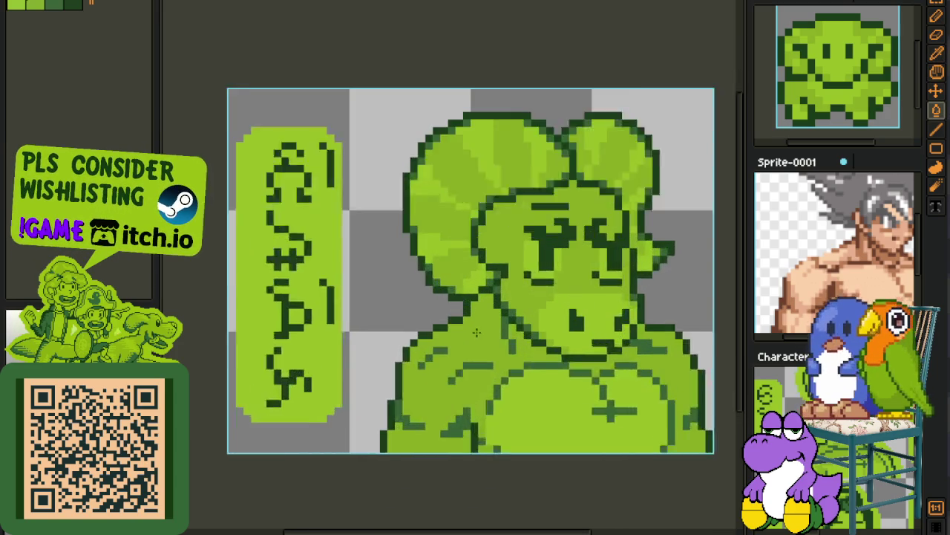
{"action": "scroll", "coordinate": [512, 327], "scroll_direction": "up", "scroll_amount": 1}
{"action": "scroll", "coordinate": [514, 334], "scroll_direction": "down", "scroll_amount": 2}
{"action": "scroll", "coordinate": [490, 338], "scroll_direction": "down", "scroll_amount": 1}
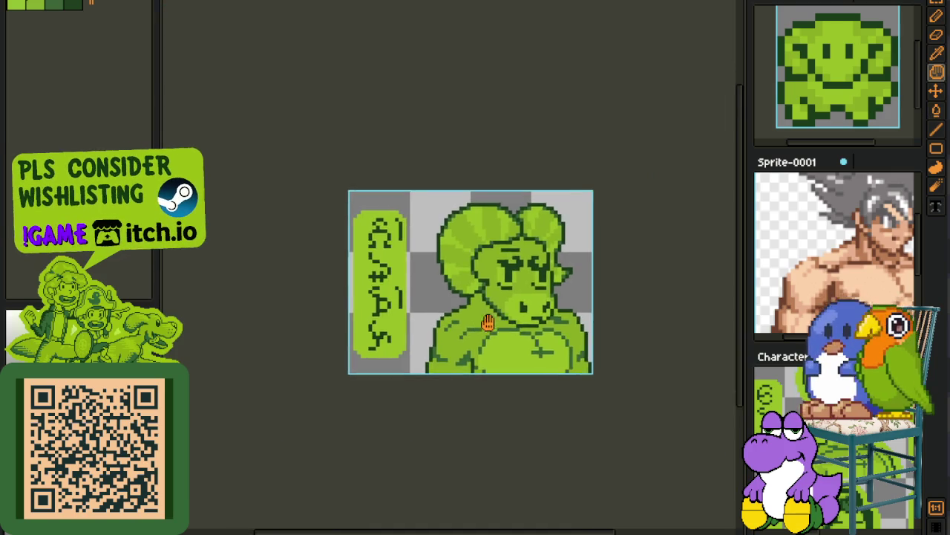
{"action": "scroll", "coordinate": [470, 339], "scroll_direction": "up", "scroll_amount": 2}
{"action": "key", "text": "b"}
{"action": "scroll", "coordinate": [490, 317], "scroll_direction": "down", "scroll_amount": 1}
{"action": "scroll", "coordinate": [453, 321], "scroll_direction": "down", "scroll_amount": 1}
{"action": "scroll", "coordinate": [413, 327], "scroll_direction": "up", "scroll_amount": 1}
{"action": "scroll", "coordinate": [403, 334], "scroll_direction": "up", "scroll_amount": 1}
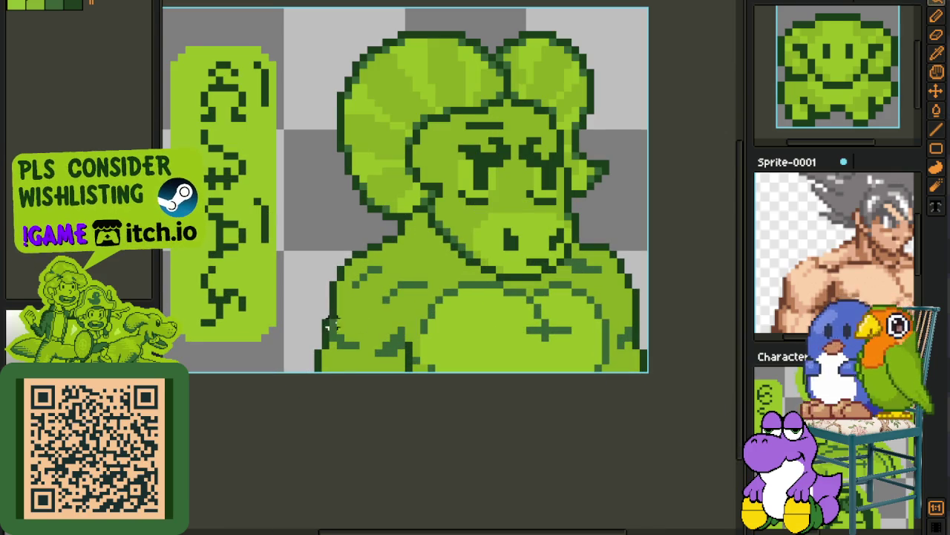
{"action": "left_click_drag", "start_coordinate": [327, 331], "coordinate": [408, 374]}
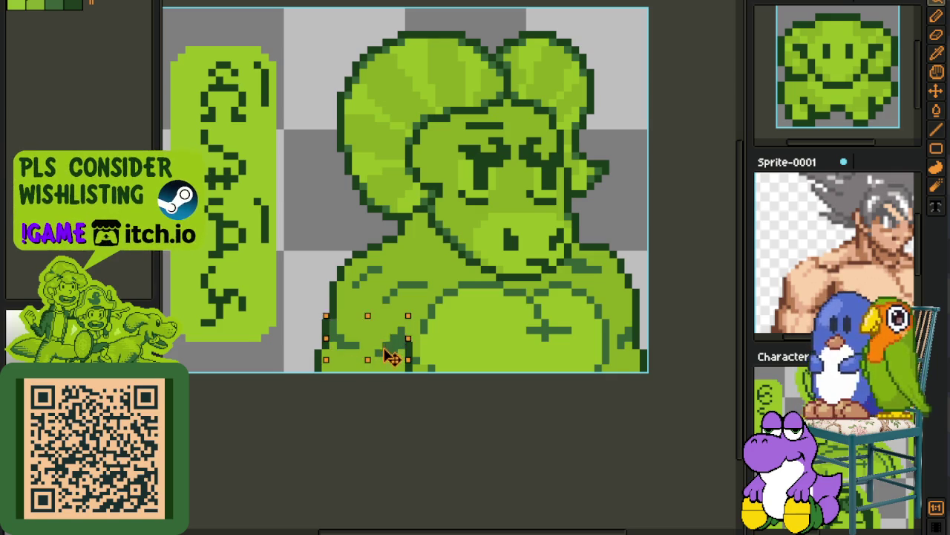
- Drop the shoulder selection and zoom in on the left shoulder shading
{"action": "key", "text": "ctrl+d"}
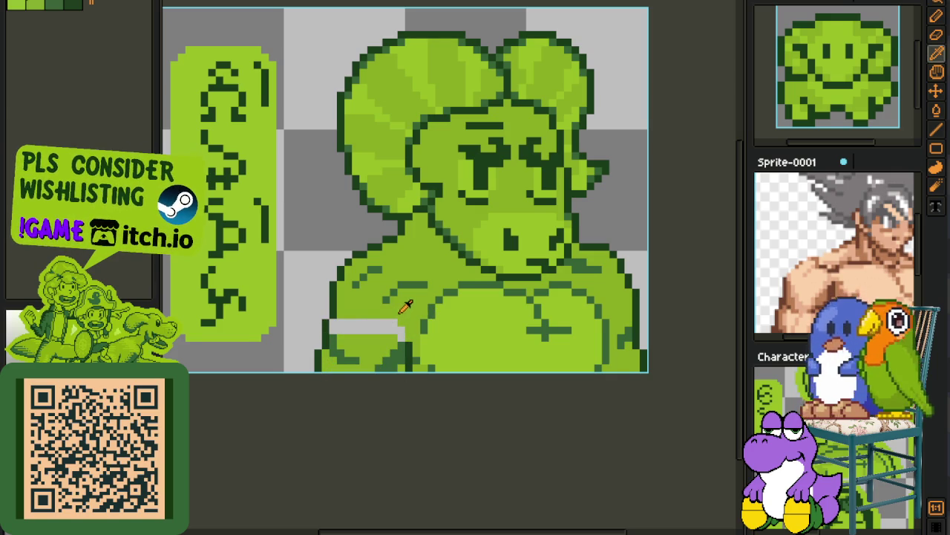
{"action": "scroll", "coordinate": [393, 329], "scroll_direction": "down", "scroll_amount": 4}
{"action": "key", "text": "b"}
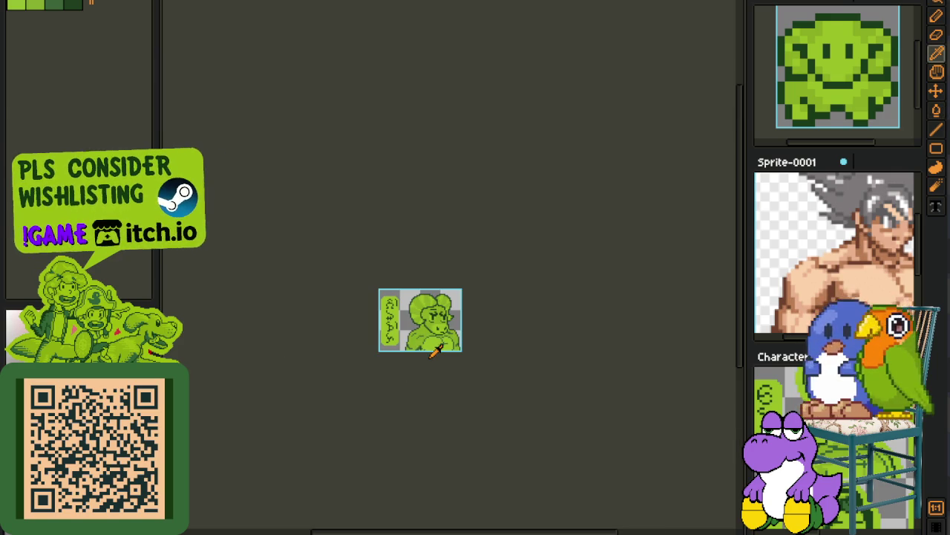
{"action": "scroll", "coordinate": [419, 337], "scroll_direction": "up", "scroll_amount": 4}
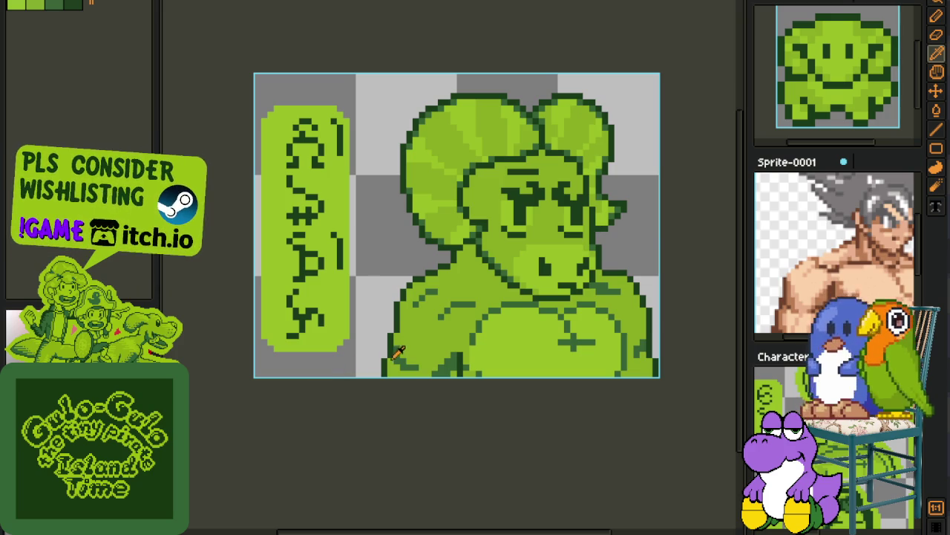
{"action": "scroll", "coordinate": [451, 334], "scroll_direction": "up", "scroll_amount": 1}
{"action": "scroll", "coordinate": [455, 307], "scroll_direction": "up", "scroll_amount": 1}
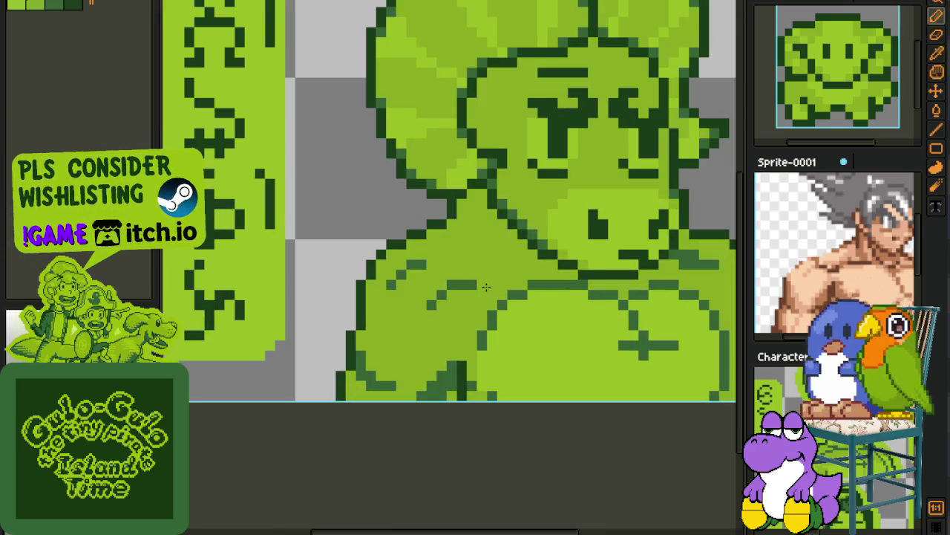
- Pick a green from the canvas and paste copied pixels onto the left shoulder, committing them
{"action": "key", "text": "i"}
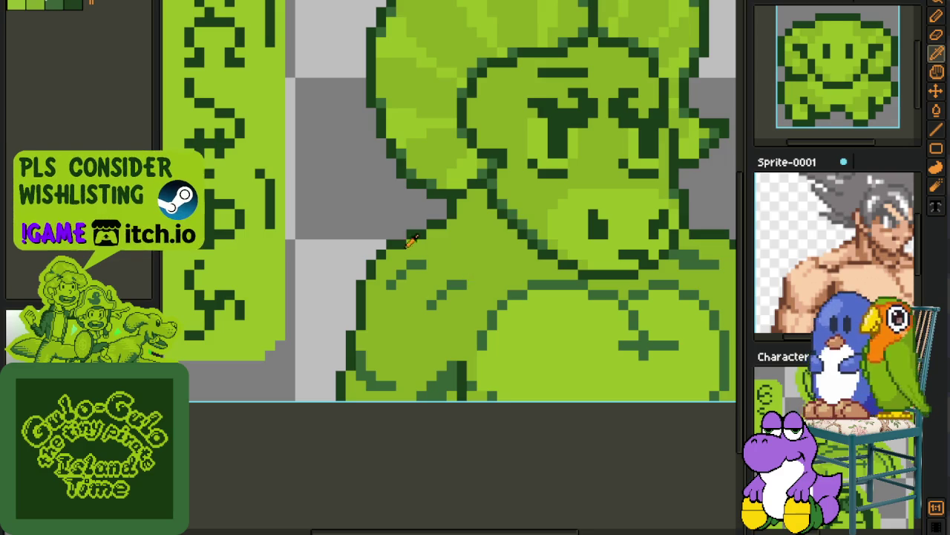
{"action": "key", "text": "b"}
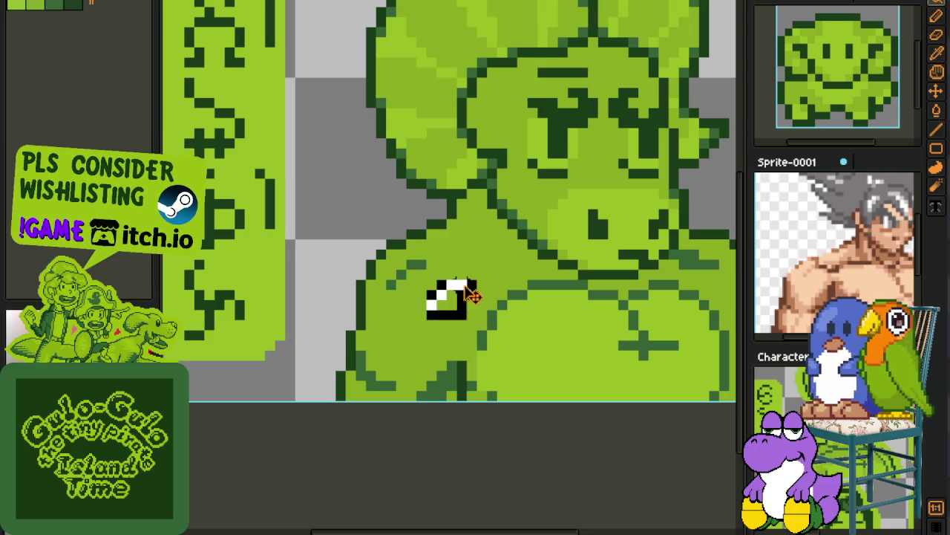
{"action": "key", "text": "ctrl+v"}
{"action": "key", "text": "Return"}
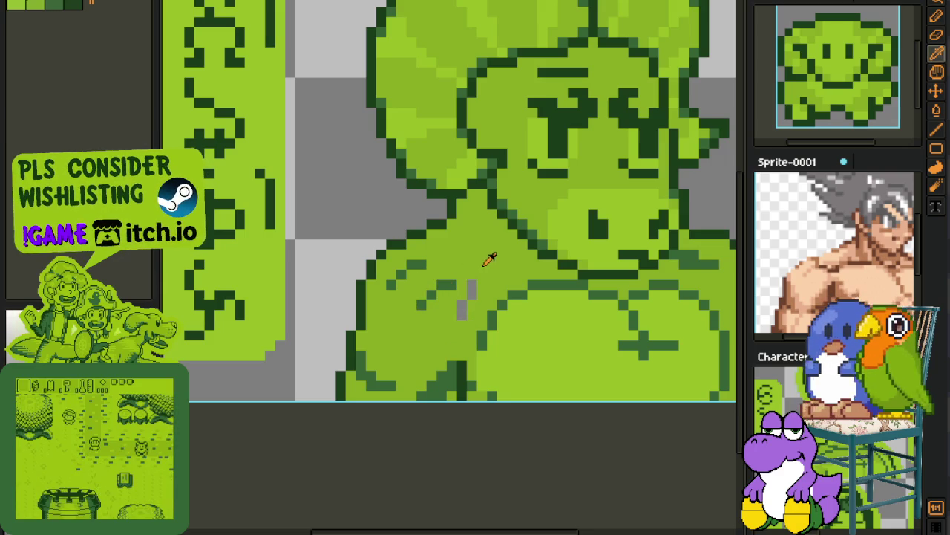
- Return to the Pencil and save the retouched portrait
{"action": "key", "text": "i"}
{"action": "key", "text": "b"}
{"action": "key", "text": "p"}
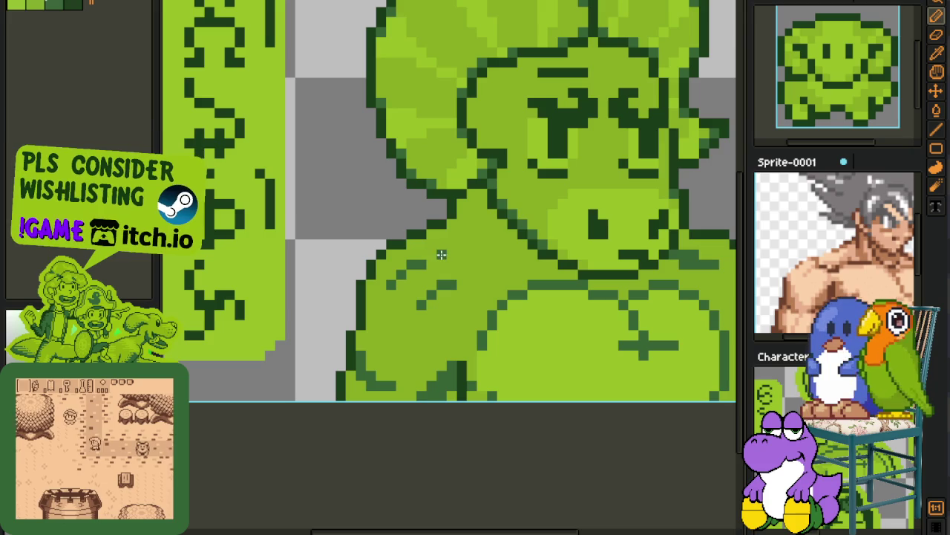
{"action": "key", "text": "b"}
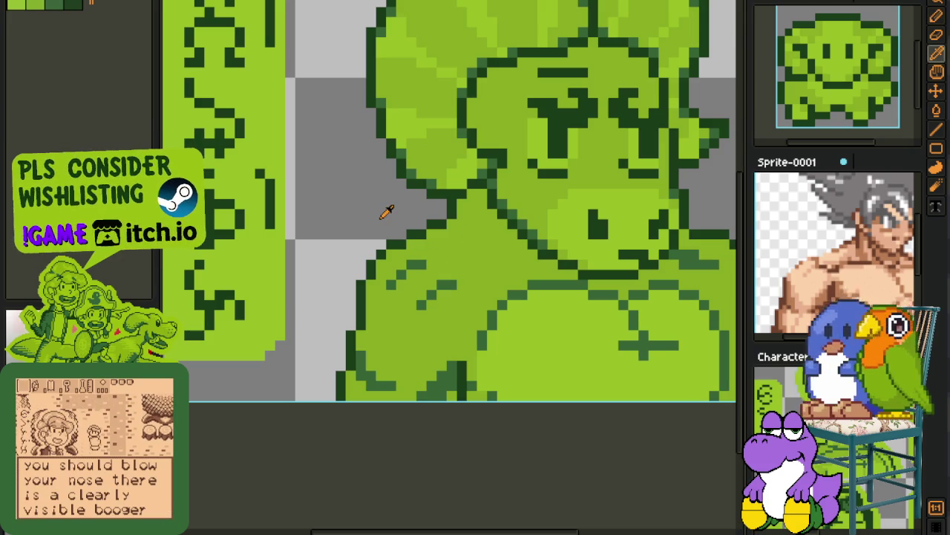
{"action": "key", "text": "ctrl+s"}
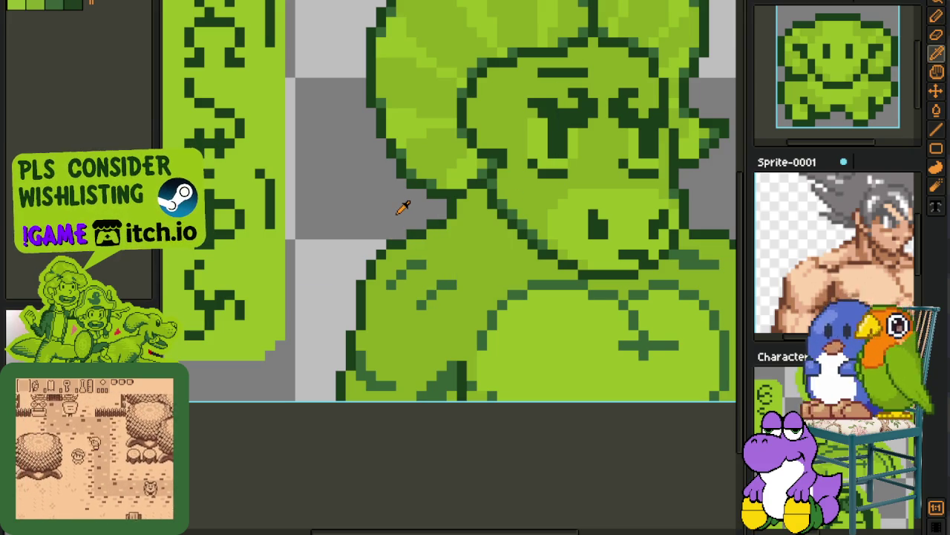
{"action": "scroll", "coordinate": [403, 209], "scroll_direction": "down", "scroll_amount": 2}
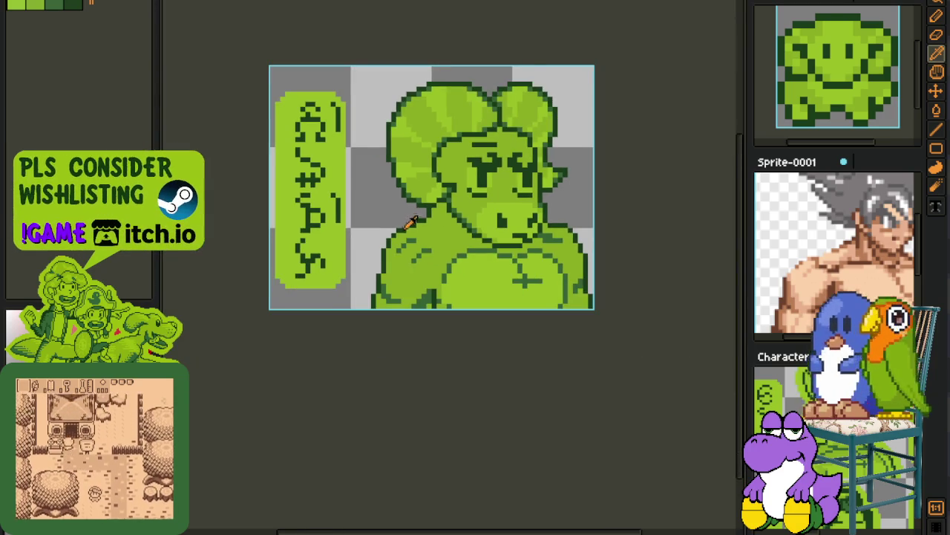
- Zoom around the right shoulder and save the portrait
{"action": "scroll", "coordinate": [579, 223], "scroll_direction": "up", "scroll_amount": 1}
{"action": "scroll", "coordinate": [579, 223], "scroll_direction": "up", "scroll_amount": 1}
{"action": "key", "text": "i"}
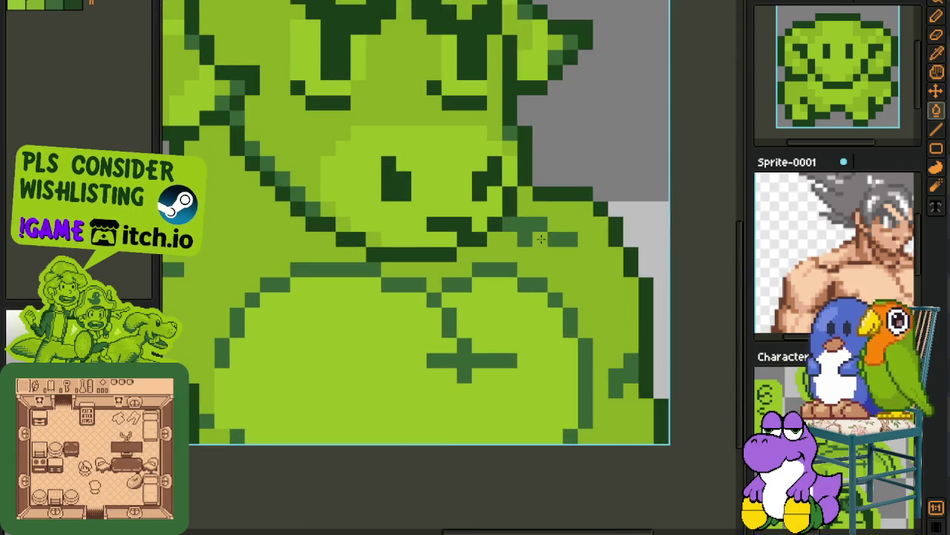
{"action": "scroll", "coordinate": [582, 215], "scroll_direction": "down", "scroll_amount": 1}
{"action": "scroll", "coordinate": [580, 214], "scroll_direction": "down", "scroll_amount": 1}
{"action": "scroll", "coordinate": [580, 215], "scroll_direction": "down", "scroll_amount": 1}
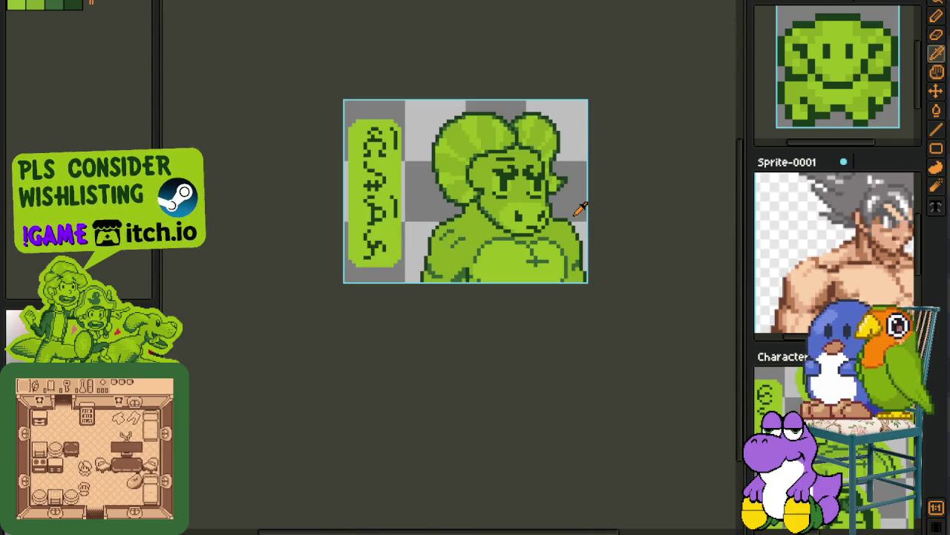
{"action": "key", "text": "ctrl+s"}
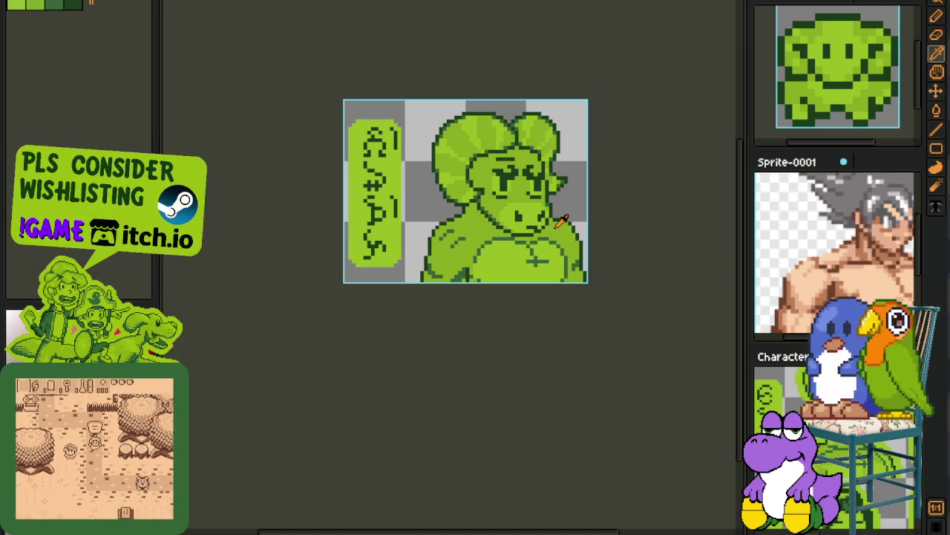
- Save again and zoom in closely on where the neck meets the right shoulder
{"action": "scroll", "coordinate": [486, 190], "scroll_direction": "up", "scroll_amount": 1}
{"action": "scroll", "coordinate": [487, 190], "scroll_direction": "up", "scroll_amount": 3}
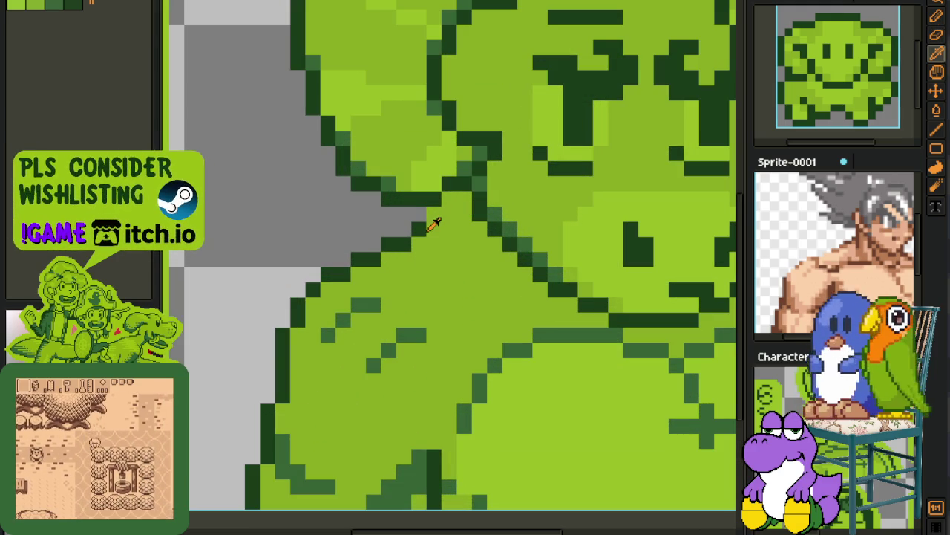
{"action": "key", "text": "b"}
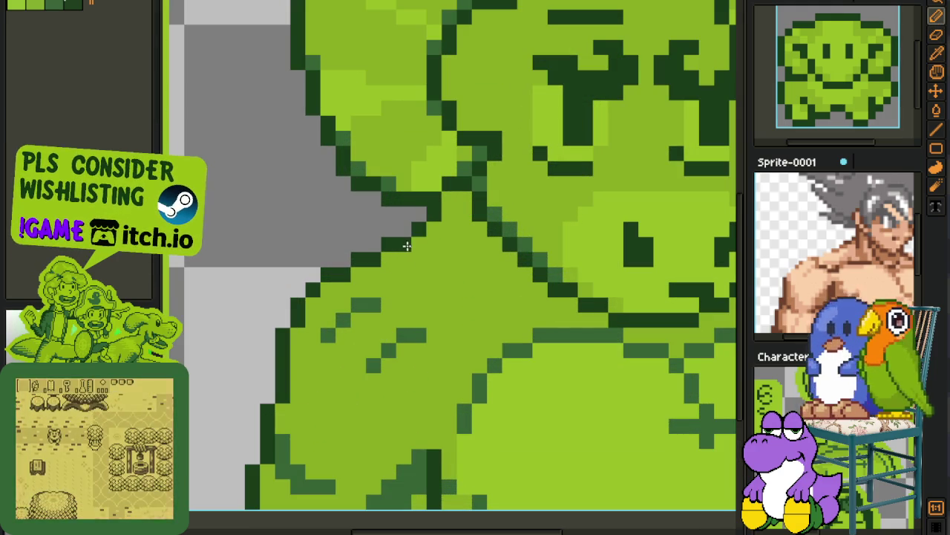
{"action": "scroll", "coordinate": [409, 215], "scroll_direction": "down", "scroll_amount": 5}
{"action": "key", "text": "m"}
{"action": "key", "text": "ctrl+s"}
{"action": "key", "text": "h"}
{"action": "scroll", "coordinate": [558, 250], "scroll_direction": "up", "scroll_amount": 1}
{"action": "scroll", "coordinate": [559, 269], "scroll_direction": "up", "scroll_amount": 2}
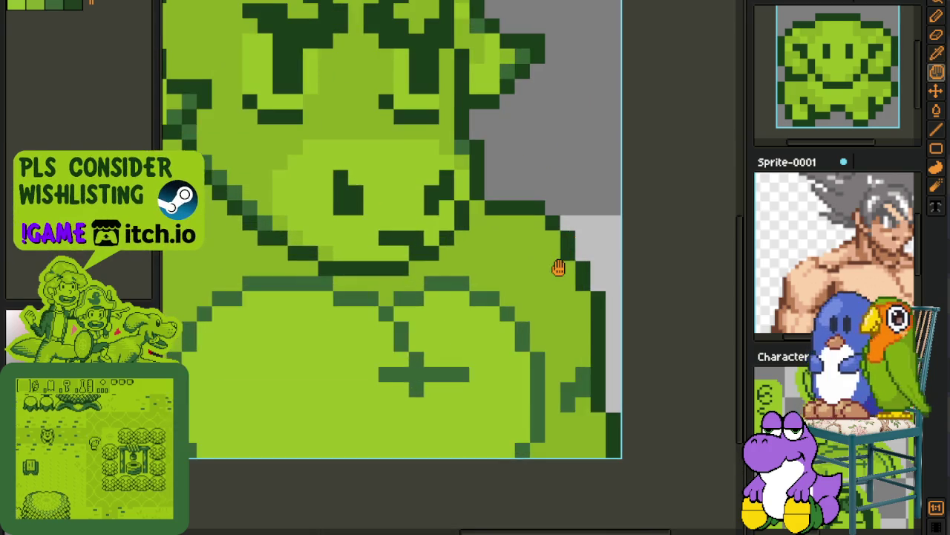
{"action": "scroll", "coordinate": [558, 268], "scroll_direction": "down", "scroll_amount": 1}
{"action": "scroll", "coordinate": [558, 268], "scroll_direction": "down", "scroll_amount": 1}
{"action": "key", "text": "p"}
{"action": "scroll", "coordinate": [566, 272], "scroll_direction": "up", "scroll_amount": 1}
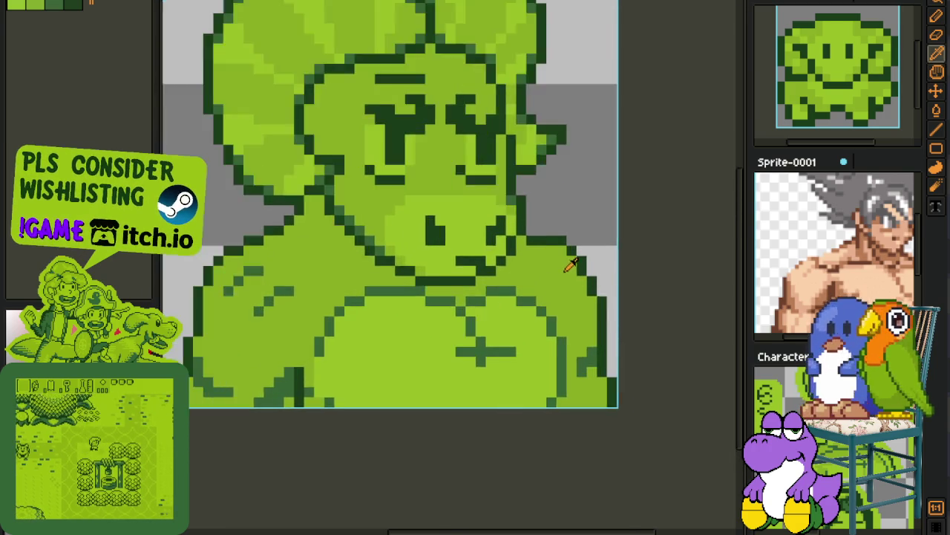
{"action": "scroll", "coordinate": [569, 266], "scroll_direction": "up", "scroll_amount": 1}
{"action": "scroll", "coordinate": [537, 218], "scroll_direction": "up", "scroll_amount": 1}
- Touch up the neck outline, lasso-clear stray pixels beside the right shoulder, then deselect
{"action": "left_click", "coordinate": [460, 227]}
{"action": "right_click", "coordinate": [446, 248]}
{"action": "key", "text": "ctrl+z"}
{"action": "key", "text": "ctrl+z"}
{"action": "key", "text": "ctrl+y"}
{"action": "key", "text": "ctrl+y"}
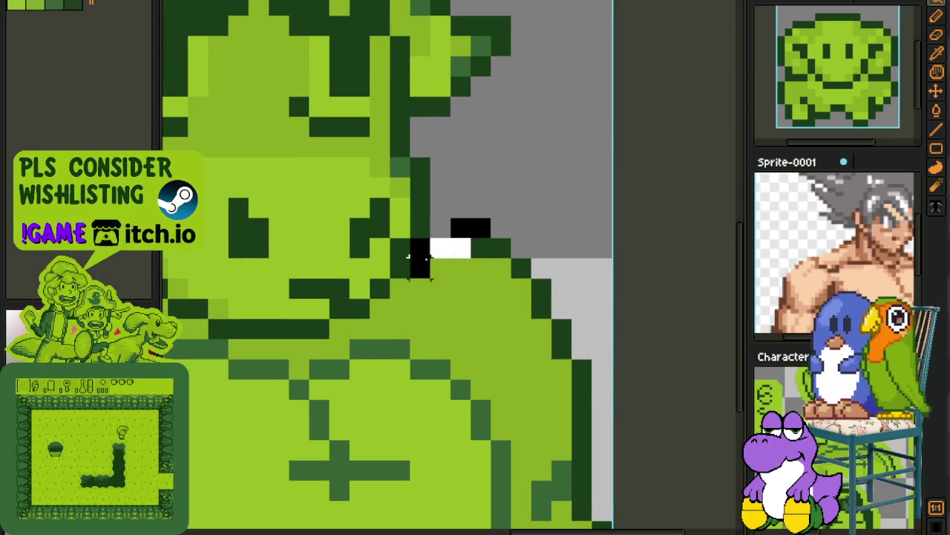
{"action": "left_click_drag", "start_coordinate": [431, 248], "coordinate": [614, 421]}
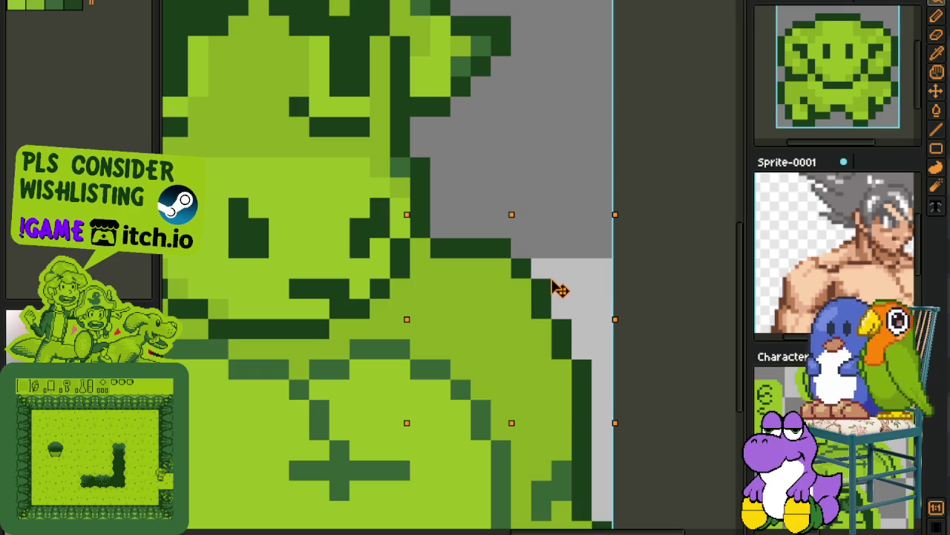
{"action": "key", "text": "ctrl+d"}
{"action": "key", "text": "i"}
{"action": "scroll", "coordinate": [562, 187], "scroll_direction": "down", "scroll_amount": 1}
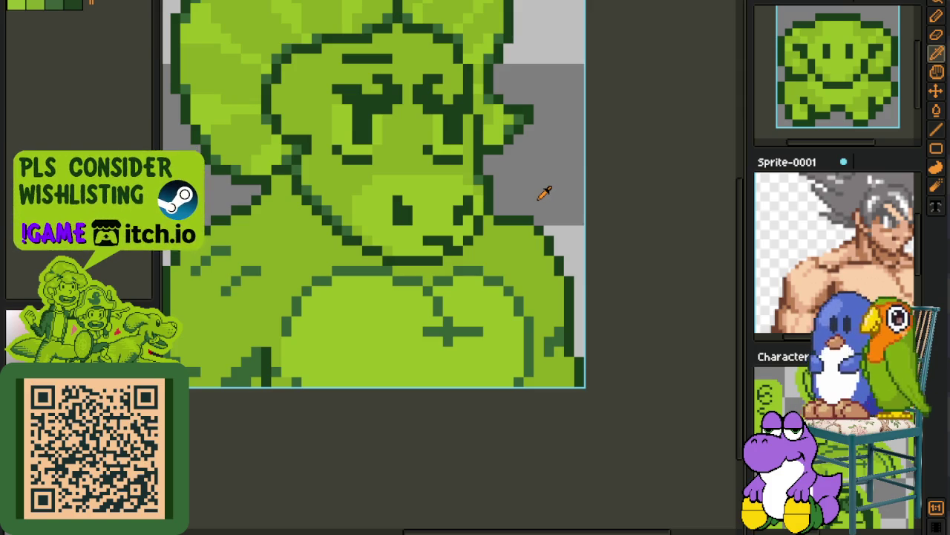
{"action": "scroll", "coordinate": [544, 192], "scroll_direction": "down", "scroll_amount": 2}
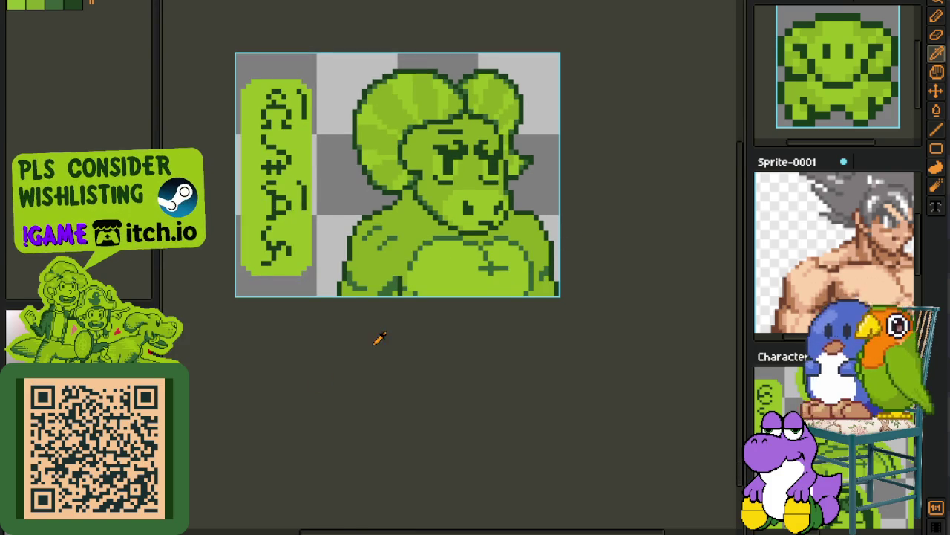
- Pan and zoom to inspect the portrait, saving it twice along the way
{"action": "left_click_drag", "start_coordinate": [378, 339], "coordinate": [354, 369]}
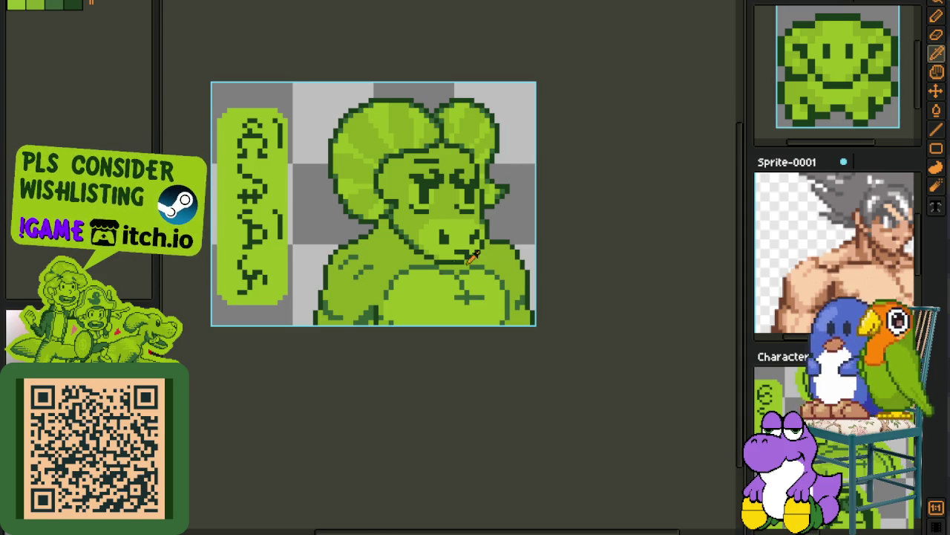
{"action": "scroll", "coordinate": [524, 229], "scroll_direction": "up", "scroll_amount": 2}
{"action": "key", "text": "ctrl+s"}
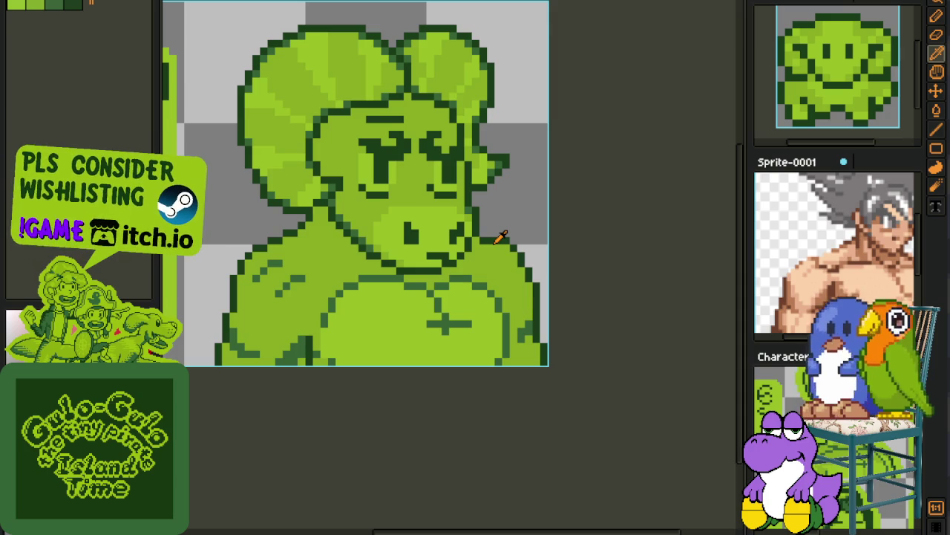
{"action": "scroll", "coordinate": [520, 210], "scroll_direction": "down", "scroll_amount": 1}
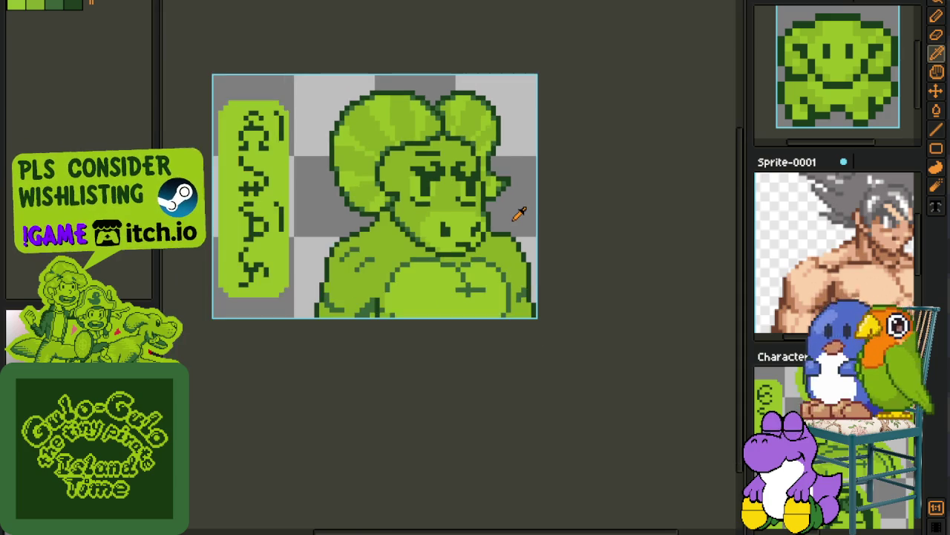
{"action": "scroll", "coordinate": [516, 212], "scroll_direction": "down", "scroll_amount": 1}
{"action": "scroll", "coordinate": [517, 212], "scroll_direction": "down", "scroll_amount": 1}
{"action": "scroll", "coordinate": [502, 220], "scroll_direction": "up", "scroll_amount": 2}
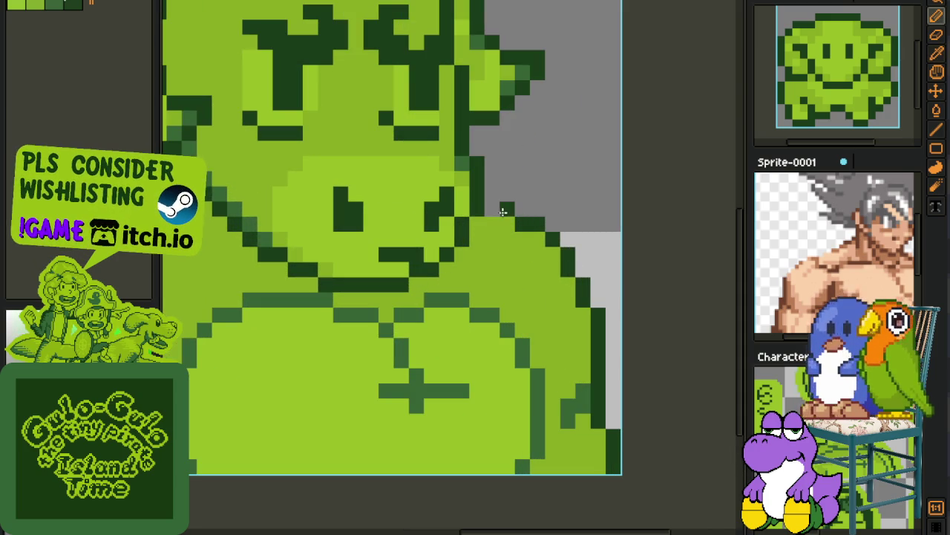
{"action": "scroll", "coordinate": [526, 219], "scroll_direction": "down", "scroll_amount": 2}
{"action": "scroll", "coordinate": [530, 232], "scroll_direction": "down", "scroll_amount": 2}
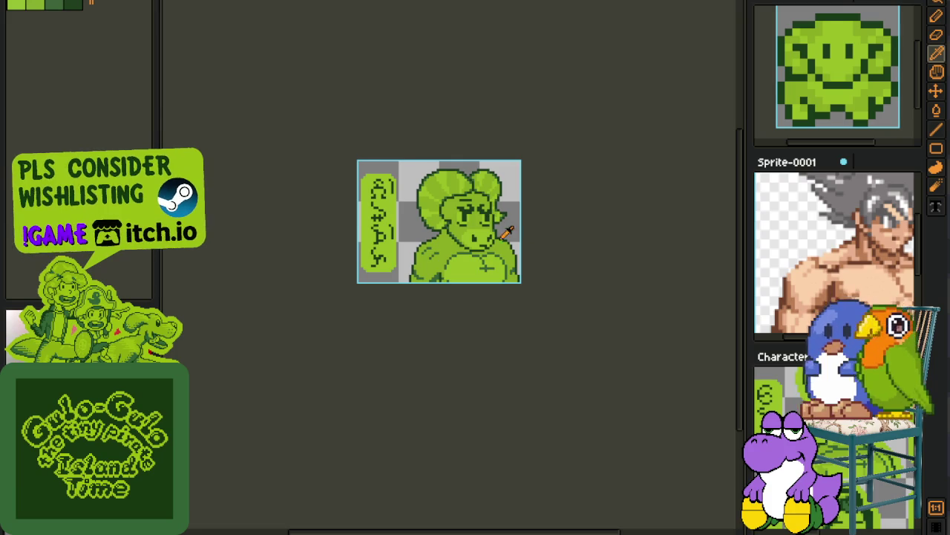
{"action": "scroll", "coordinate": [483, 256], "scroll_direction": "up", "scroll_amount": 1}
{"action": "key", "text": "ctrl+s"}
- Recentre the view on the sprite and zoom back in
{"action": "scroll", "coordinate": [549, 269], "scroll_direction": "down", "scroll_amount": 2}
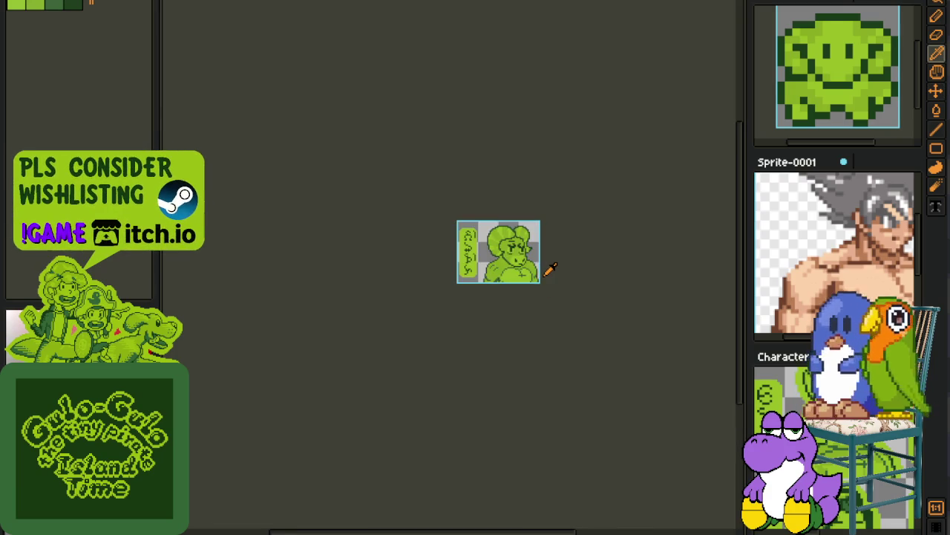
{"action": "mouse_move", "coordinate": [545, 271]}
{"action": "left_mouse_down"}
{"action": "mouse_move", "coordinate": [477, 212]}
{"action": "mouse_move", "coordinate": [458, 344]}
{"action": "left_mouse_up"}
{"action": "scroll", "coordinate": [450, 199], "scroll_direction": "up", "scroll_amount": 2}
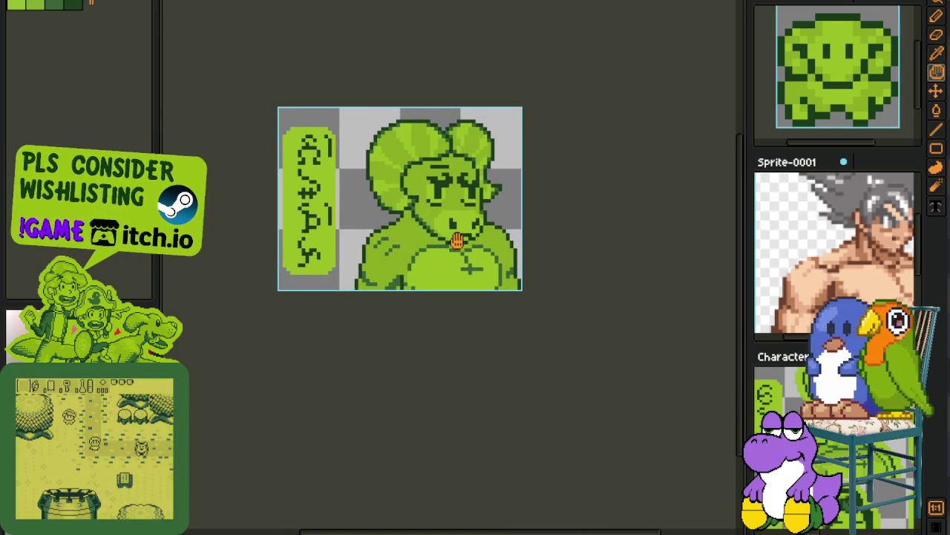
{"action": "scroll", "coordinate": [458, 344], "scroll_direction": "up", "scroll_amount": 1}
{"action": "scroll", "coordinate": [491, 291], "scroll_direction": "up", "scroll_amount": 2}
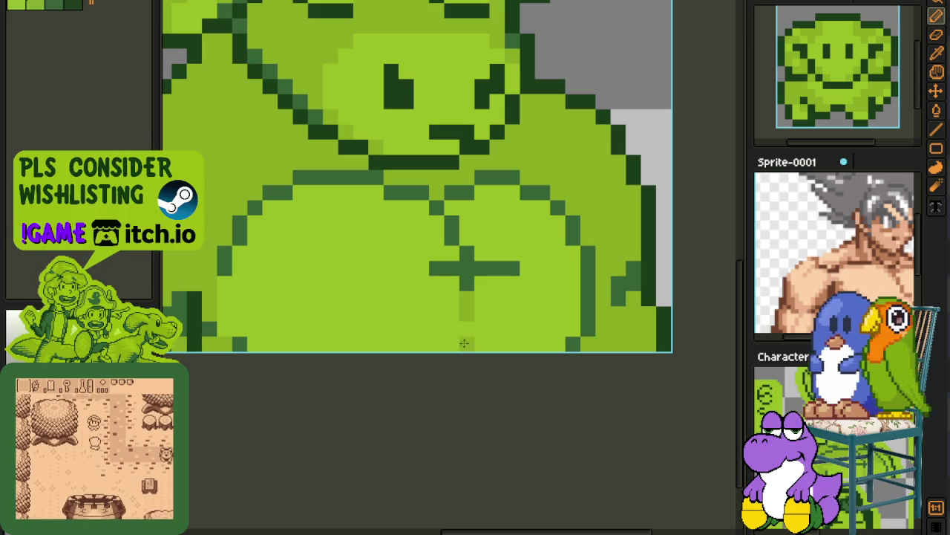
- Pick a green from the canvas with the eyedropper and save the portrait
{"action": "scroll", "coordinate": [469, 324], "scroll_direction": "down", "scroll_amount": 3}
{"action": "scroll", "coordinate": [510, 352], "scroll_direction": "down", "scroll_amount": 2}
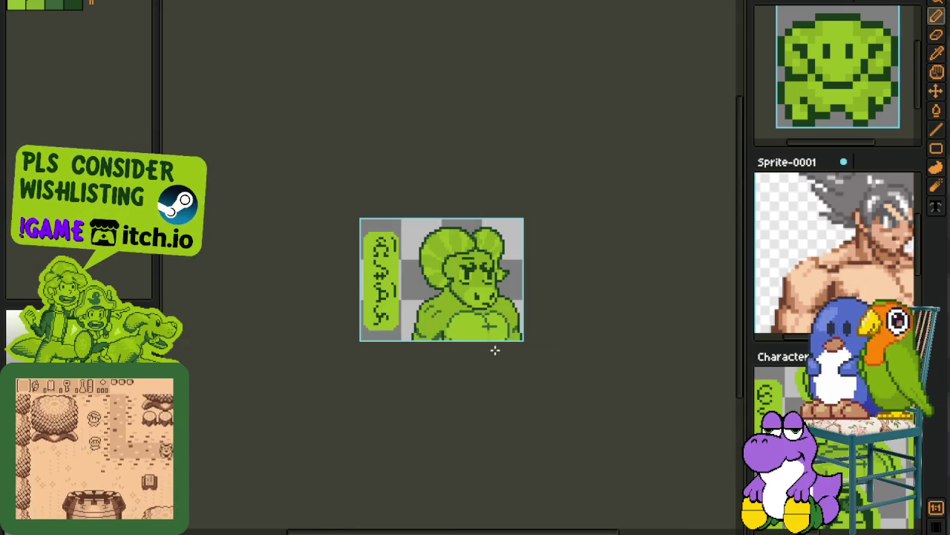
{"action": "scroll", "coordinate": [410, 335], "scroll_direction": "up", "scroll_amount": 1}
{"action": "scroll", "coordinate": [419, 336], "scroll_direction": "up", "scroll_amount": 1}
{"action": "key", "text": "i"}
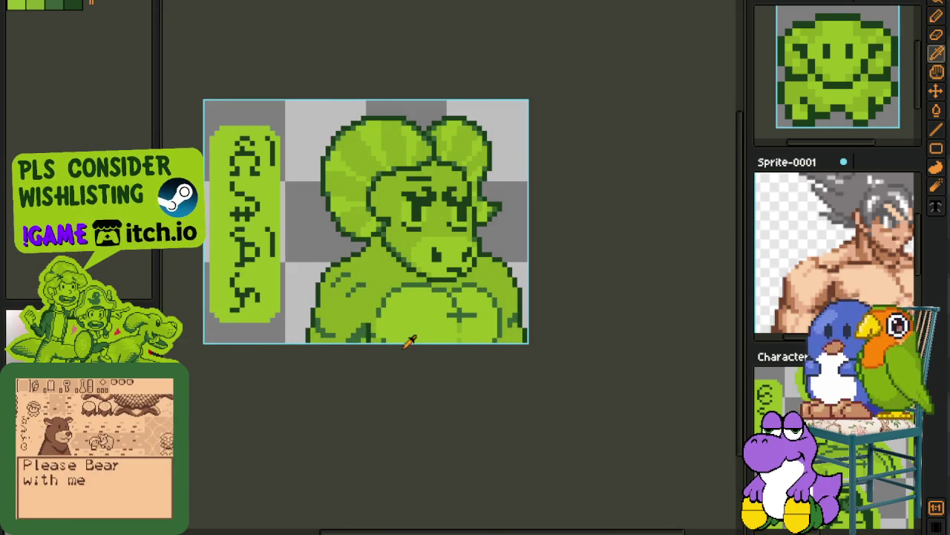
{"action": "scroll", "coordinate": [413, 335], "scroll_direction": "up", "scroll_amount": 1}
{"action": "key", "text": "ctrl+s"}
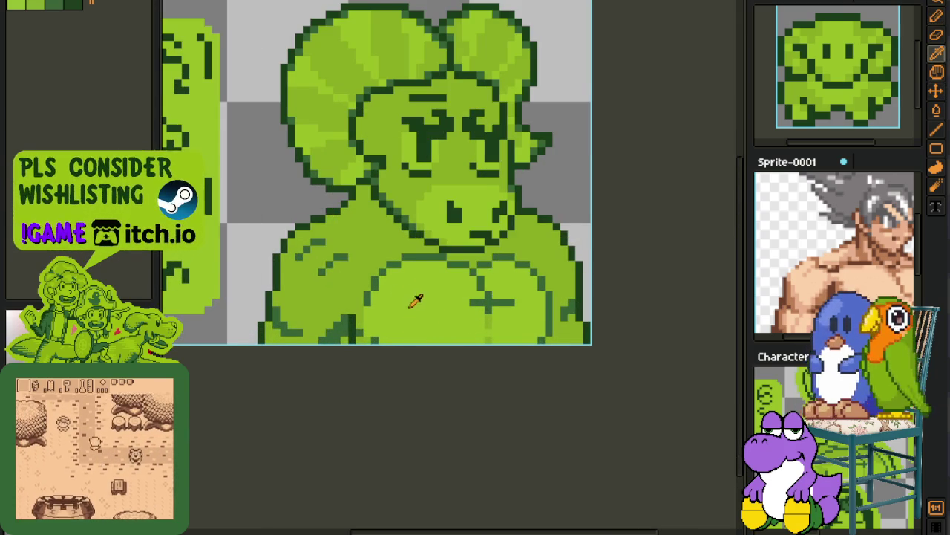
- Paint a curved lighter-green shading stroke on the right pectoral beside the chest cross with the pencil
{"action": "scroll", "coordinate": [420, 297], "scroll_direction": "up", "scroll_amount": 1}
{"action": "key", "text": "b"}
{"action": "scroll", "coordinate": [386, 319], "scroll_direction": "up", "scroll_amount": 1}
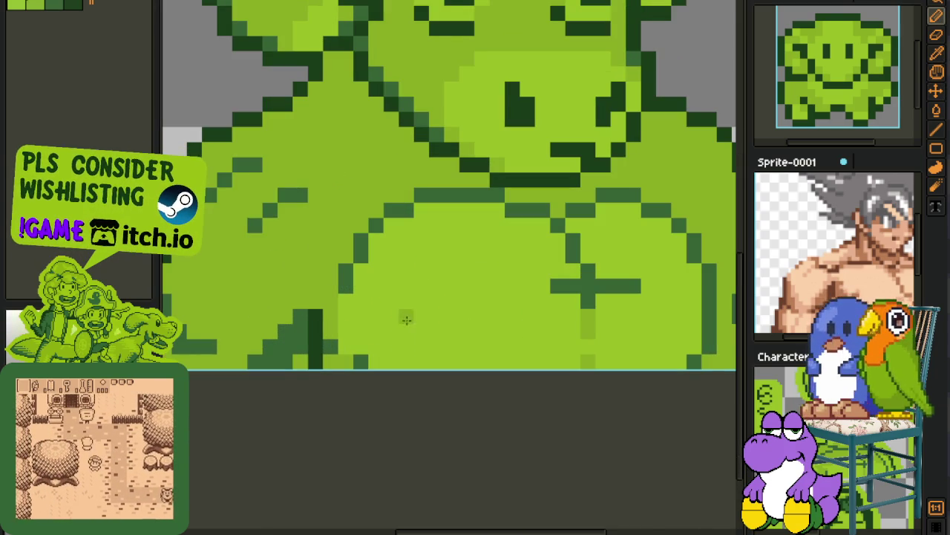
{"action": "mouse_move", "coordinate": [395, 282]}
{"action": "left_mouse_down"}
{"action": "mouse_move", "coordinate": [354, 318]}
{"action": "mouse_move", "coordinate": [410, 289]}
{"action": "left_mouse_up"}
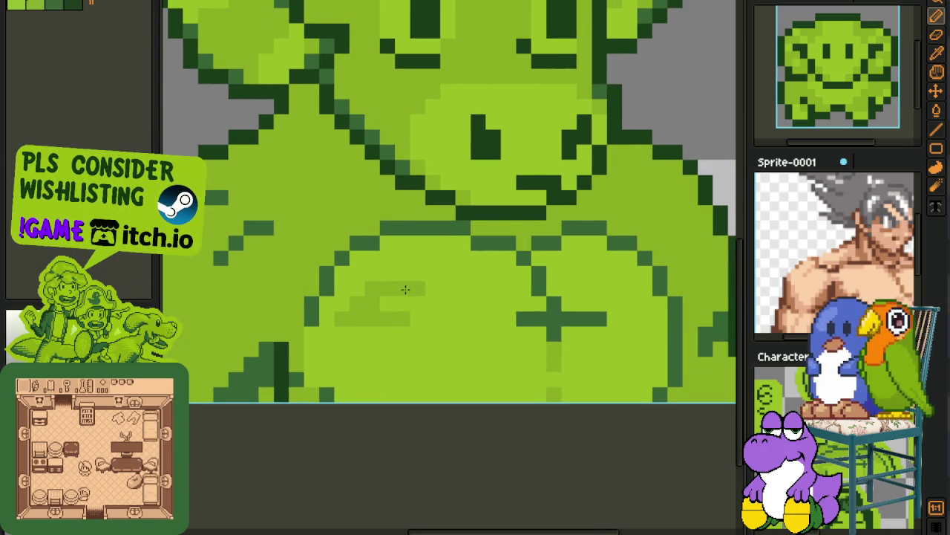
{"action": "scroll", "coordinate": [391, 276], "scroll_direction": "down", "scroll_amount": 3}
{"action": "scroll", "coordinate": [381, 314], "scroll_direction": "up", "scroll_amount": 2}
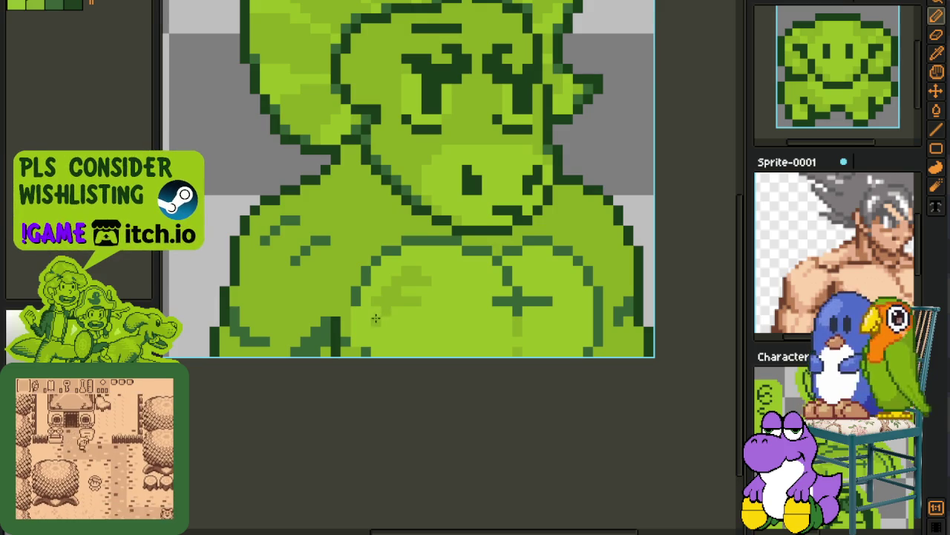
{"action": "scroll", "coordinate": [390, 328], "scroll_direction": "down", "scroll_amount": 2}
{"action": "scroll", "coordinate": [404, 325], "scroll_direction": "up", "scroll_amount": 2}
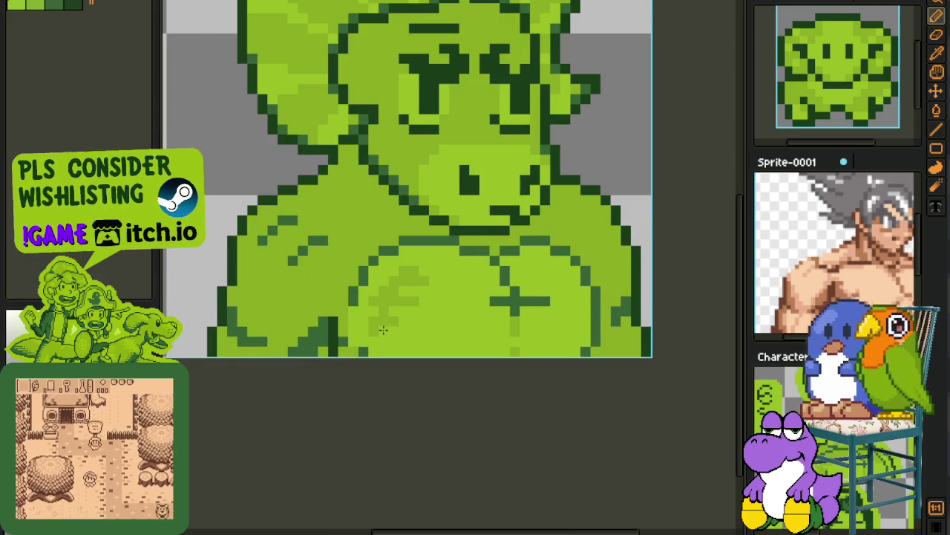
{"action": "scroll", "coordinate": [382, 330], "scroll_direction": "down", "scroll_amount": 2}
{"action": "scroll", "coordinate": [458, 290], "scroll_direction": "up", "scroll_amount": 2}
{"action": "scroll", "coordinate": [460, 291], "scroll_direction": "up", "scroll_amount": 1}
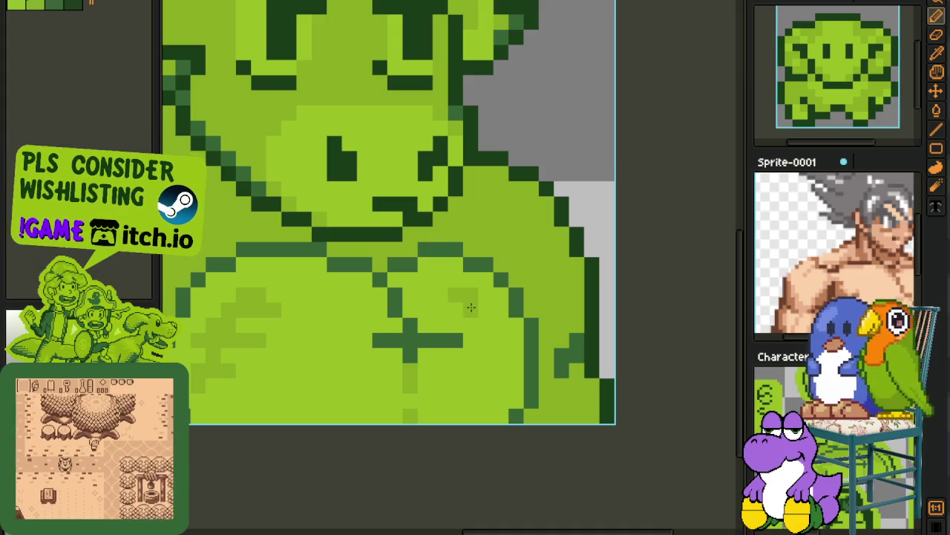
{"action": "mouse_move", "coordinate": [499, 326]}
{"action": "left_mouse_down"}
{"action": "mouse_move", "coordinate": [496, 368]}
{"action": "mouse_move", "coordinate": [493, 299]}
{"action": "left_mouse_up"}
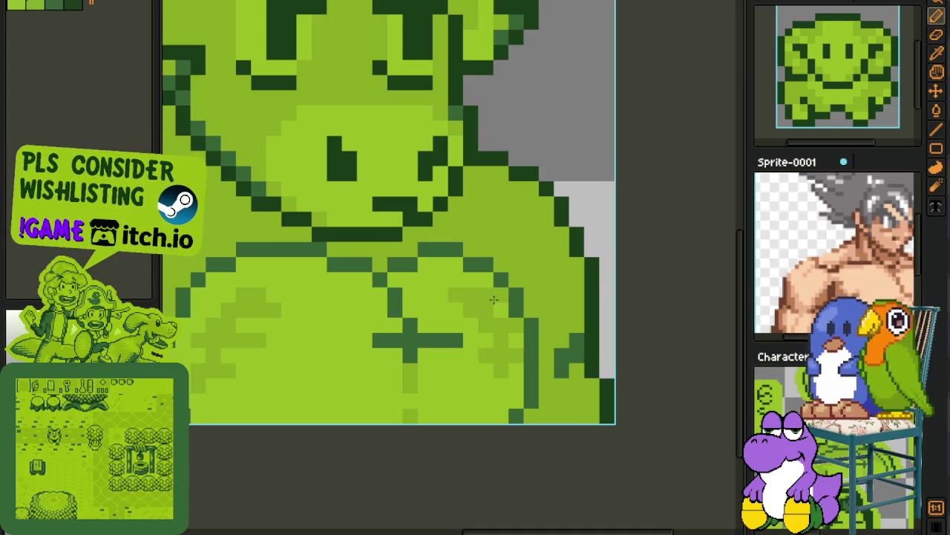
{"action": "scroll", "coordinate": [494, 299], "scroll_direction": "down", "scroll_amount": 4}
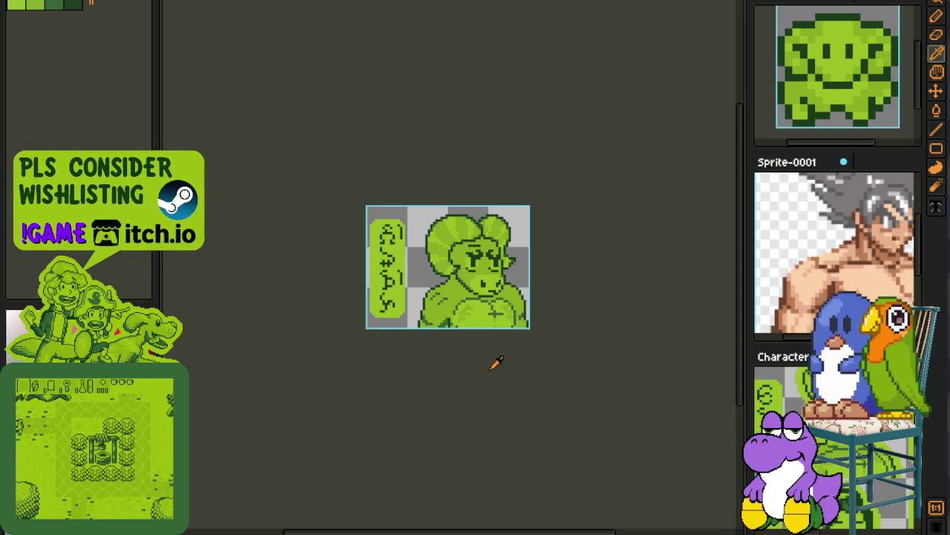
- Draw a curved stroke down the right chest along the pectoral
{"action": "scroll", "coordinate": [494, 318], "scroll_direction": "up", "scroll_amount": 2}
{"action": "scroll", "coordinate": [504, 296], "scroll_direction": "up", "scroll_amount": 3}
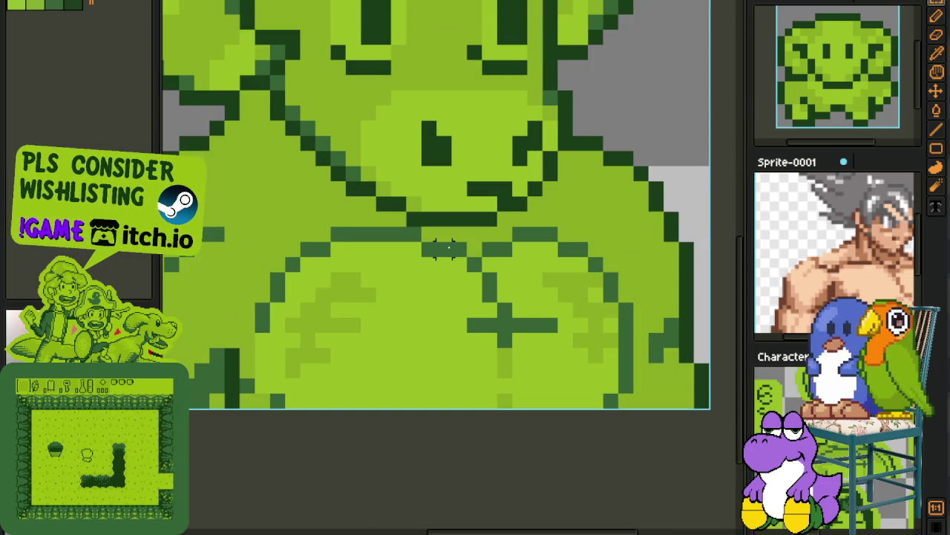
{"action": "left_click_drag", "start_coordinate": [444, 249], "coordinate": [533, 295]}
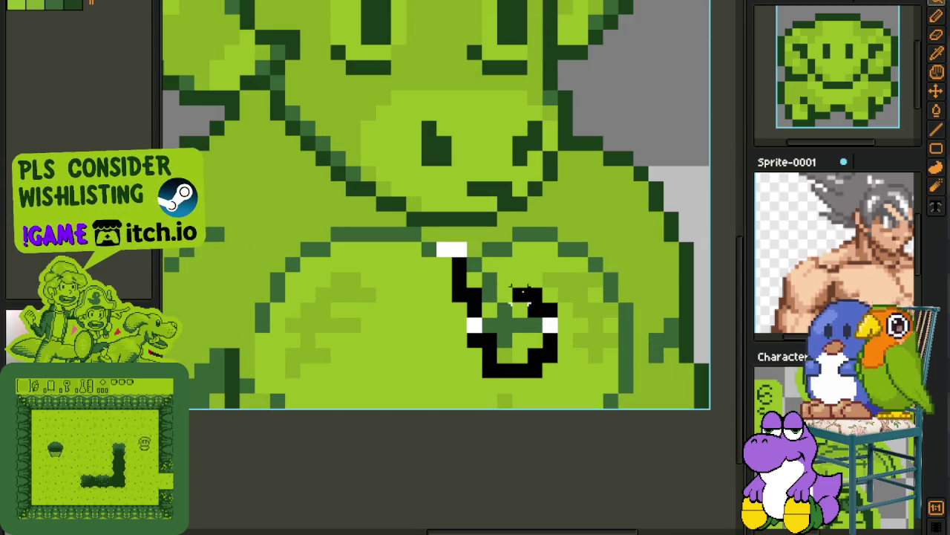
{"action": "left_click_drag", "start_coordinate": [534, 295], "coordinate": [533, 327]}
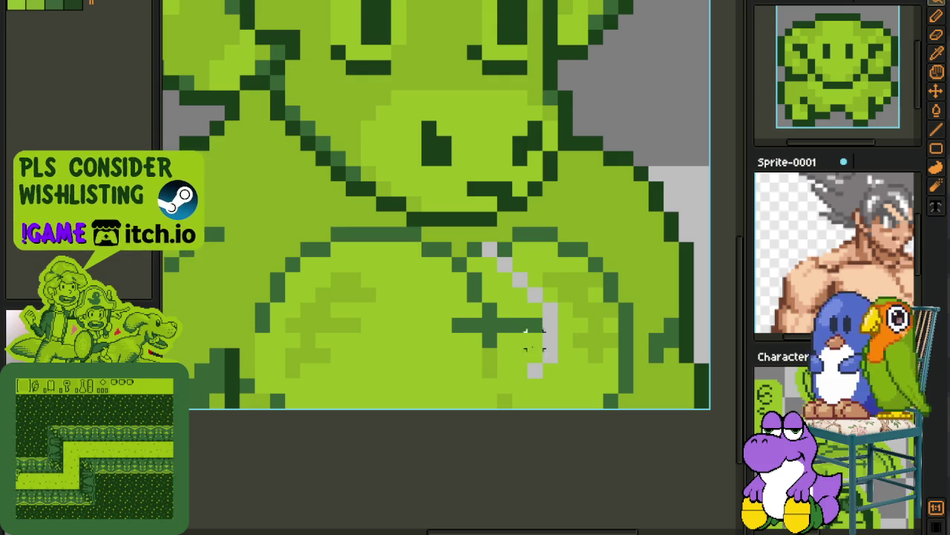
- Sample the chest green and bucket-fill the four stray grey patches with it, then save
{"action": "key", "text": "i"}
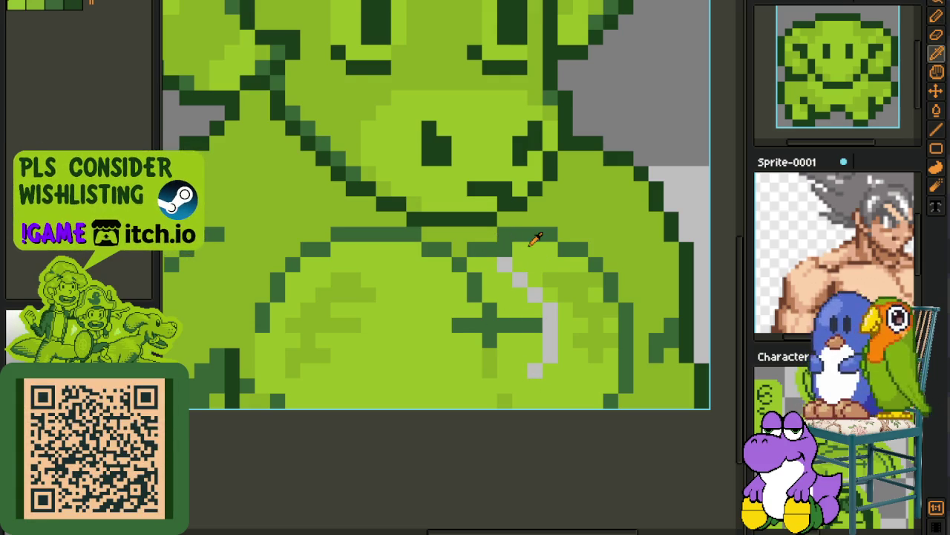
{"action": "key", "text": "g"}
{"action": "left_click", "coordinate": [505, 264]}
{"action": "left_click", "coordinate": [534, 295]}
{"action": "left_click", "coordinate": [549, 310]}
{"action": "left_click", "coordinate": [550, 337]}
{"action": "left_click", "coordinate": [534, 370]}
{"action": "key", "text": "b"}
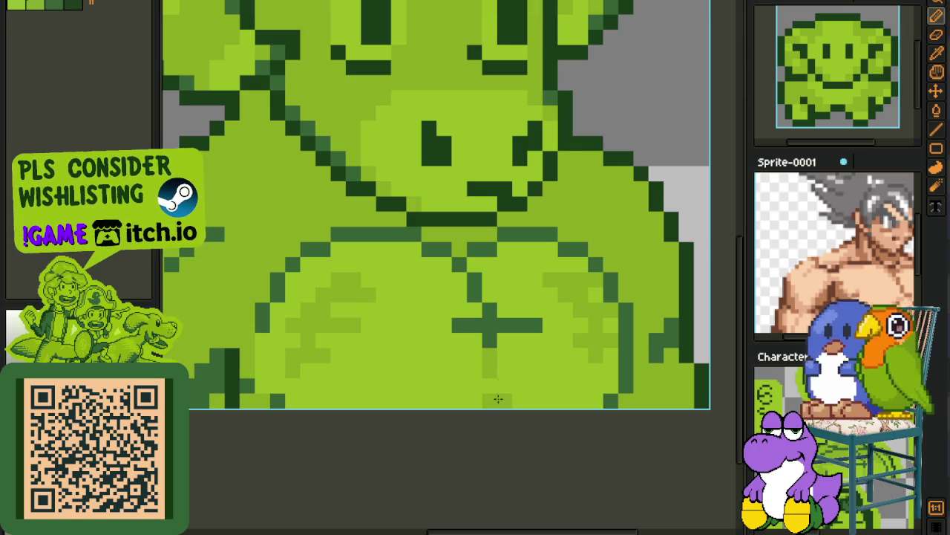
{"action": "scroll", "coordinate": [503, 394], "scroll_direction": "down", "scroll_amount": 10}
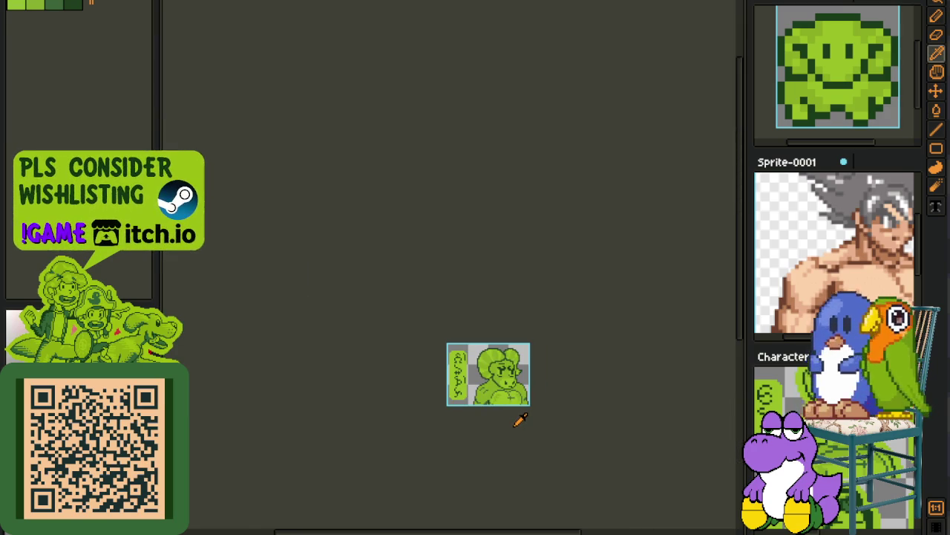
{"action": "key", "text": "ctrl+s"}
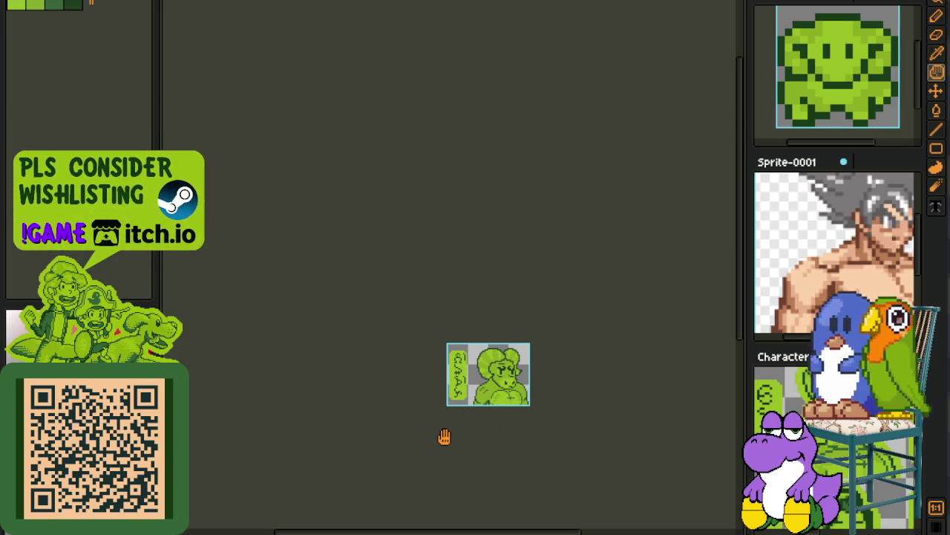
- Save the portrait and zoom in on the neck just below the afro
{"action": "left_click_drag", "start_coordinate": [443, 437], "coordinate": [340, 401]}
{"action": "scroll", "coordinate": [338, 394], "scroll_direction": "up", "scroll_amount": 1}
{"action": "scroll", "coordinate": [334, 378], "scroll_direction": "up", "scroll_amount": 1}
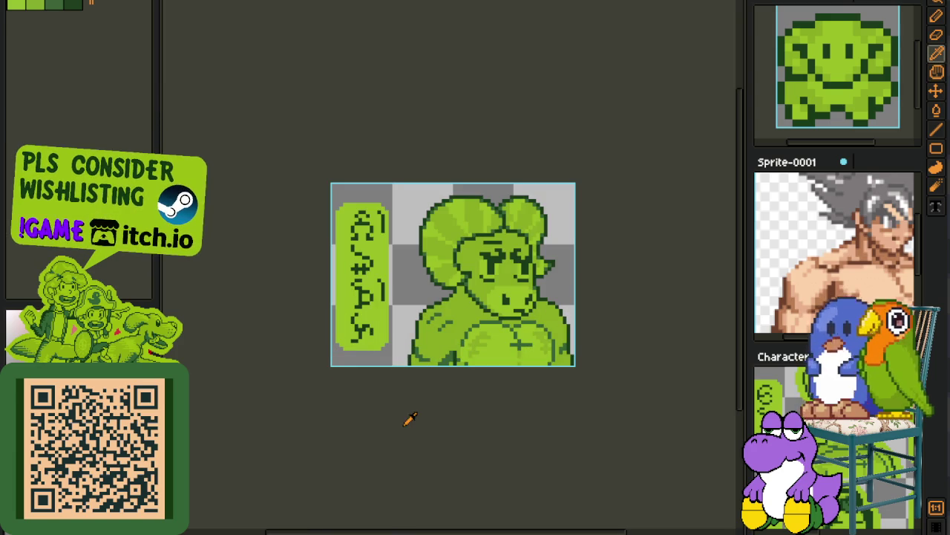
{"action": "key", "text": "ctrl+s"}
{"action": "scroll", "coordinate": [464, 392], "scroll_direction": "down", "scroll_amount": 1}
{"action": "scroll", "coordinate": [476, 386], "scroll_direction": "down", "scroll_amount": 1}
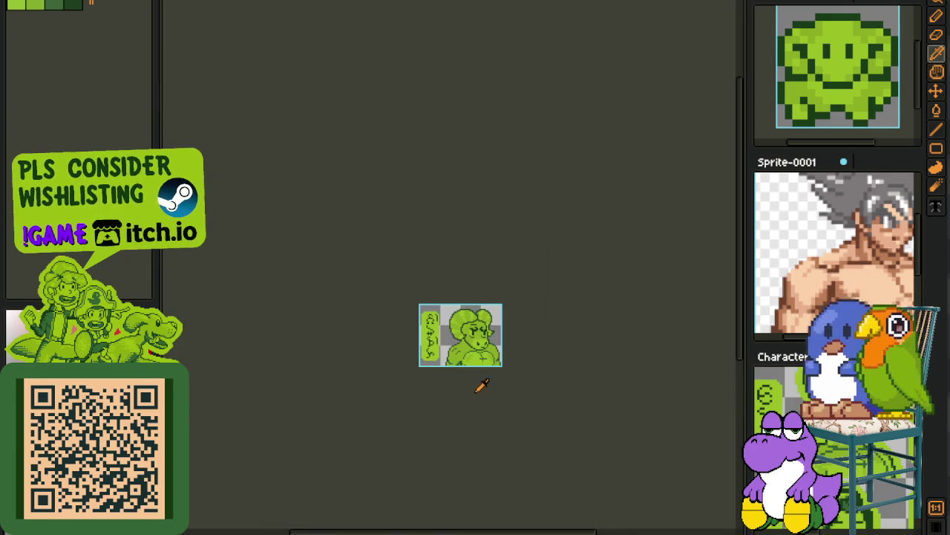
{"action": "scroll", "coordinate": [495, 384], "scroll_direction": "up", "scroll_amount": 1}
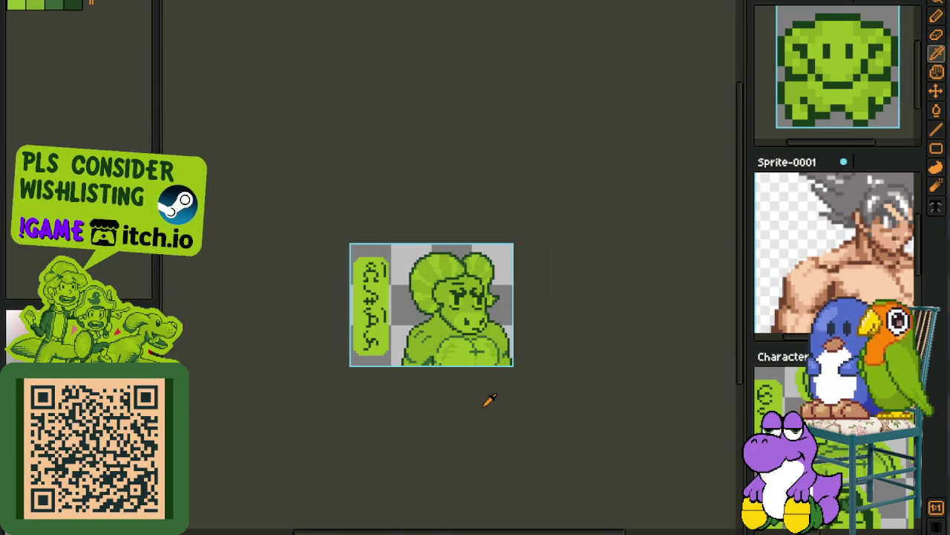
{"action": "left_click_drag", "start_coordinate": [510, 353], "coordinate": [500, 371]}
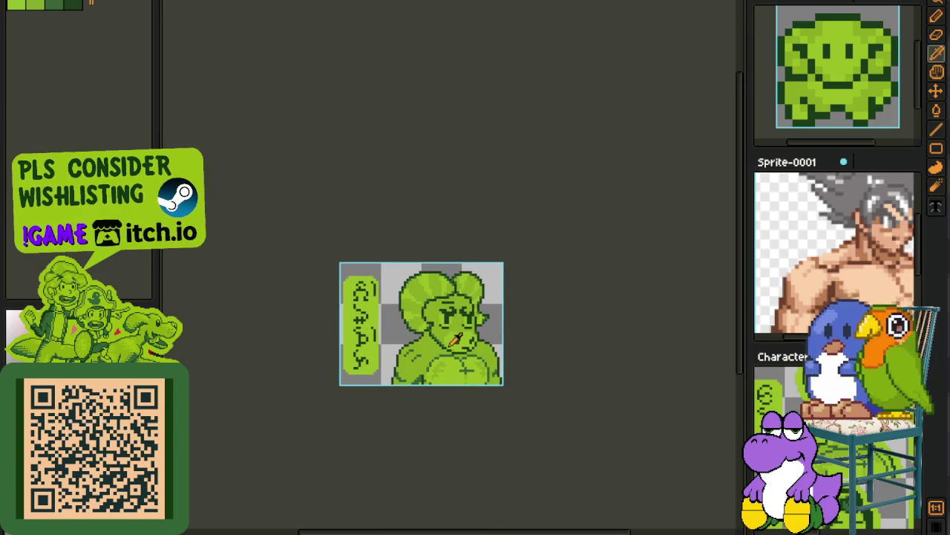
{"action": "scroll", "coordinate": [430, 348], "scroll_direction": "up", "scroll_amount": 1}
{"action": "scroll", "coordinate": [416, 349], "scroll_direction": "up", "scroll_amount": 1}
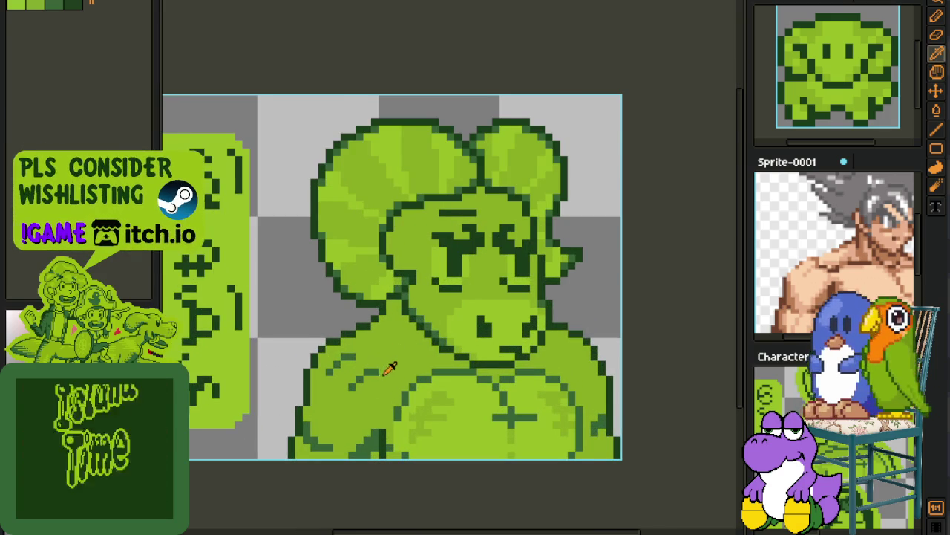
{"action": "scroll", "coordinate": [392, 367], "scroll_direction": "up", "scroll_amount": 1}
- Paint dark green shading pixels under the hair and along the neck, then zoom back out
{"action": "key", "text": "b"}
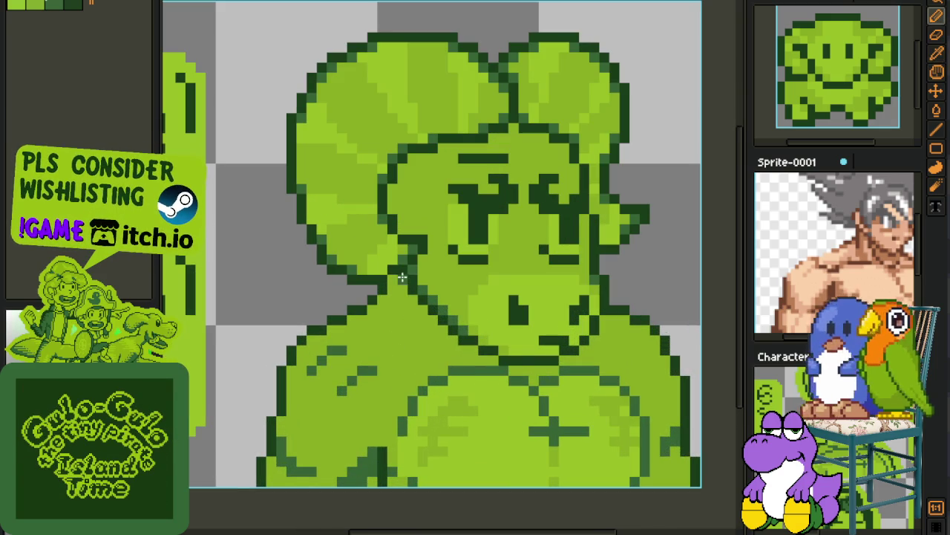
{"action": "mouse_move", "coordinate": [399, 280]}
{"action": "left_mouse_down"}
{"action": "mouse_move", "coordinate": [399, 313]}
{"action": "mouse_move", "coordinate": [406, 304]}
{"action": "mouse_move", "coordinate": [435, 348]}
{"action": "mouse_move", "coordinate": [436, 331]}
{"action": "left_mouse_up"}
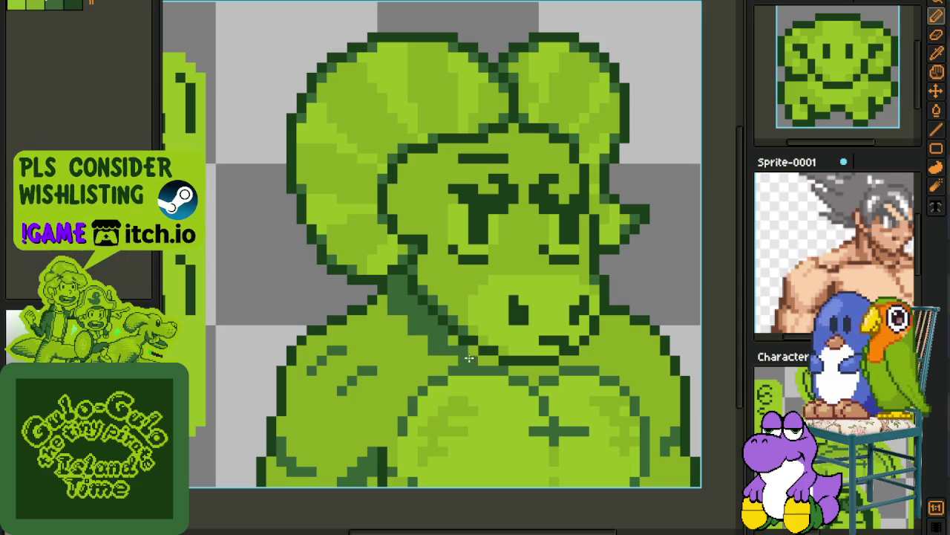
{"action": "left_click_drag", "start_coordinate": [485, 360], "coordinate": [467, 354]}
{"action": "scroll", "coordinate": [452, 346], "scroll_direction": "down", "scroll_amount": 3}
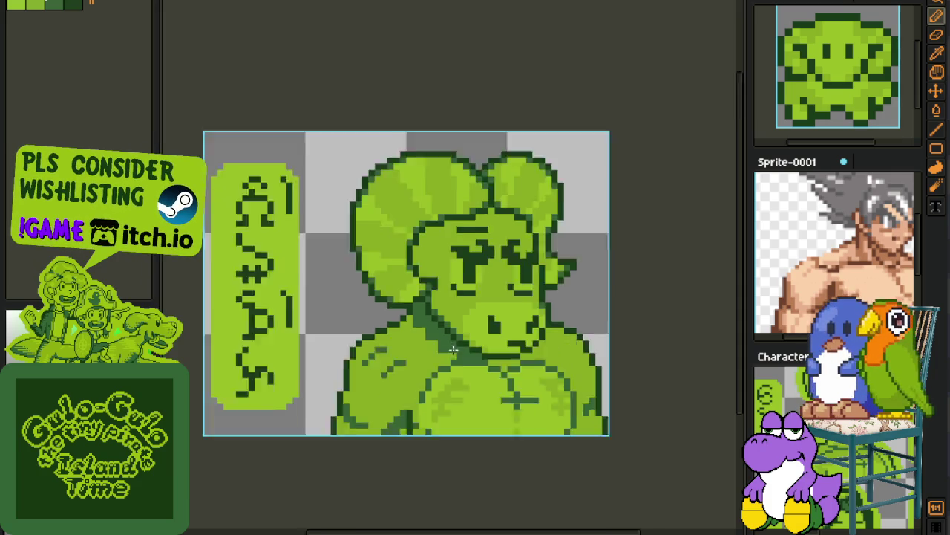
{"action": "scroll", "coordinate": [450, 340], "scroll_direction": "up", "scroll_amount": 2}
{"action": "scroll", "coordinate": [421, 301], "scroll_direction": "up", "scroll_amount": 1}
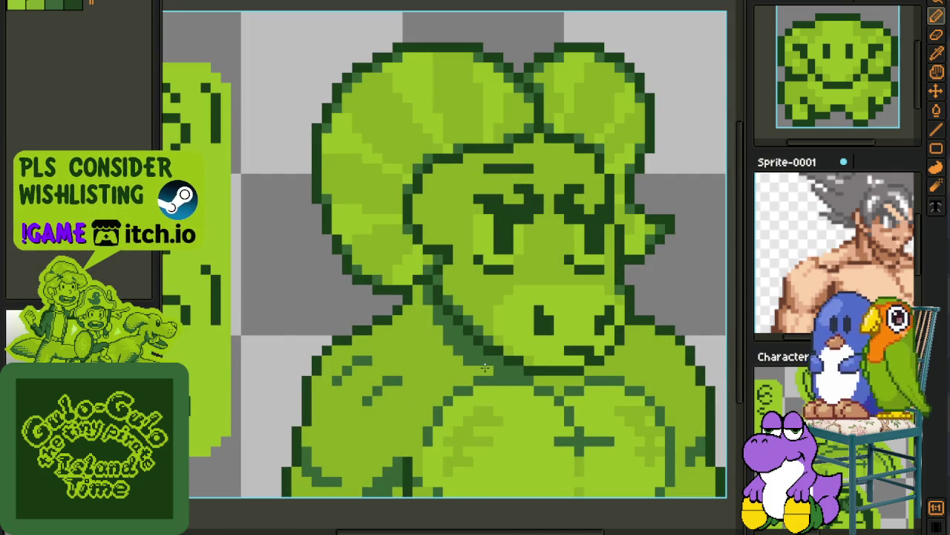
{"action": "scroll", "coordinate": [469, 361], "scroll_direction": "down", "scroll_amount": 2}
{"action": "scroll", "coordinate": [468, 360], "scroll_direction": "down", "scroll_amount": 1}
{"action": "scroll", "coordinate": [453, 358], "scroll_direction": "up", "scroll_amount": 1}
{"action": "scroll", "coordinate": [437, 355], "scroll_direction": "up", "scroll_amount": 3}
{"action": "key", "text": "b"}
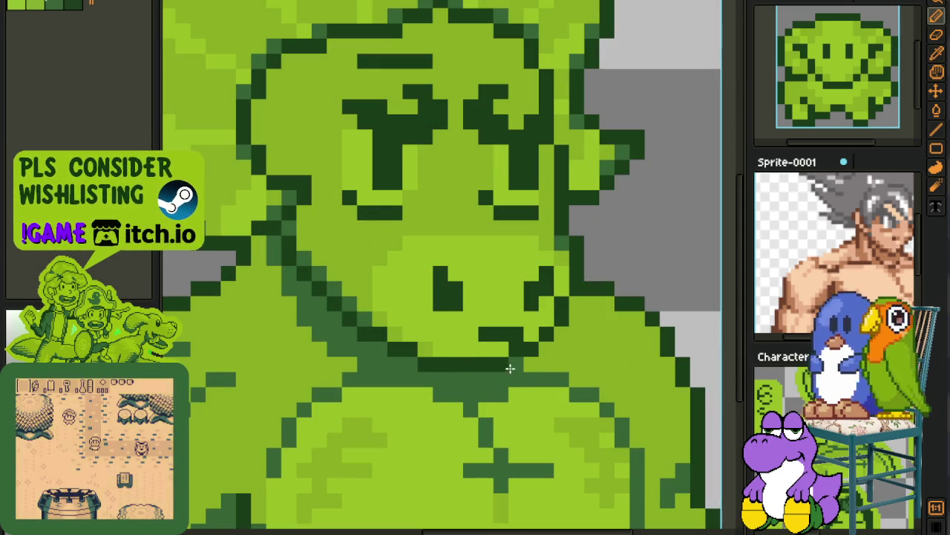
{"action": "scroll", "coordinate": [549, 342], "scroll_direction": "down", "scroll_amount": 1}
{"action": "scroll", "coordinate": [565, 334], "scroll_direction": "down", "scroll_amount": 2}
{"action": "scroll", "coordinate": [579, 326], "scroll_direction": "down", "scroll_amount": 1}
{"action": "key", "text": "i"}
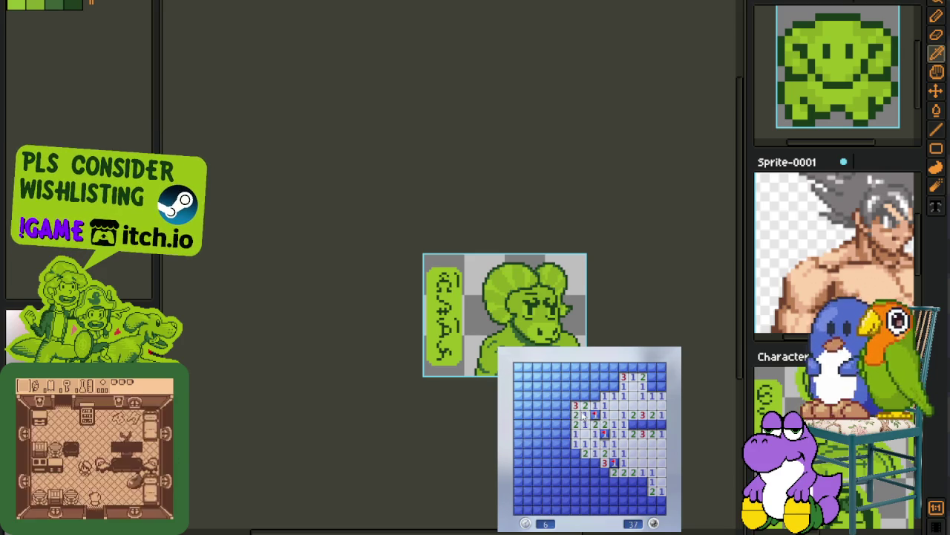
- Clear the centre and right side of the Minesweeper board, flagging the mines around them
{"action": "left_click", "coordinate": [594, 405]}
{"action": "right_click", "coordinate": [567, 395]}
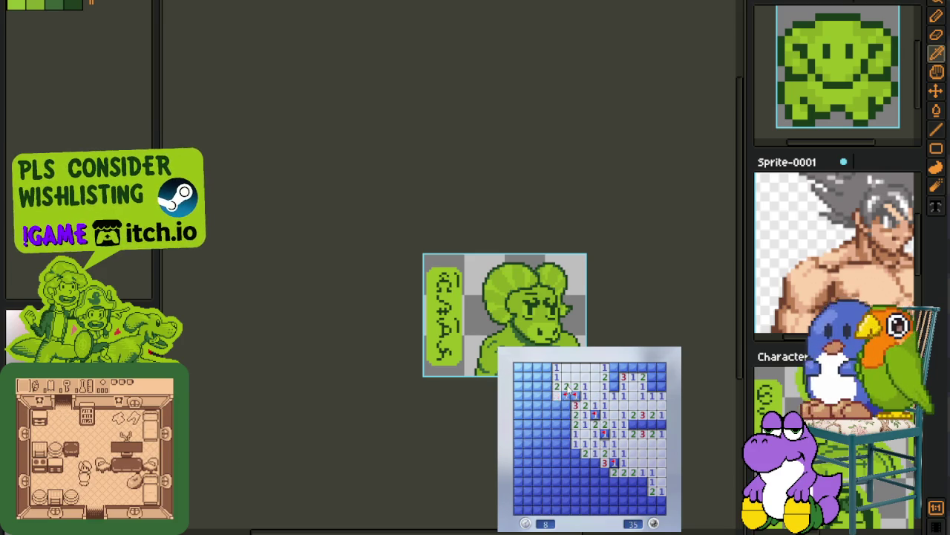
{"action": "right_click", "coordinate": [575, 453]}
{"action": "left_click", "coordinate": [566, 452]}
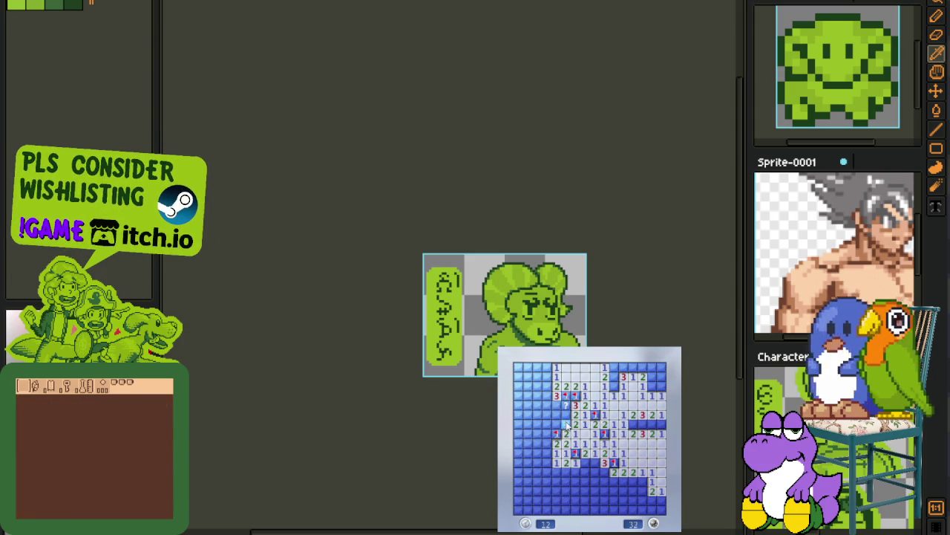
{"action": "left_click", "coordinate": [567, 422]}
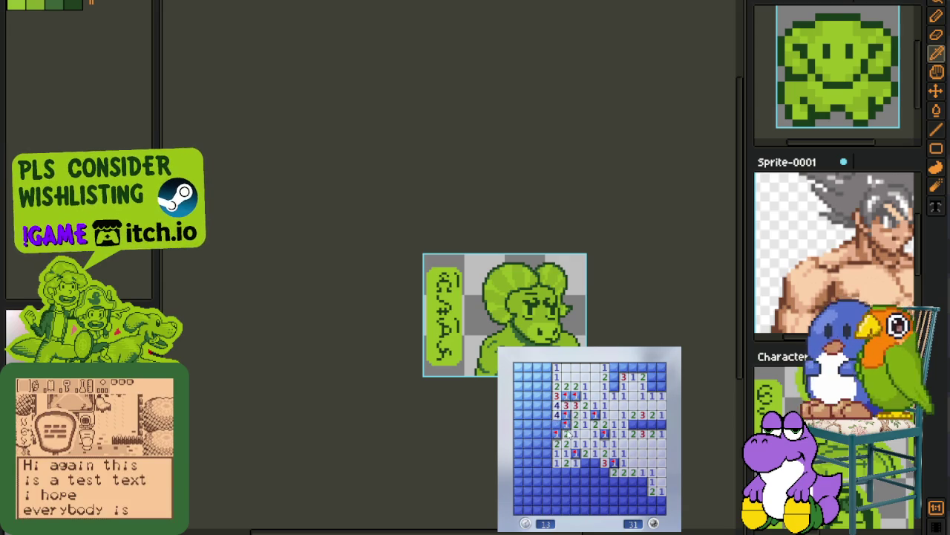
{"action": "right_click", "coordinate": [613, 385]}
{"action": "right_click", "coordinate": [614, 377]}
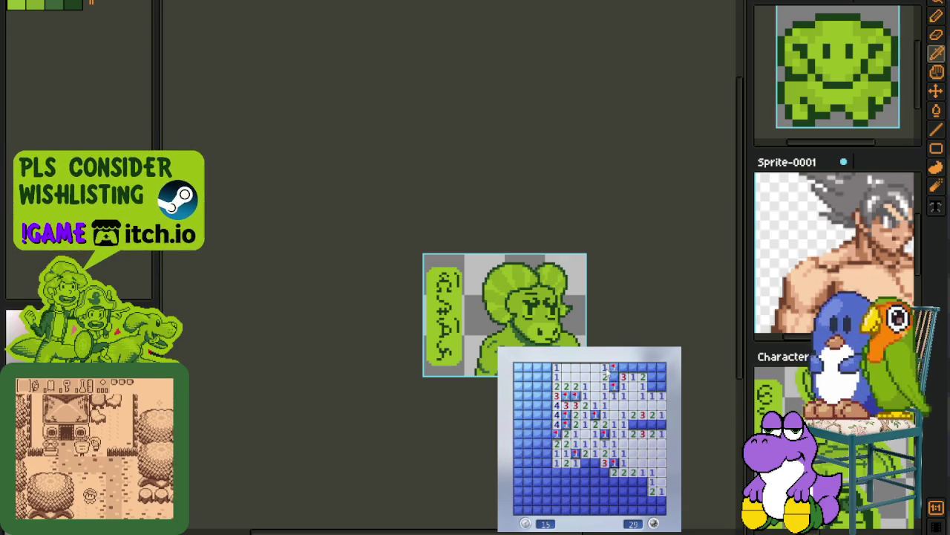
{"action": "right_click", "coordinate": [632, 367]}
{"action": "left_click", "coordinate": [642, 376]}
{"action": "right_click", "coordinate": [652, 385]}
{"action": "right_click", "coordinate": [662, 377]}
{"action": "left_click", "coordinate": [638, 423]}
{"action": "right_click", "coordinate": [652, 423]}
{"action": "right_click", "coordinate": [634, 423]}
{"action": "right_click", "coordinate": [643, 423]}
{"action": "left_click", "coordinate": [640, 483]}
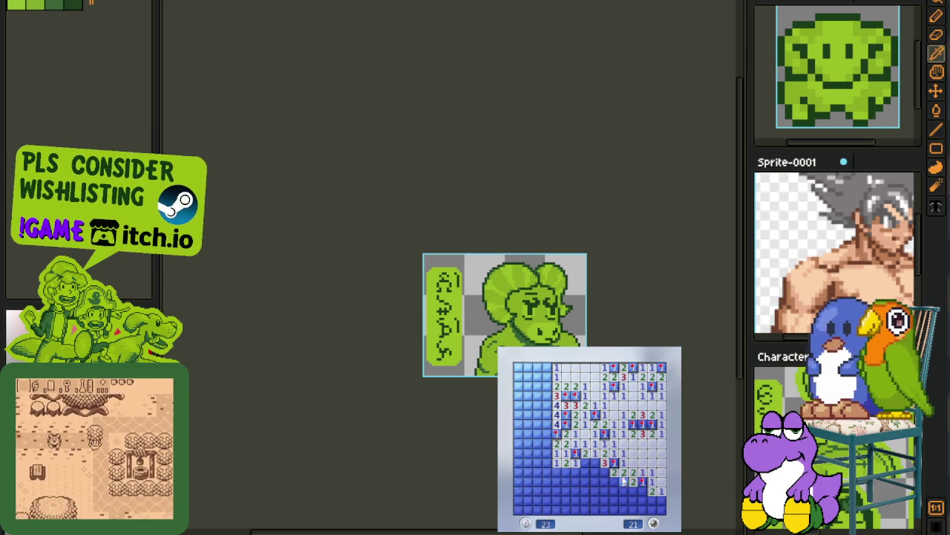
{"action": "right_click", "coordinate": [631, 481]}
{"action": "right_click", "coordinate": [594, 462]}
{"action": "right_click", "coordinate": [595, 472]}
{"action": "left_click", "coordinate": [578, 476]}
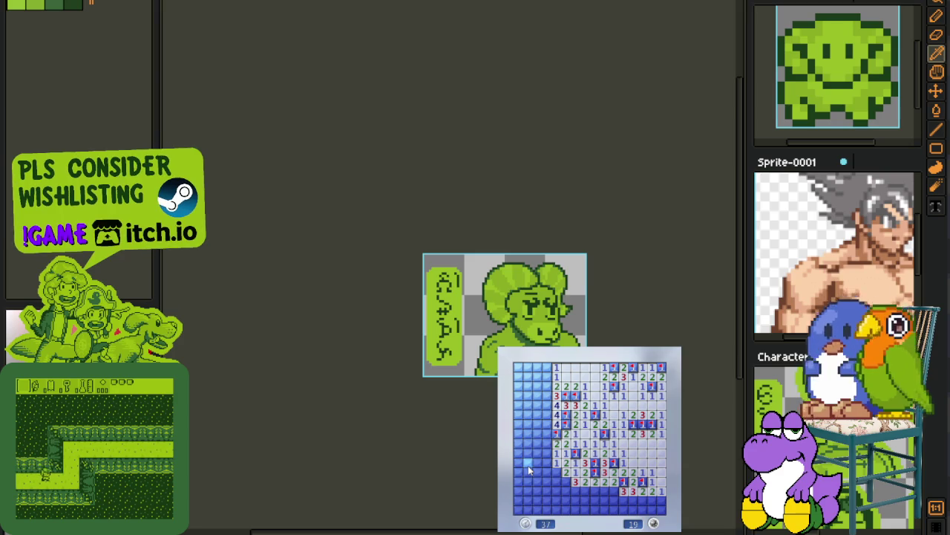
- Clear the left edge and bottom rows, flagging the last mine to win the game
{"action": "right_click", "coordinate": [565, 481]}
{"action": "right_click", "coordinate": [556, 470]}
{"action": "left_click", "coordinate": [555, 462]}
{"action": "left_click", "coordinate": [547, 462]}
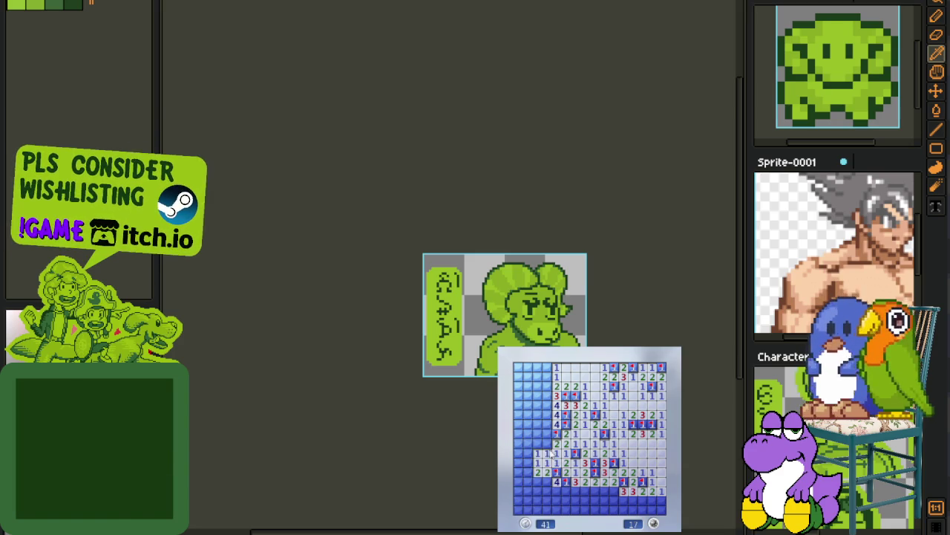
{"action": "right_click", "coordinate": [547, 442]}
{"action": "left_click", "coordinate": [543, 453]}
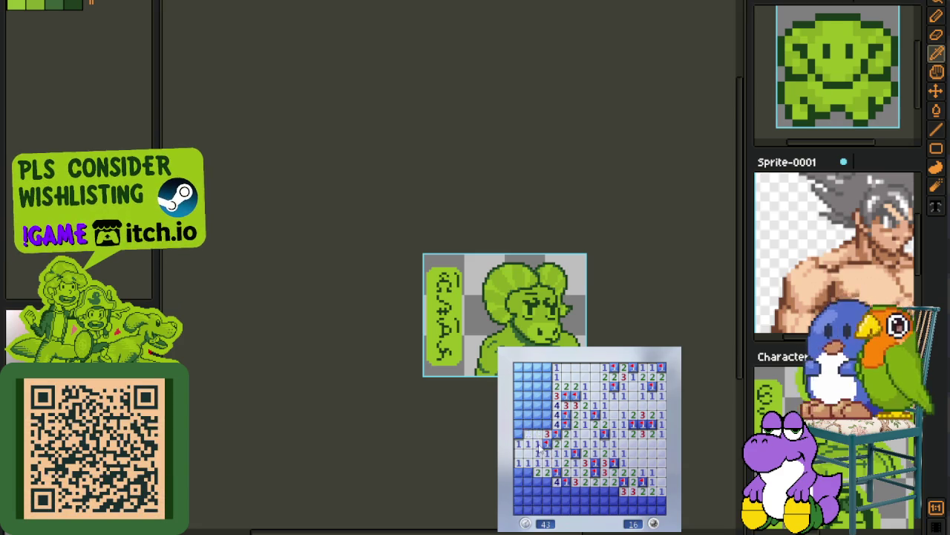
{"action": "left_click", "coordinate": [519, 436]}
{"action": "right_click", "coordinate": [518, 424]}
{"action": "left_click", "coordinate": [532, 425]}
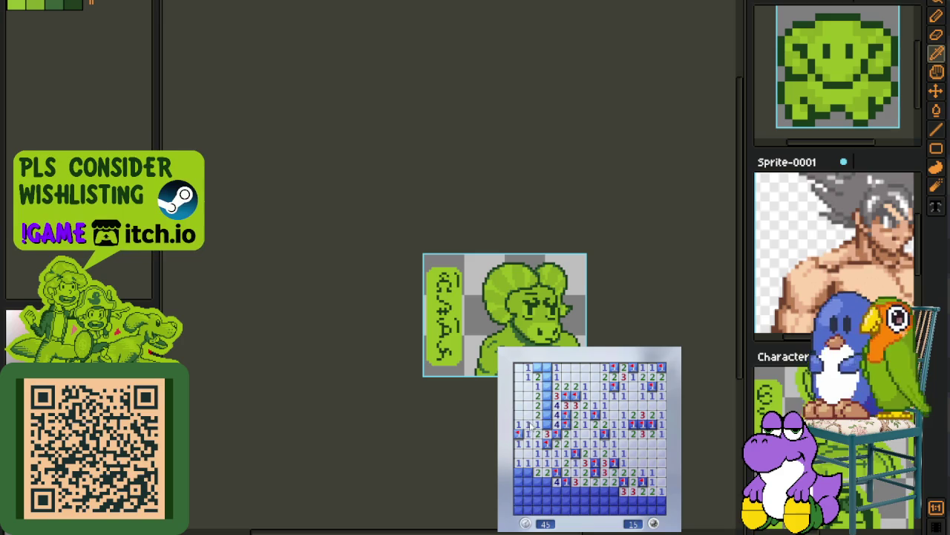
{"action": "right_click", "coordinate": [547, 424]}
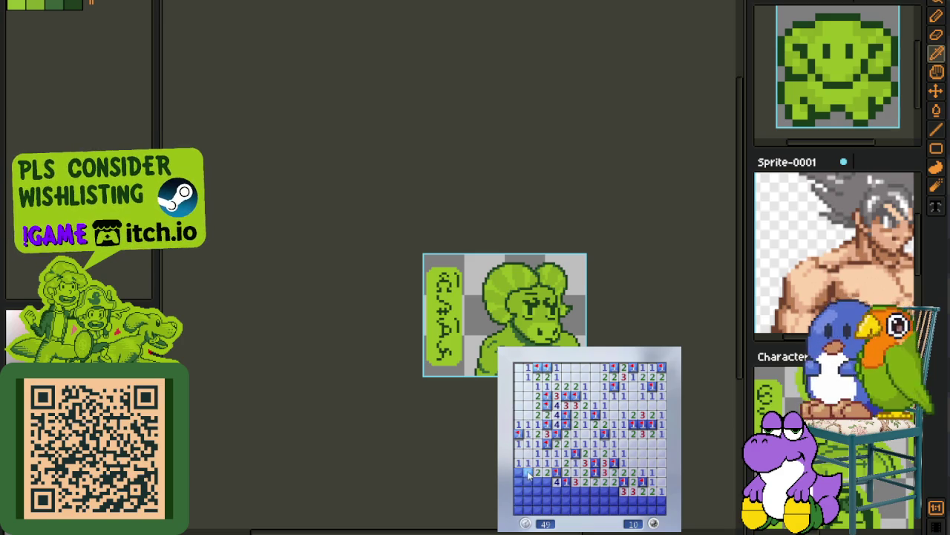
{"action": "left_click", "coordinate": [520, 490]}
{"action": "right_click", "coordinate": [547, 481]}
{"action": "left_click", "coordinate": [550, 493]}
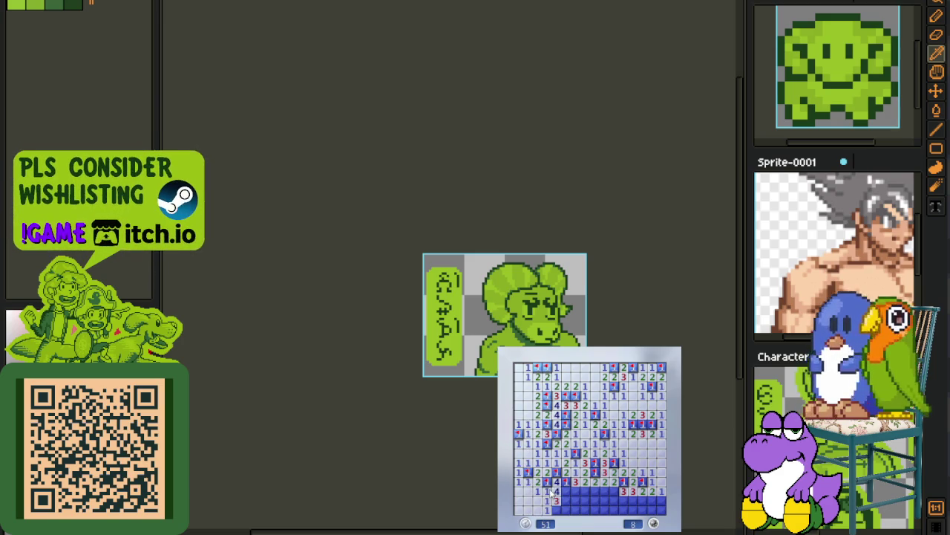
{"action": "right_click", "coordinate": [564, 501]}
{"action": "right_click", "coordinate": [565, 491]}
{"action": "left_click", "coordinate": [565, 510]}
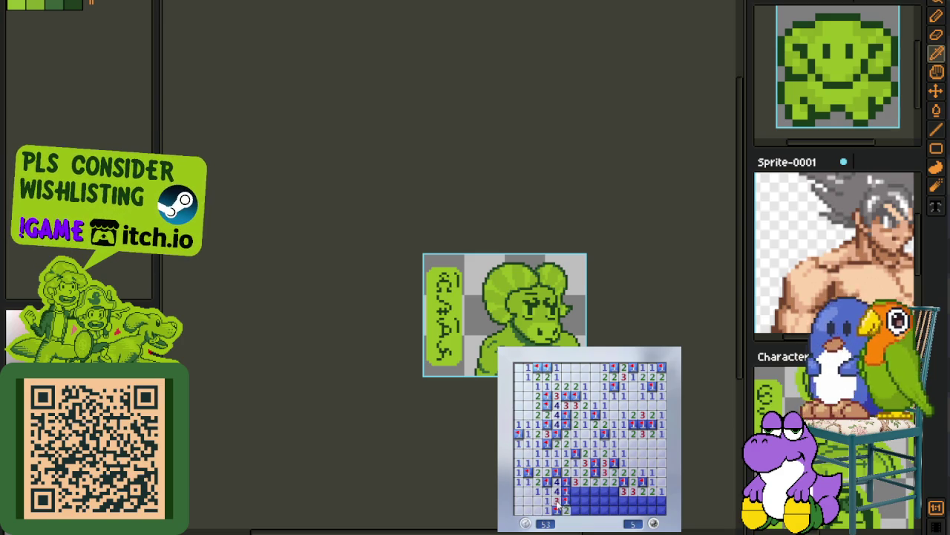
{"action": "left_click", "coordinate": [576, 510]}
{"action": "right_click", "coordinate": [584, 492]}
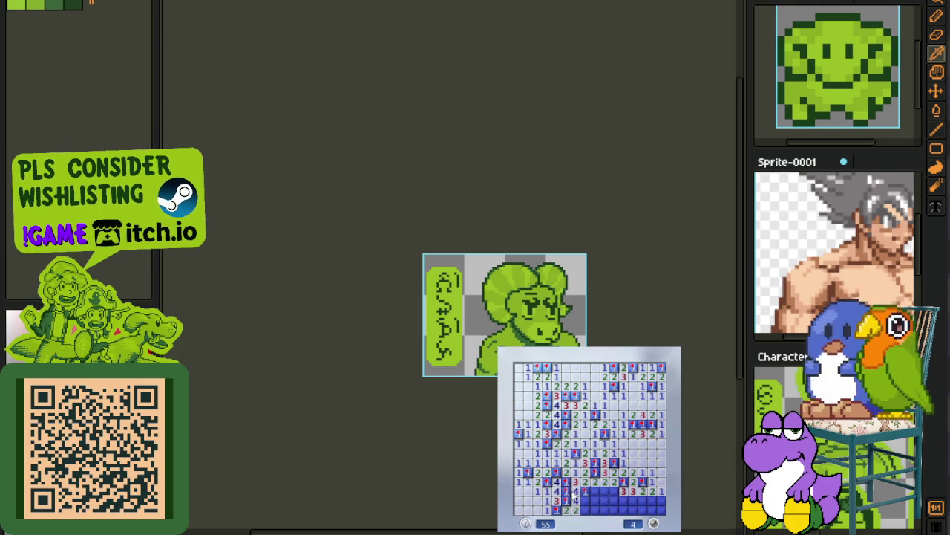
{"action": "left_click", "coordinate": [594, 507]}
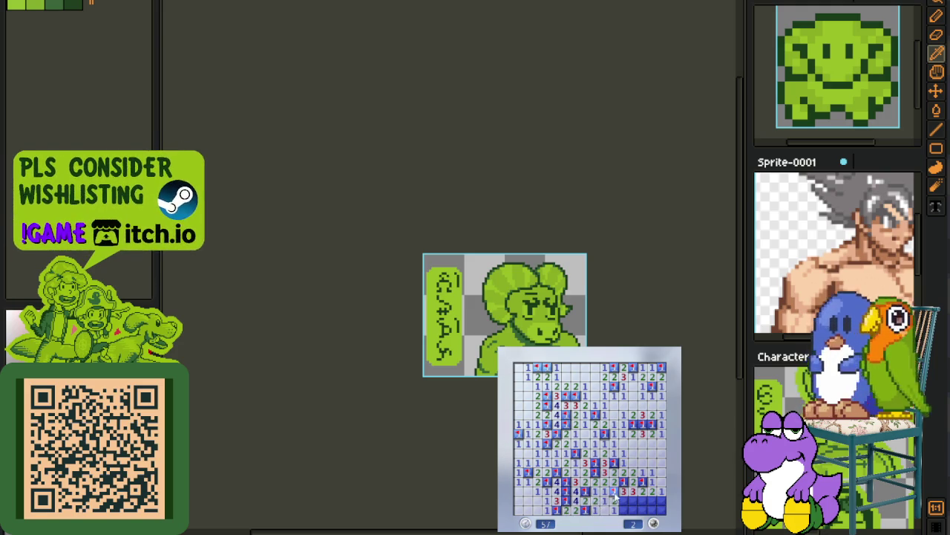
{"action": "left_click", "coordinate": [628, 492]}
{"action": "right_click", "coordinate": [637, 501]}
{"action": "left_click", "coordinate": [653, 509]}
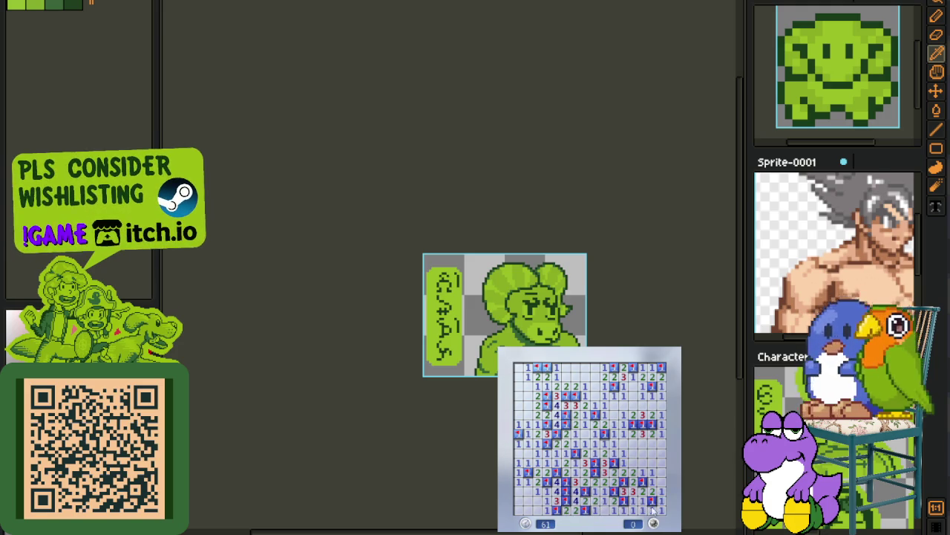
{"action": "scroll", "coordinate": [496, 386], "scroll_direction": "up", "scroll_amount": 1}
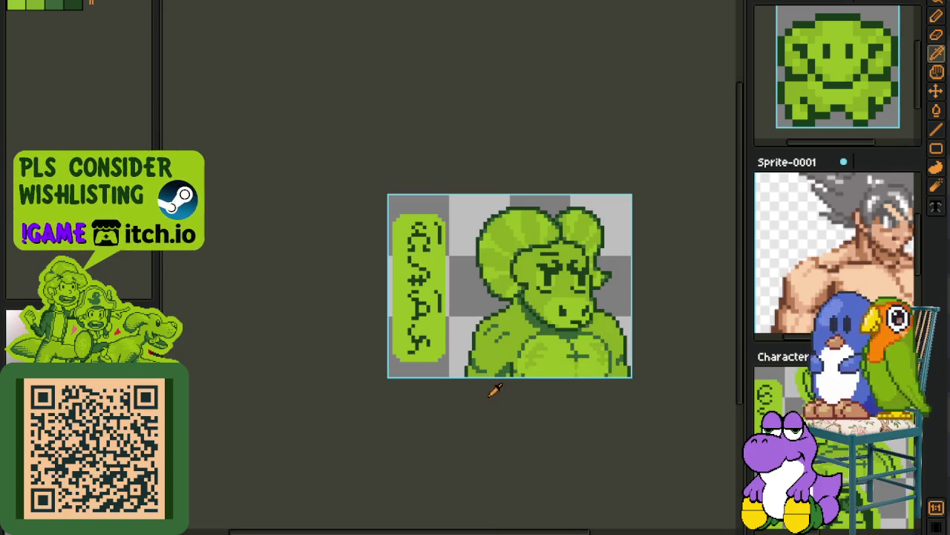
- Pan across the afro-haired portrait, select the pencil, and save the sprite twice with Ctrl+S
{"action": "scroll", "coordinate": [483, 397], "scroll_direction": "right", "scroll_amount": 2}
{"action": "scroll", "coordinate": [483, 398], "scroll_direction": "down", "scroll_amount": 2}
{"action": "scroll", "coordinate": [481, 400], "scroll_direction": "up", "scroll_amount": 1}
{"action": "scroll", "coordinate": [479, 408], "scroll_direction": "up", "scroll_amount": 1}
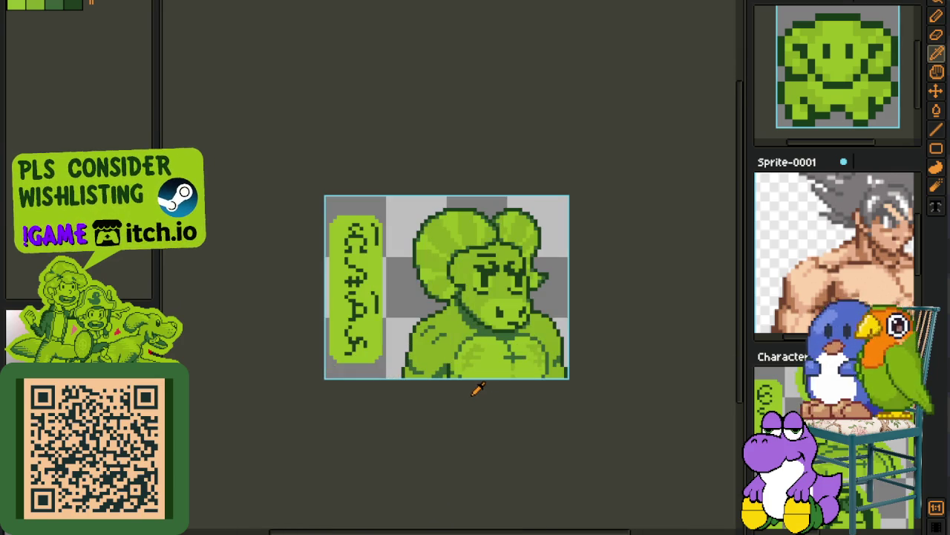
{"action": "scroll", "coordinate": [494, 409], "scroll_direction": "right", "scroll_amount": 1}
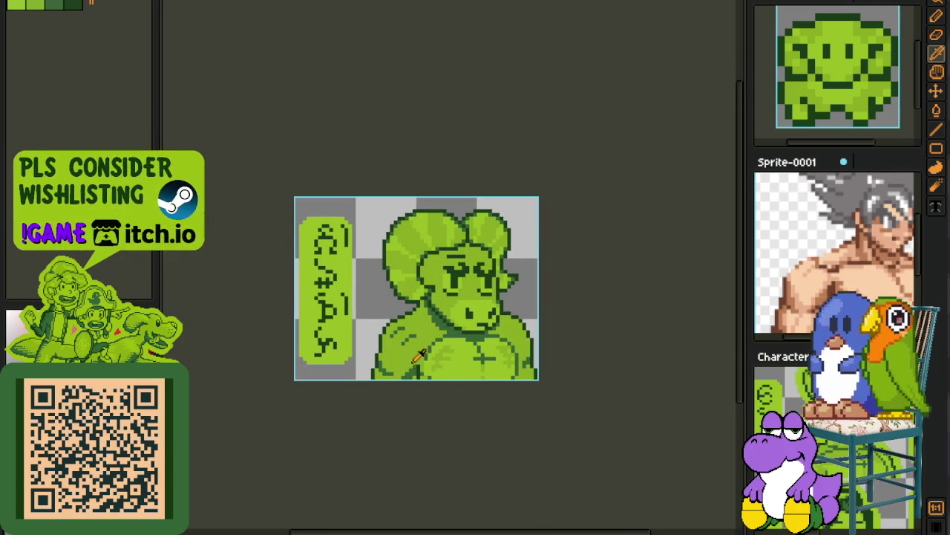
{"action": "scroll", "coordinate": [420, 359], "scroll_direction": "up", "scroll_amount": 1}
{"action": "key", "text": "ctrl+s"}
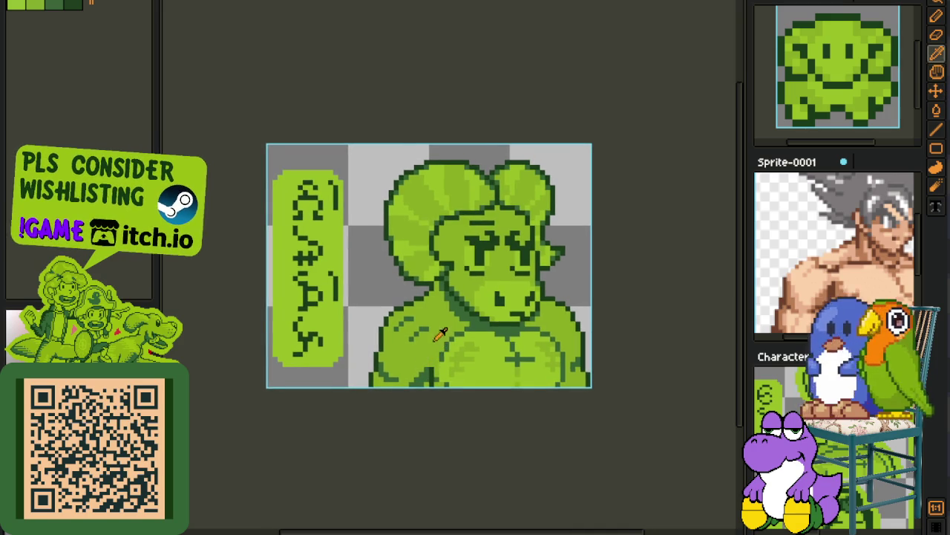
{"action": "scroll", "coordinate": [442, 333], "scroll_direction": "up", "scroll_amount": 1}
{"action": "scroll", "coordinate": [430, 346], "scroll_direction": "up", "scroll_amount": 1}
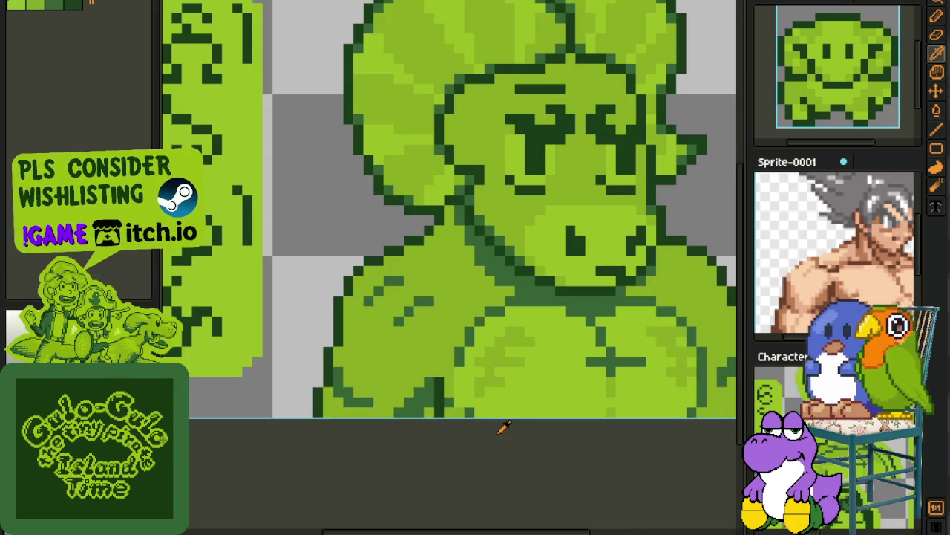
{"action": "key", "text": "b"}
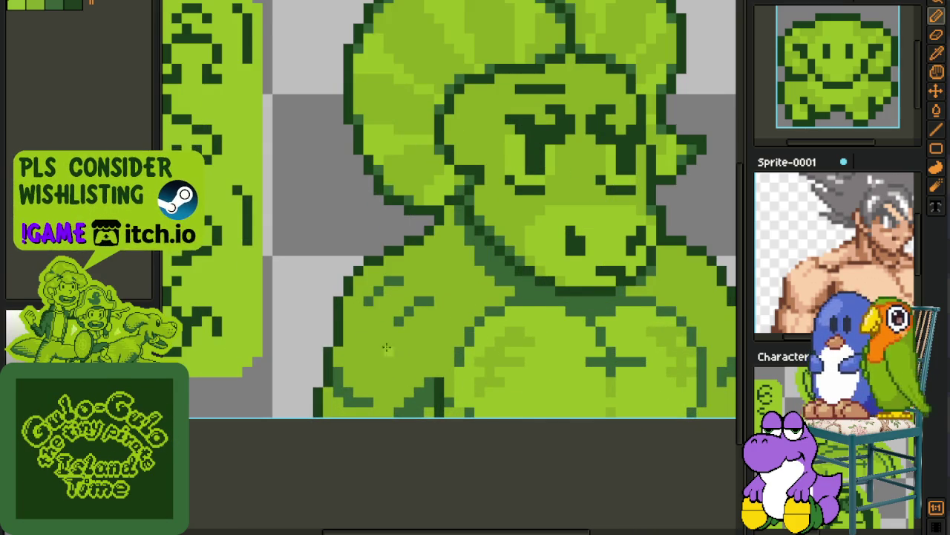
{"action": "scroll", "coordinate": [380, 345], "scroll_direction": "down", "scroll_amount": 1}
{"action": "key", "text": "ctrl+s"}
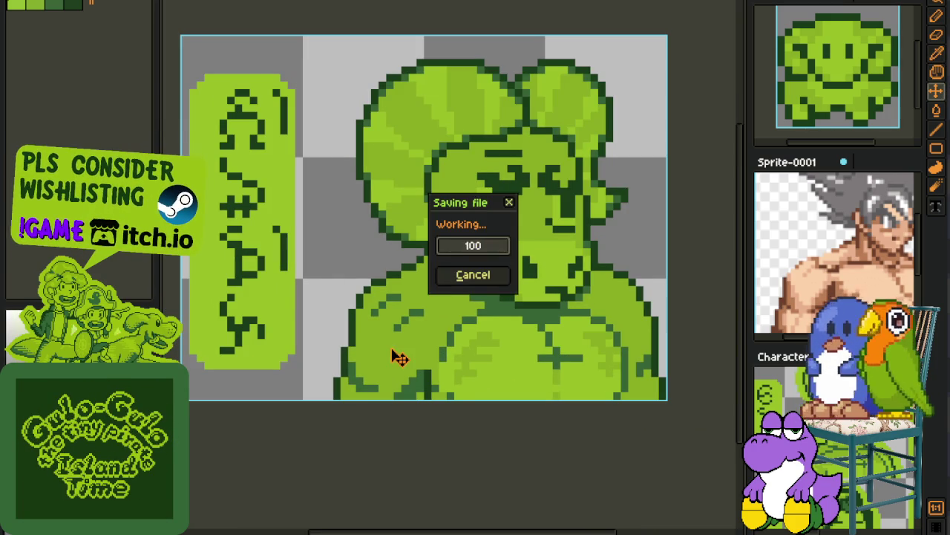
{"action": "scroll", "coordinate": [401, 358], "scroll_direction": "up", "scroll_amount": 1}
{"action": "scroll", "coordinate": [435, 363], "scroll_direction": "down", "scroll_amount": 1}
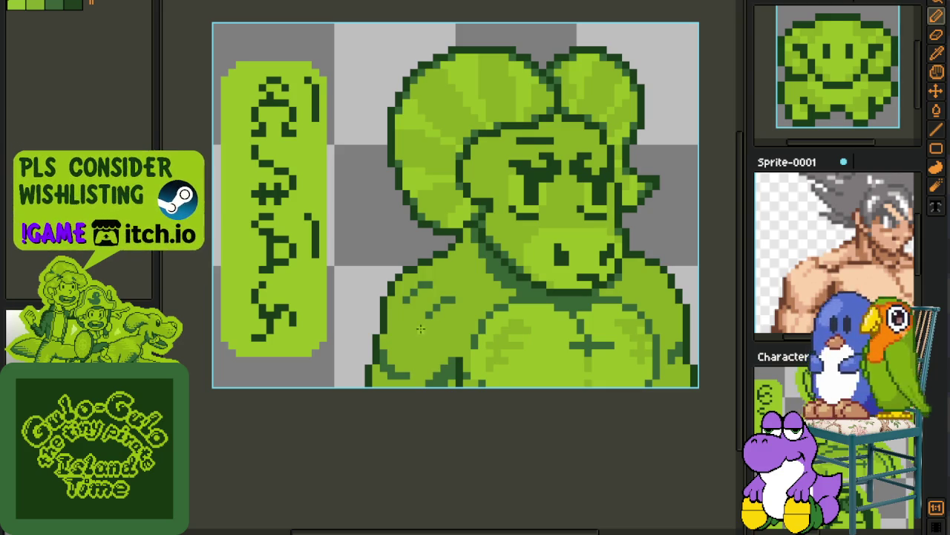
{"action": "mouse_move", "coordinate": [422, 339]}
{"action": "left_mouse_down"}
{"action": "mouse_move", "coordinate": [349, 325]}
{"action": "mouse_move", "coordinate": [375, 318]}
{"action": "left_mouse_up"}
{"action": "scroll", "coordinate": [362, 324], "scroll_direction": "up", "scroll_amount": 3}
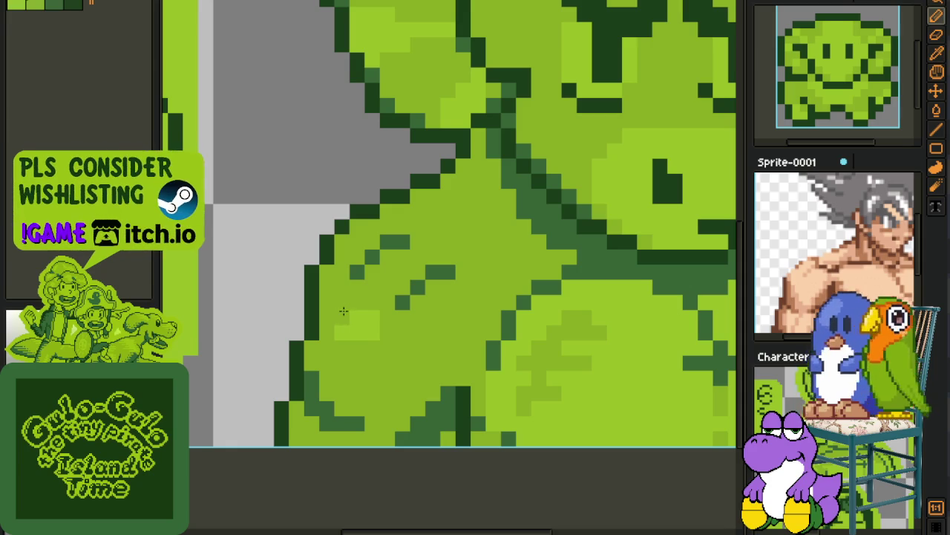
{"action": "key", "text": "alt"}
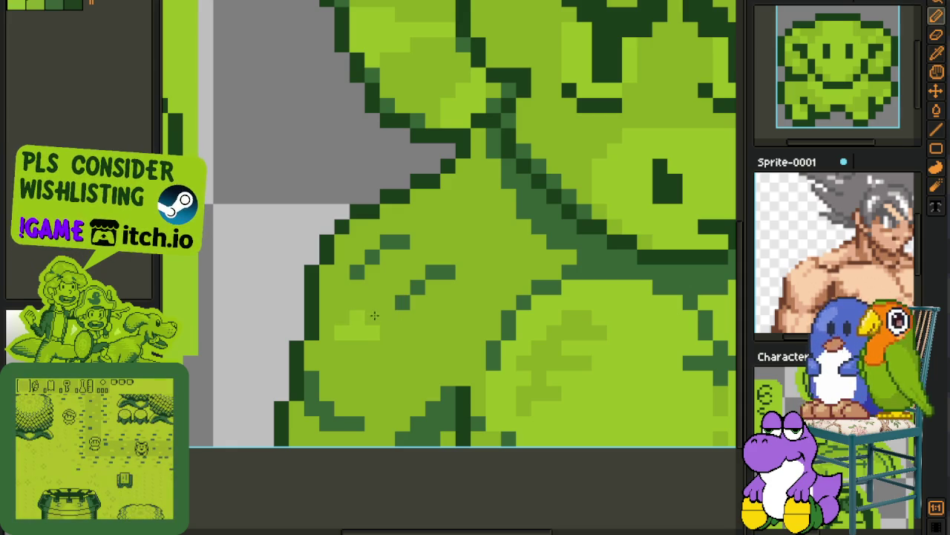
{"action": "key", "text": "alt"}
{"action": "key", "text": "alt"}
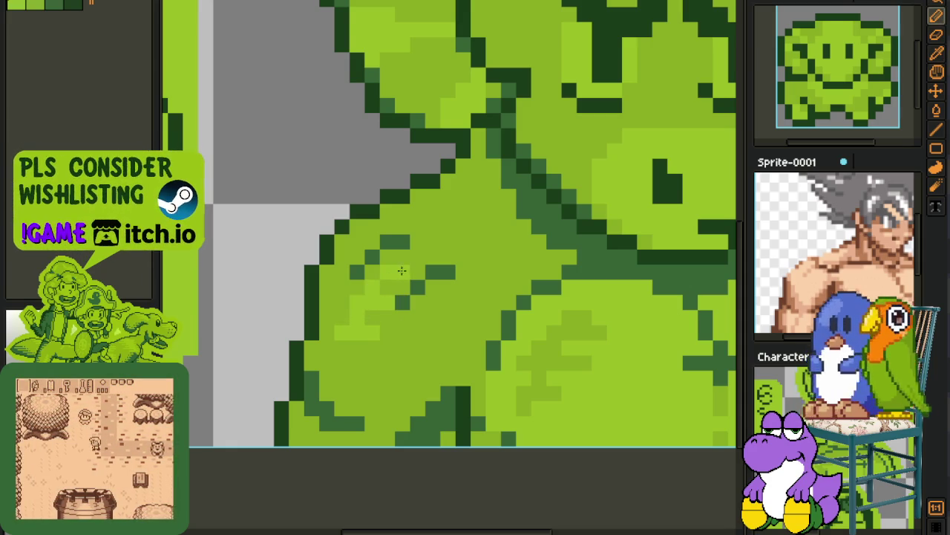
{"action": "scroll", "coordinate": [439, 247], "scroll_direction": "down", "scroll_amount": 3}
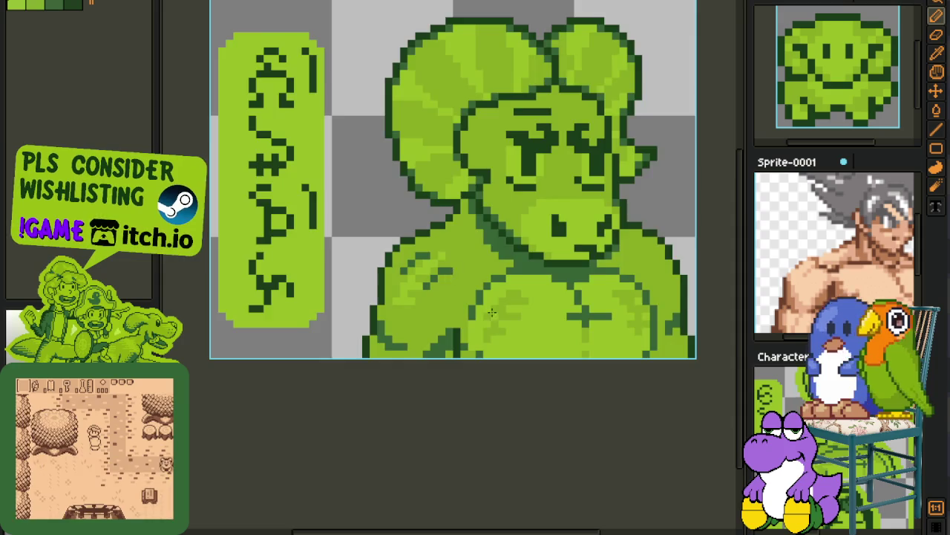
{"action": "scroll", "coordinate": [442, 282], "scroll_direction": "down", "scroll_amount": 2}
{"action": "scroll", "coordinate": [445, 315], "scroll_direction": "up", "scroll_amount": 1}
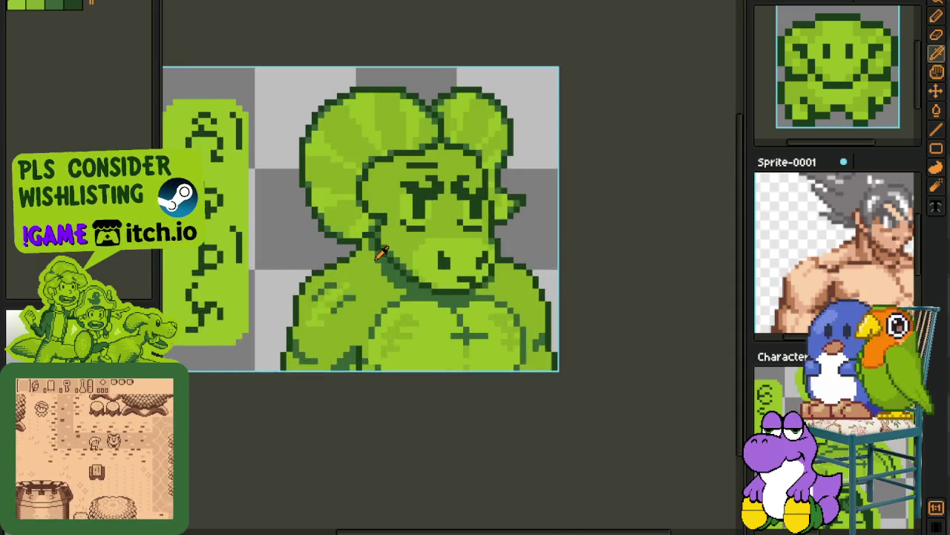
{"action": "scroll", "coordinate": [416, 297], "scroll_direction": "up", "scroll_amount": 1}
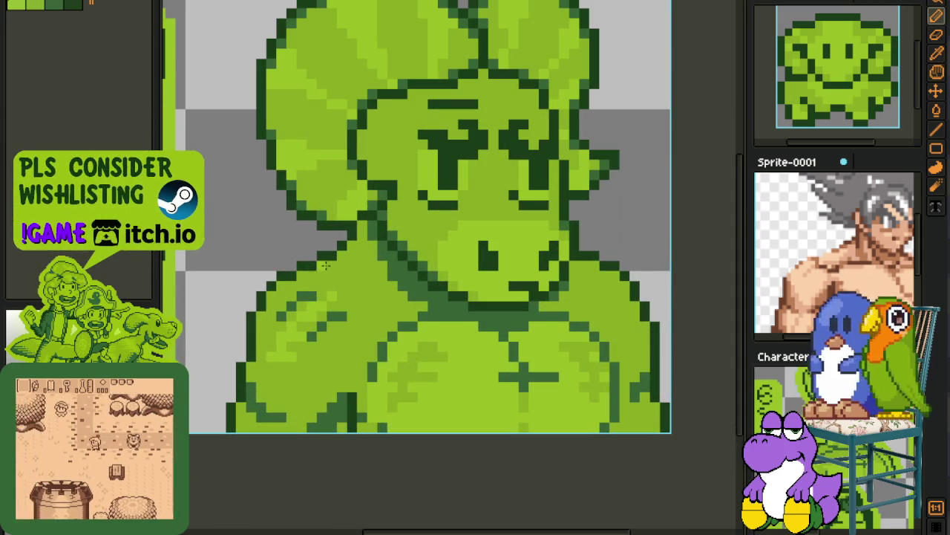
{"action": "key", "text": "b"}
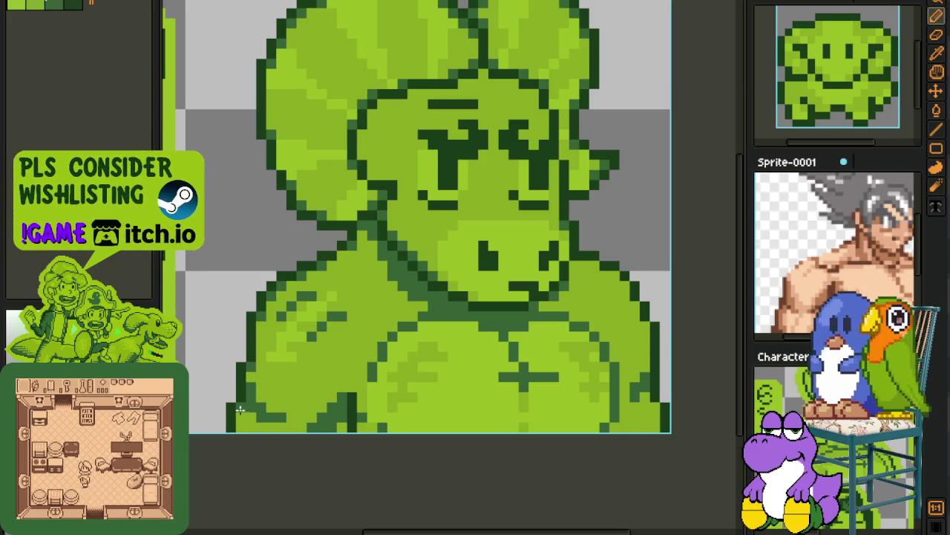
{"action": "scroll", "coordinate": [491, 394], "scroll_direction": "down", "scroll_amount": 1}
{"action": "scroll", "coordinate": [568, 415], "scroll_direction": "up", "scroll_amount": 1}
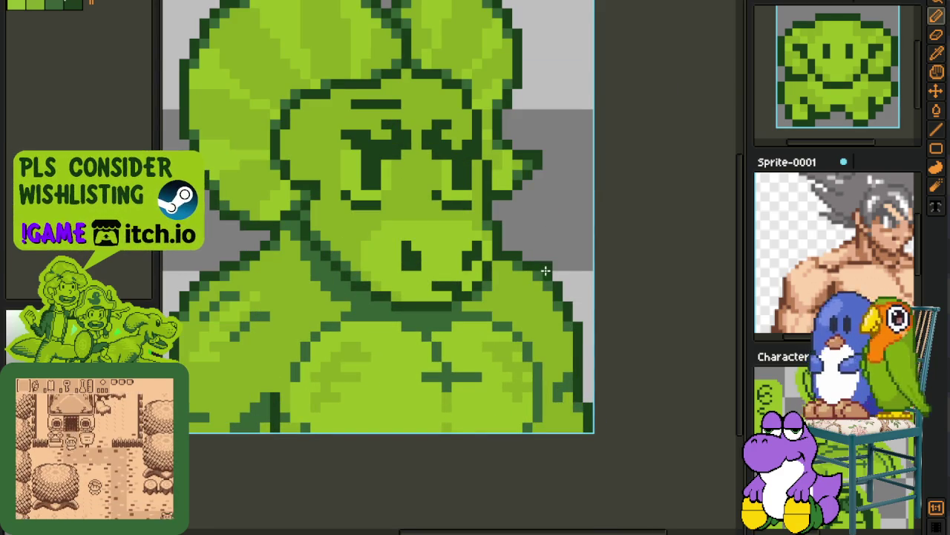
{"action": "scroll", "coordinate": [572, 275], "scroll_direction": "down", "scroll_amount": 2}
{"action": "scroll", "coordinate": [594, 286], "scroll_direction": "down", "scroll_amount": 3}
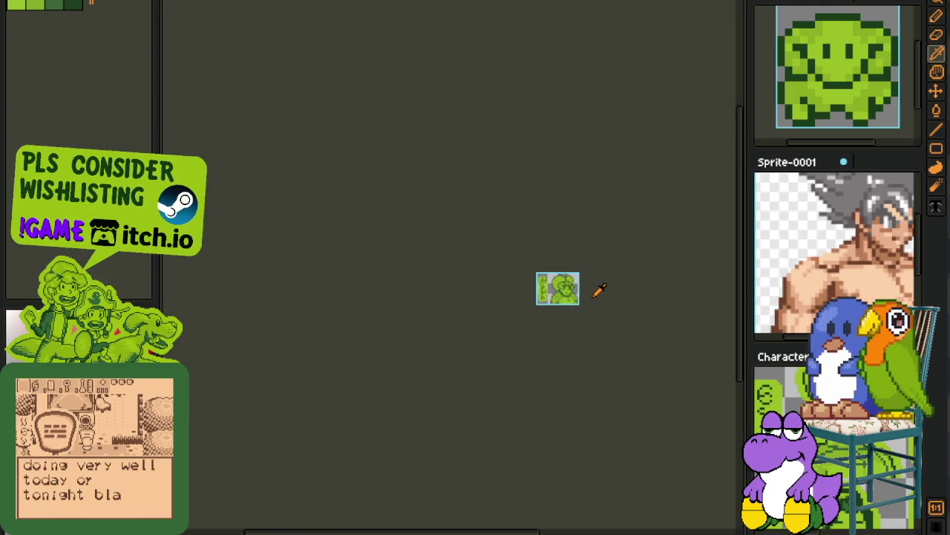
- Erase two gaps in the dark forehead line above the eyes, saving before and after
{"action": "key", "text": "ctrl+s"}
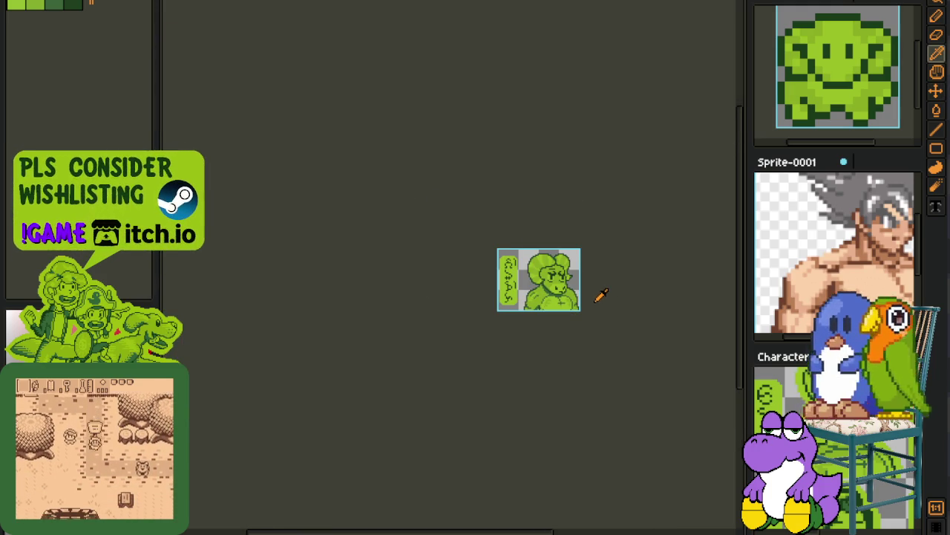
{"action": "scroll", "coordinate": [575, 266], "scroll_direction": "up", "scroll_amount": 2}
{"action": "scroll", "coordinate": [512, 277], "scroll_direction": "up", "scroll_amount": 1}
{"action": "scroll", "coordinate": [470, 288], "scroll_direction": "up", "scroll_amount": 1}
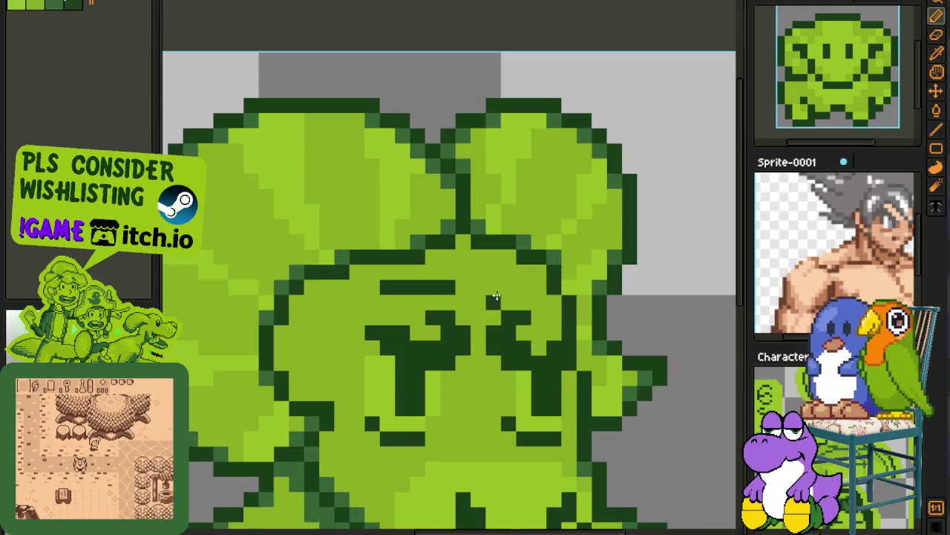
{"action": "key", "text": "e"}
{"action": "left_click_drag", "start_coordinate": [386, 288], "coordinate": [405, 288]}
{"action": "left_click", "coordinate": [448, 288]}
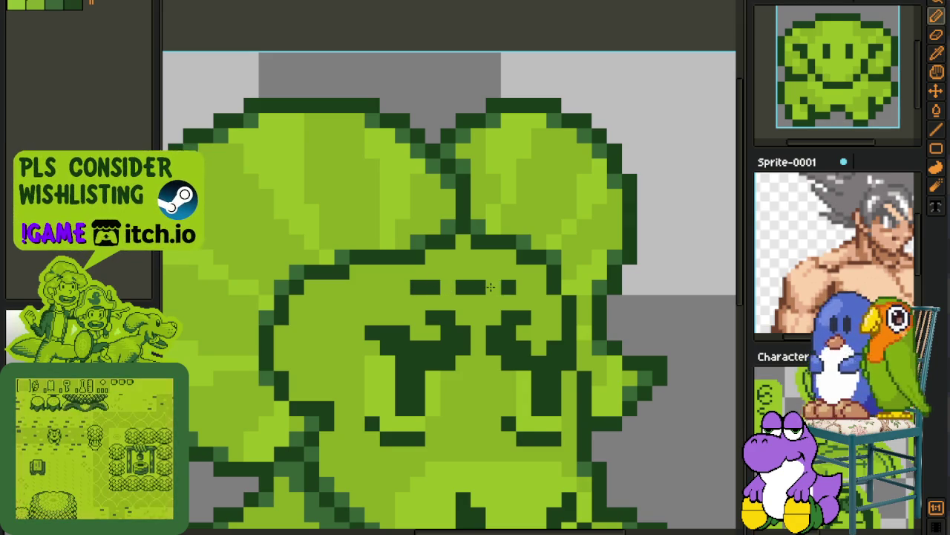
{"action": "key", "text": "b"}
{"action": "scroll", "coordinate": [606, 282], "scroll_direction": "down", "scroll_amount": 2}
{"action": "scroll", "coordinate": [615, 289], "scroll_direction": "down", "scroll_amount": 2}
{"action": "scroll", "coordinate": [615, 288], "scroll_direction": "down", "scroll_amount": 1}
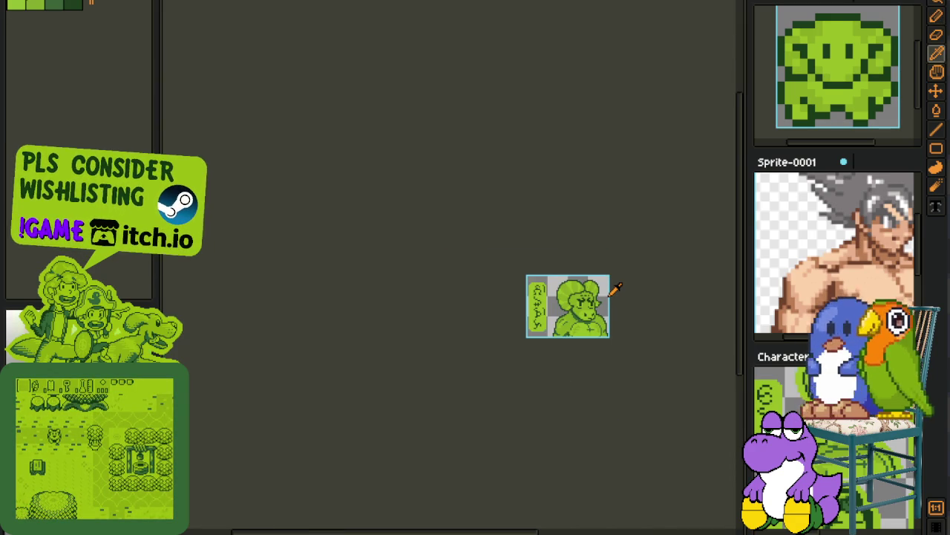
{"action": "key", "text": "ctrl+s"}
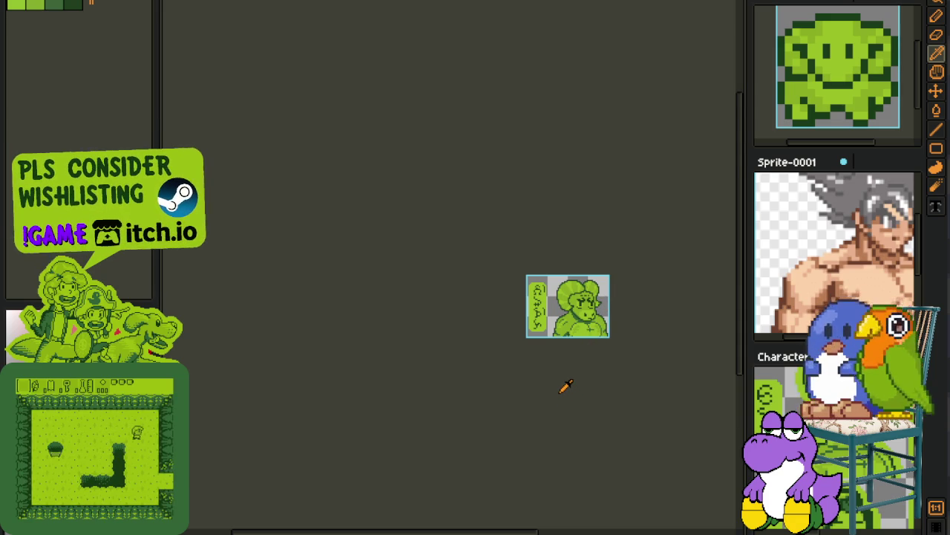
- Repaint the forehead dashes in mid-green and darken the head's upper-left outline
{"action": "left_click_drag", "start_coordinate": [600, 376], "coordinate": [454, 406]}
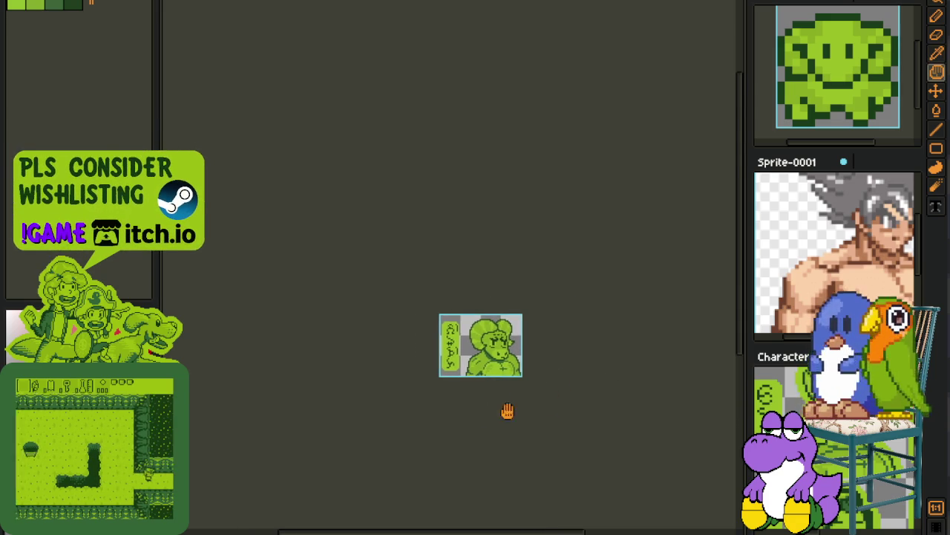
{"action": "scroll", "coordinate": [453, 386], "scroll_direction": "up", "scroll_amount": 2}
{"action": "left_click_drag", "start_coordinate": [536, 375], "coordinate": [502, 415]}
{"action": "scroll", "coordinate": [494, 408], "scroll_direction": "up", "scroll_amount": 1}
{"action": "scroll", "coordinate": [446, 394], "scroll_direction": "up", "scroll_amount": 1}
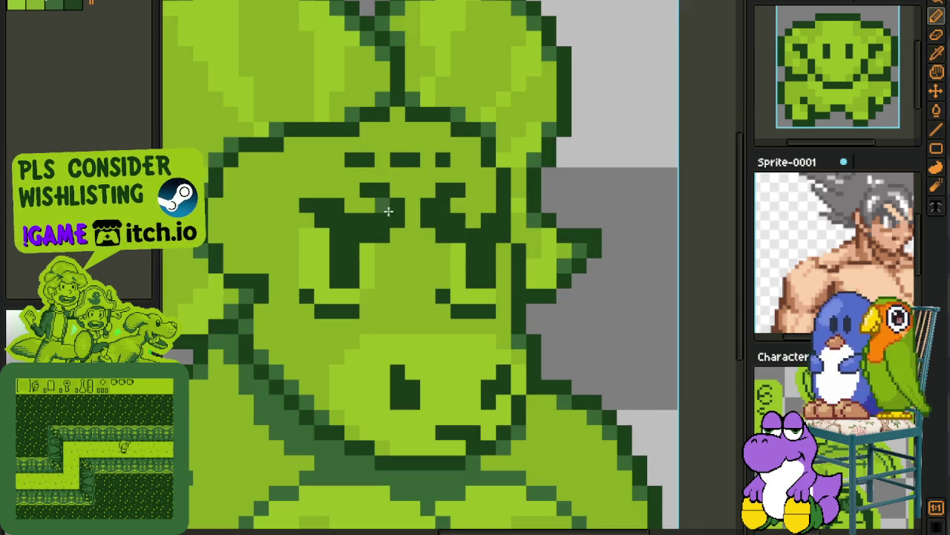
{"action": "scroll", "coordinate": [401, 248], "scroll_direction": "up", "scroll_amount": 1}
{"action": "left_click", "coordinate": [441, 159]}
{"action": "mouse_move", "coordinate": [400, 163]}
{"action": "left_mouse_down"}
{"action": "mouse_move", "coordinate": [413, 162]}
{"action": "mouse_move", "coordinate": [419, 210]}
{"action": "left_mouse_up"}
{"action": "left_click", "coordinate": [368, 162]}
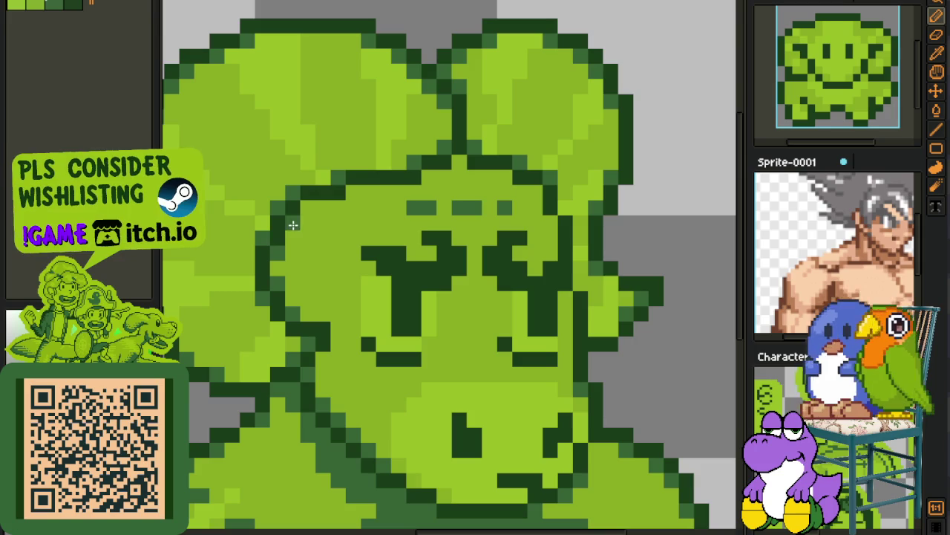
{"action": "left_click_drag", "start_coordinate": [338, 206], "coordinate": [353, 191]}
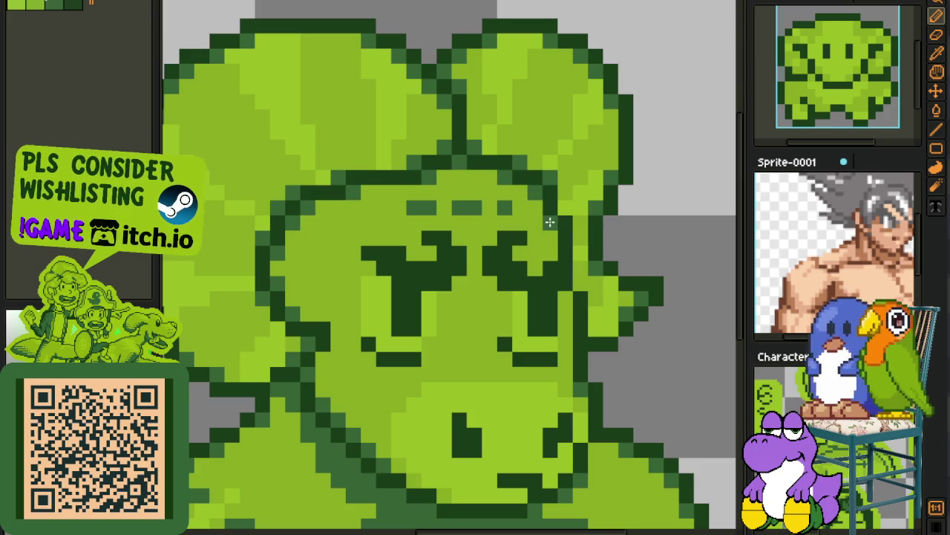
- Zoom out to review the edited portrait and save it
{"action": "scroll", "coordinate": [561, 236], "scroll_direction": "down", "scroll_amount": 2}
{"action": "scroll", "coordinate": [587, 274], "scroll_direction": "up", "scroll_amount": 1}
{"action": "scroll", "coordinate": [564, 272], "scroll_direction": "up", "scroll_amount": 1}
{"action": "scroll", "coordinate": [564, 282], "scroll_direction": "down", "scroll_amount": 2}
{"action": "scroll", "coordinate": [564, 282], "scroll_direction": "down", "scroll_amount": 1}
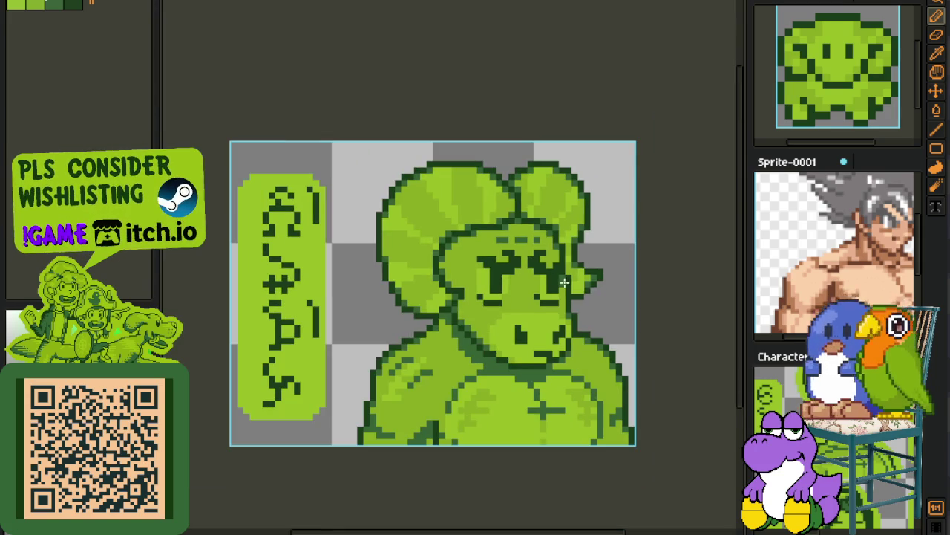
{"action": "scroll", "coordinate": [626, 315], "scroll_direction": "down", "scroll_amount": 1}
{"action": "scroll", "coordinate": [643, 294], "scroll_direction": "down", "scroll_amount": 1}
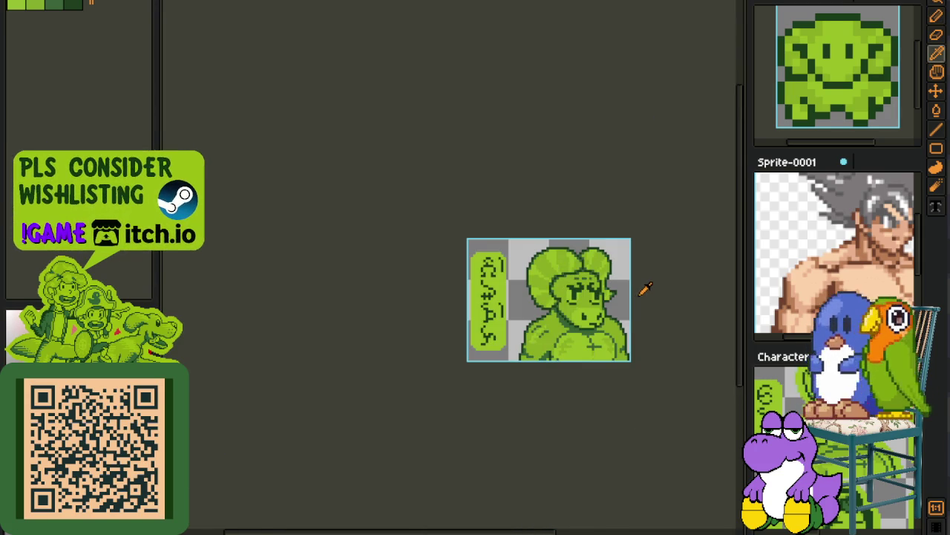
{"action": "key", "text": "ctrl+s"}
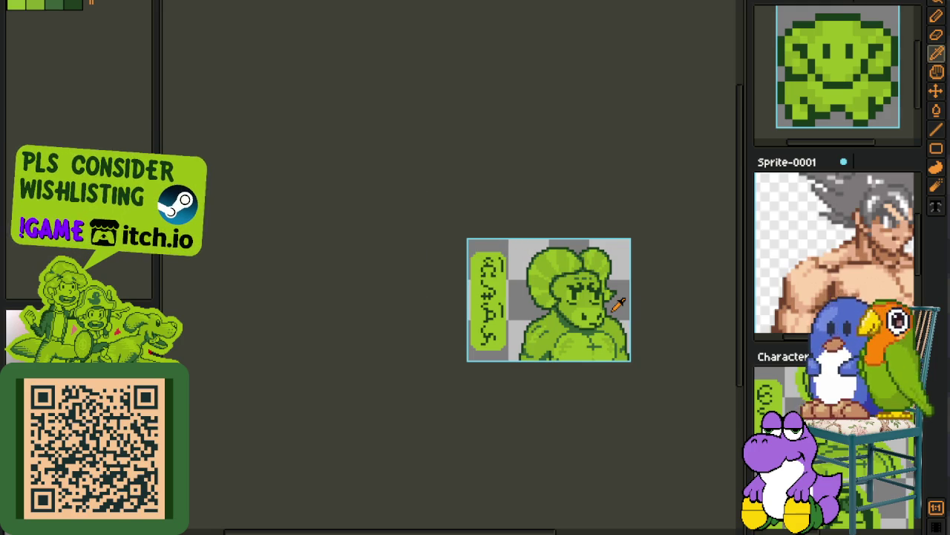
- Zoom in on the mouth and redraw the pixels at its right end
{"action": "scroll", "coordinate": [619, 303], "scroll_direction": "up", "scroll_amount": 2}
{"action": "left_click_drag", "start_coordinate": [611, 315], "coordinate": [587, 334]}
{"action": "scroll", "coordinate": [562, 339], "scroll_direction": "up", "scroll_amount": 1}
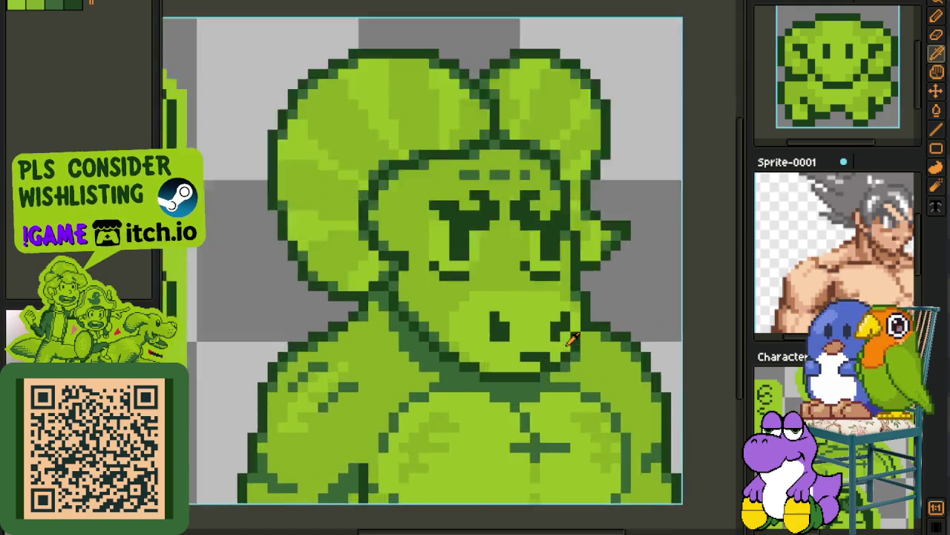
{"action": "scroll", "coordinate": [482, 365], "scroll_direction": "up", "scroll_amount": 3}
{"action": "left_click_drag", "start_coordinate": [482, 394], "coordinate": [574, 339]}
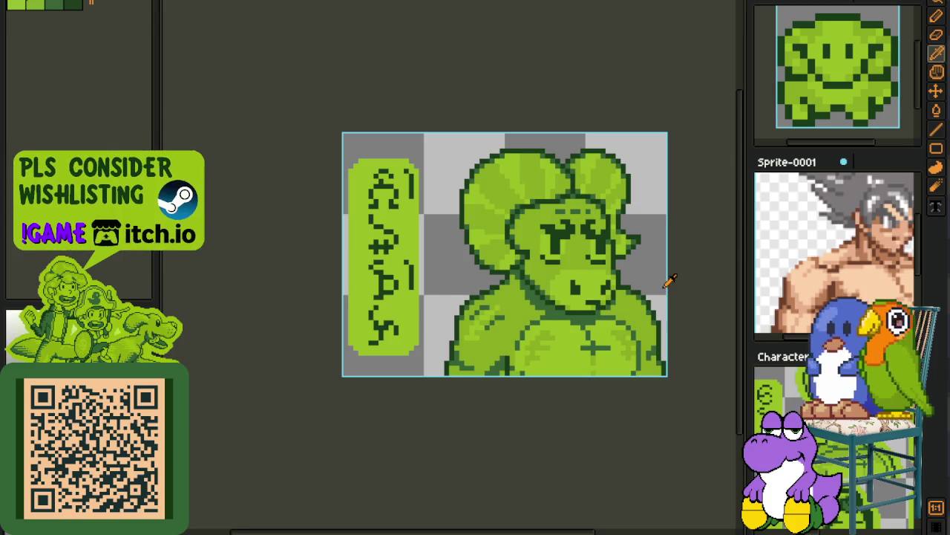
- Recentre the whole sprite with the pencil active and show the layer timeline
{"action": "scroll", "coordinate": [670, 280], "scroll_direction": "down", "scroll_amount": 2}
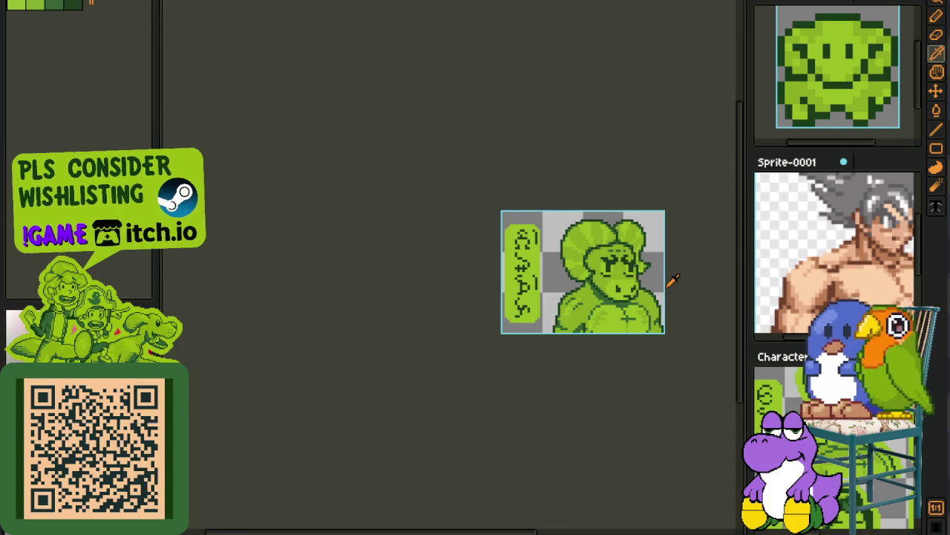
{"action": "left_click_drag", "start_coordinate": [657, 282], "coordinate": [615, 282]}
{"action": "scroll", "coordinate": [617, 282], "scroll_direction": "down", "scroll_amount": 1}
{"action": "scroll", "coordinate": [600, 291], "scroll_direction": "up", "scroll_amount": 1}
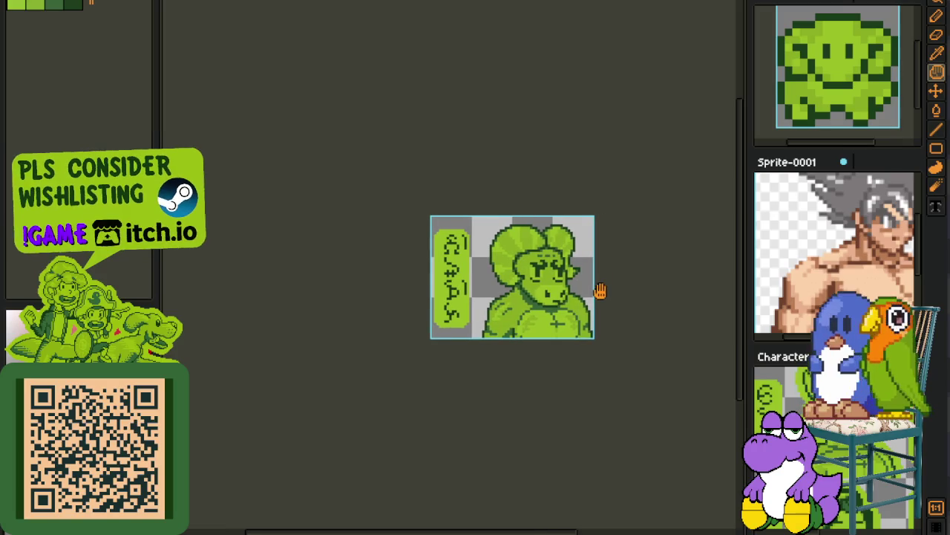
{"action": "key", "text": "b"}
{"action": "left_click_drag", "start_coordinate": [688, 311], "coordinate": [626, 308]}
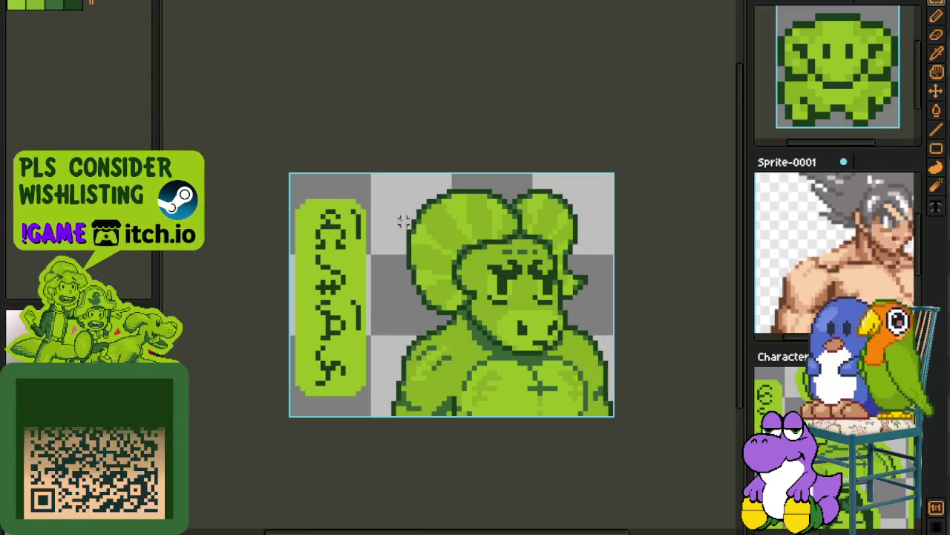
{"action": "scroll", "coordinate": [537, 280], "scroll_direction": "up", "scroll_amount": 1}
{"action": "key", "text": "Tab"}
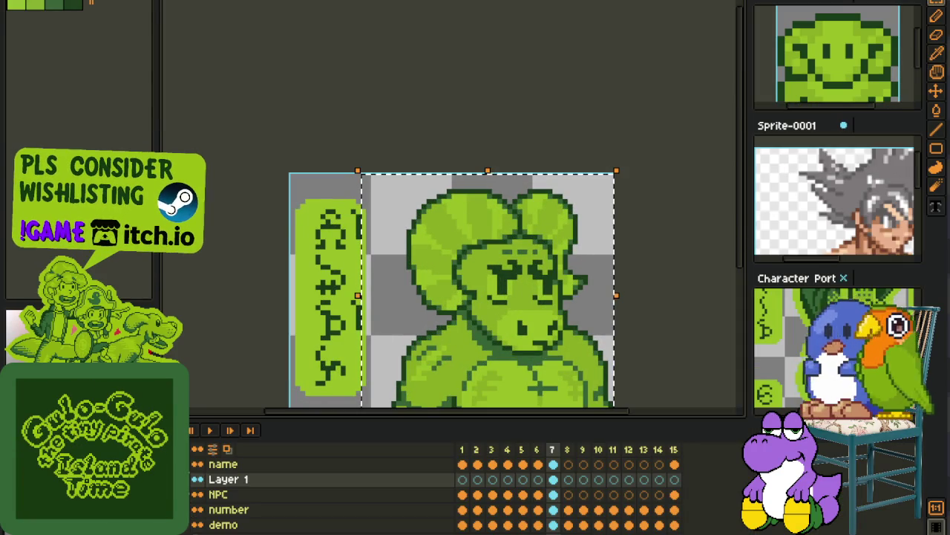
- Delete Layer 1, hide the timeline, and nudge the character slightly left
{"action": "right_click", "coordinate": [247, 483]}
{"action": "left_click", "coordinate": [289, 516]}
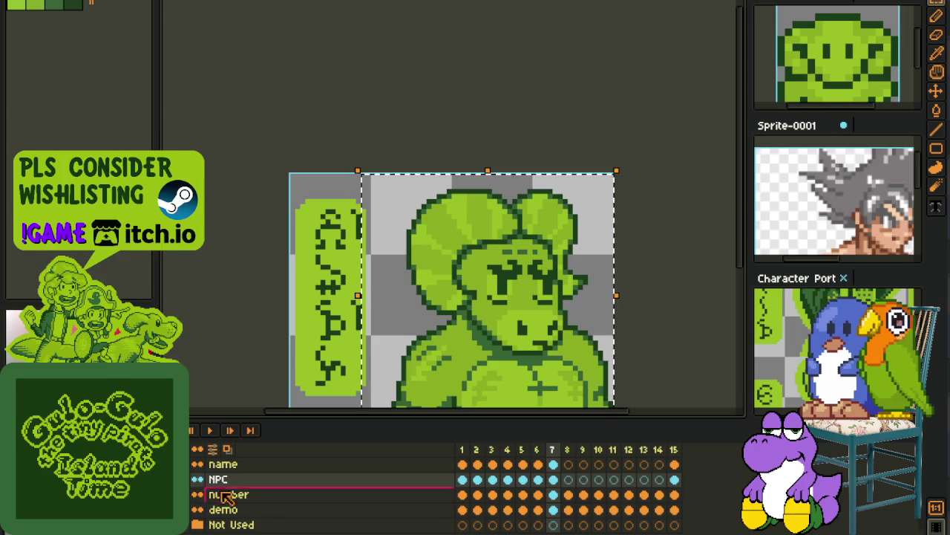
{"action": "key", "text": "Tab"}
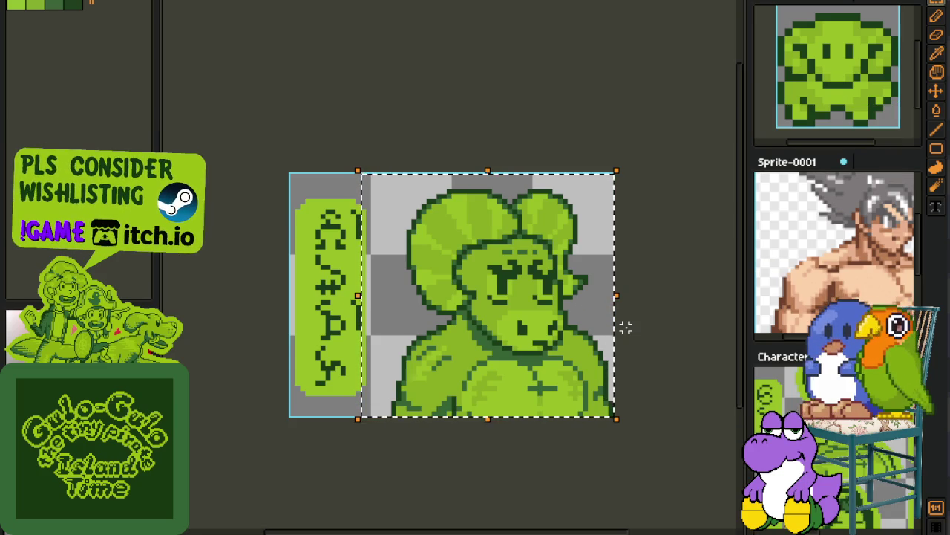
{"action": "left_click", "coordinate": [626, 328]}
{"action": "key", "text": "Tab"}
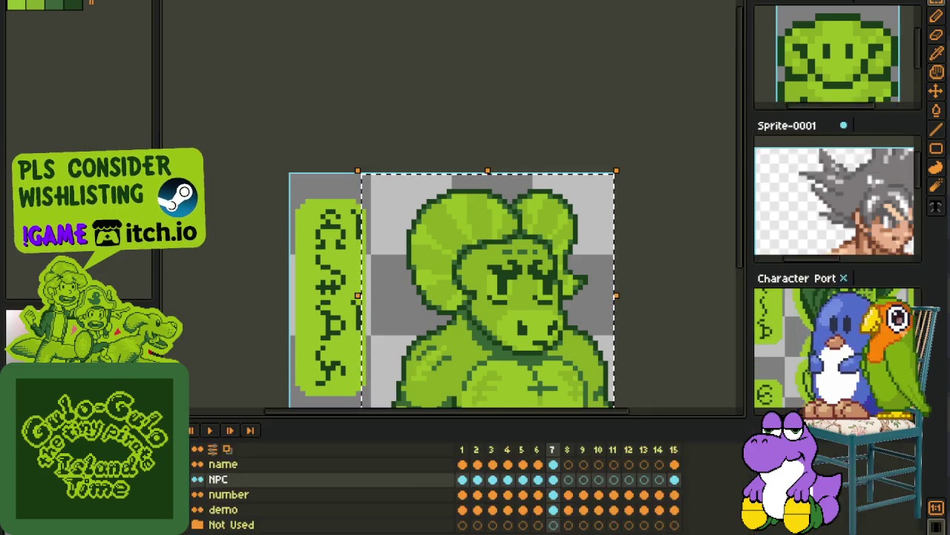
{"action": "key", "text": "Tab"}
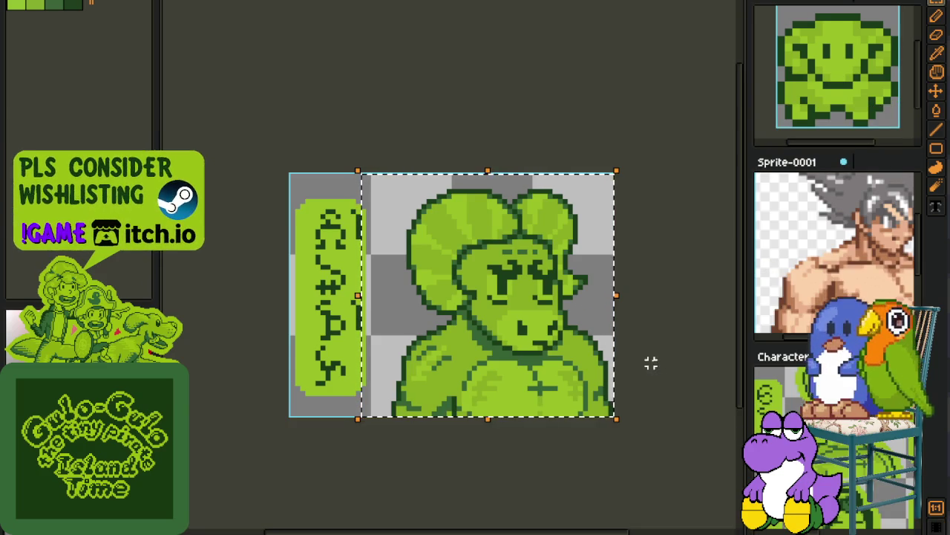
{"action": "key", "text": "Left"}
{"action": "key", "text": "Left"}
{"action": "key", "text": "Left"}
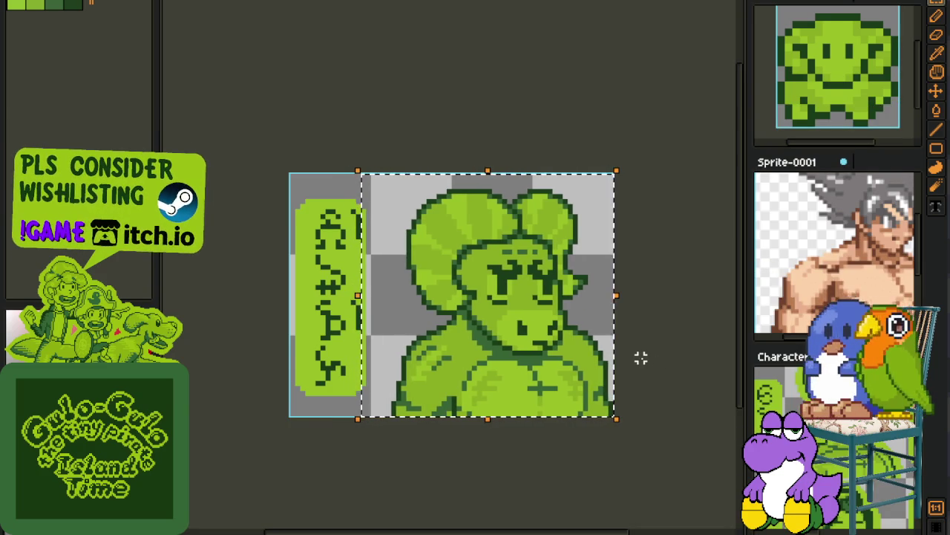
- Deselect and apply a red outside Outline twice to thicken it around the character
{"action": "key", "text": "ctrl+d"}
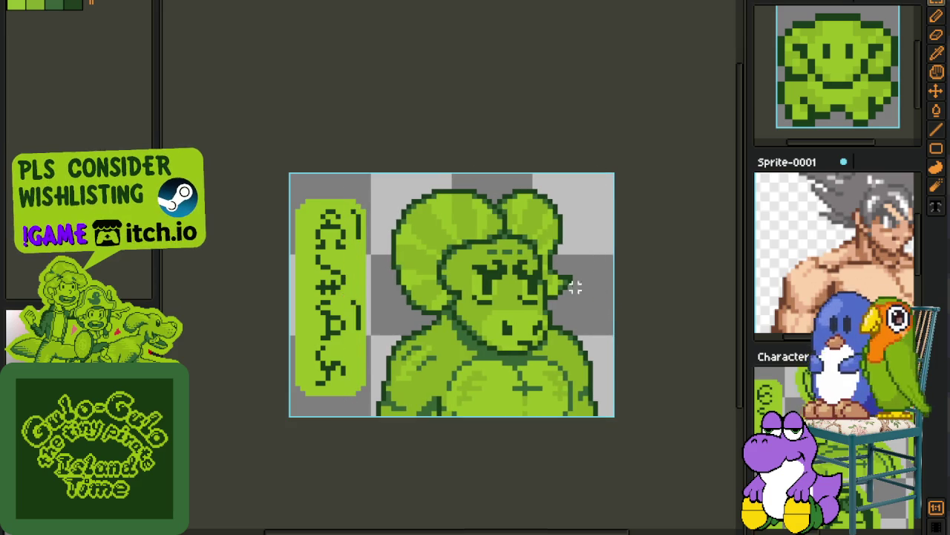
{"action": "scroll", "coordinate": [519, 171], "scroll_direction": "up", "scroll_amount": 1}
{"action": "left_click", "coordinate": [526, 176]}
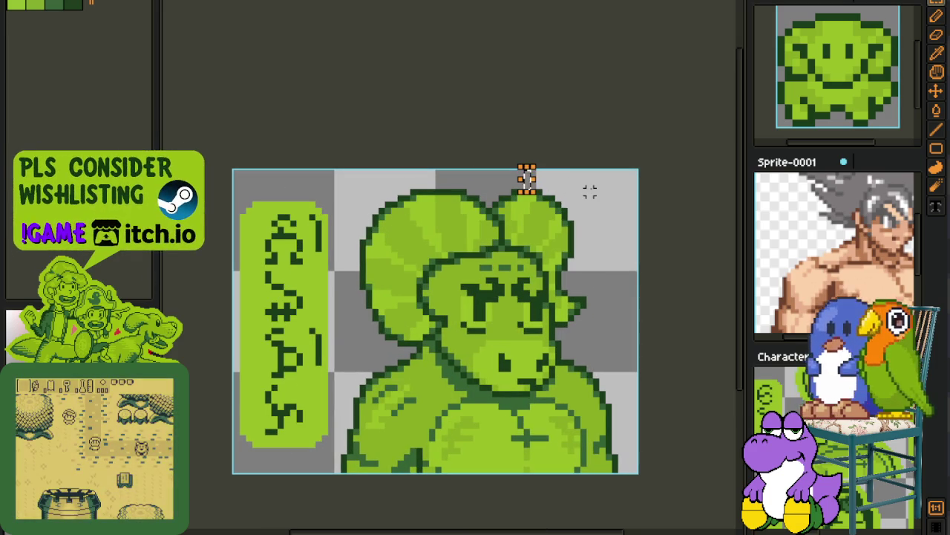
{"action": "scroll", "coordinate": [584, 192], "scroll_direction": "down", "scroll_amount": 2}
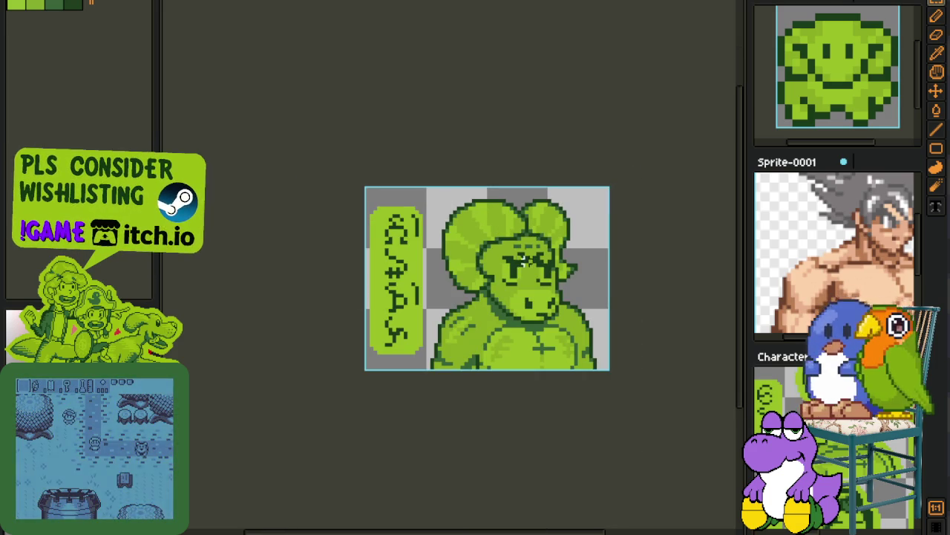
{"action": "key", "text": "shift+o"}
{"action": "left_click", "coordinate": [817, 218]}
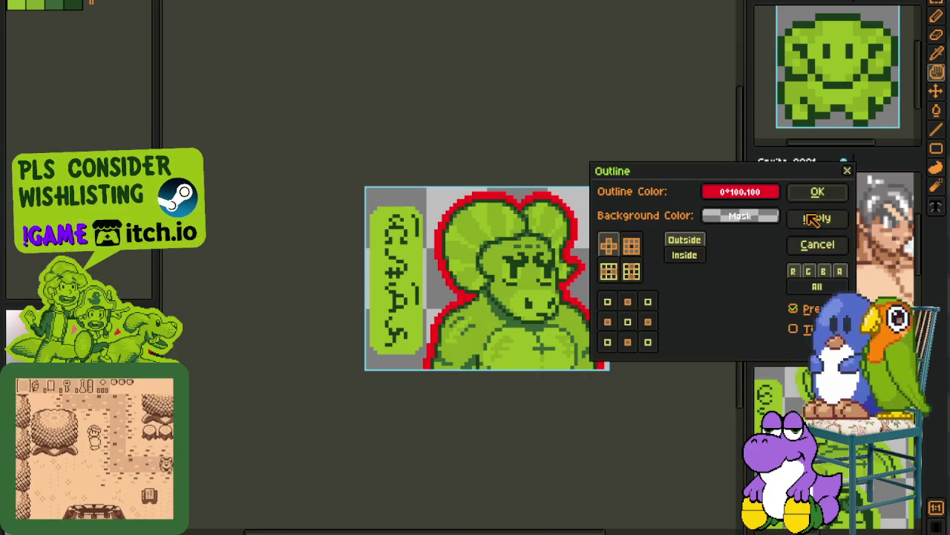
{"action": "left_click", "coordinate": [817, 192]}
{"action": "key", "text": "shift+o"}
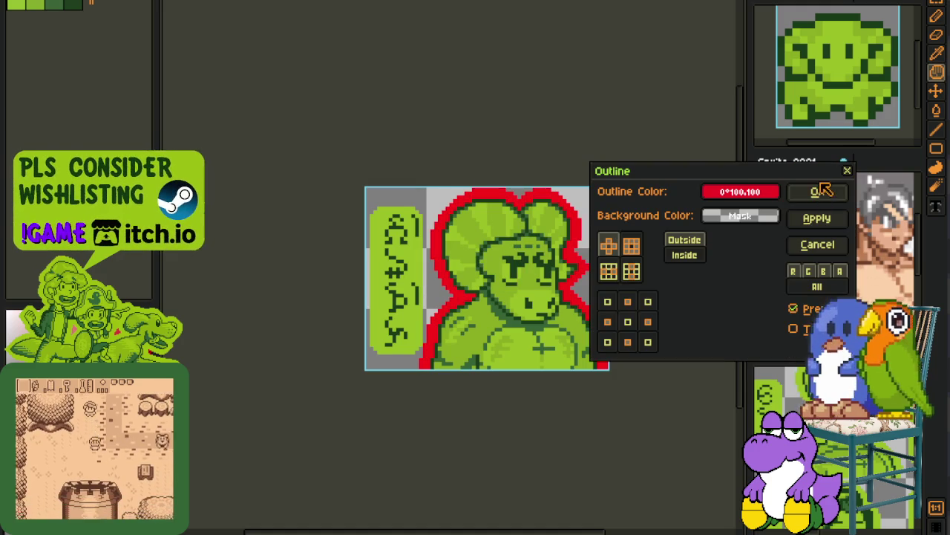
{"action": "left_click", "coordinate": [816, 193]}
{"action": "scroll", "coordinate": [512, 199], "scroll_direction": "up", "scroll_amount": 1}
{"action": "scroll", "coordinate": [531, 197], "scroll_direction": "up", "scroll_amount": 1}
- Zoom around to inspect the red outline and save the file
{"action": "key", "text": "h"}
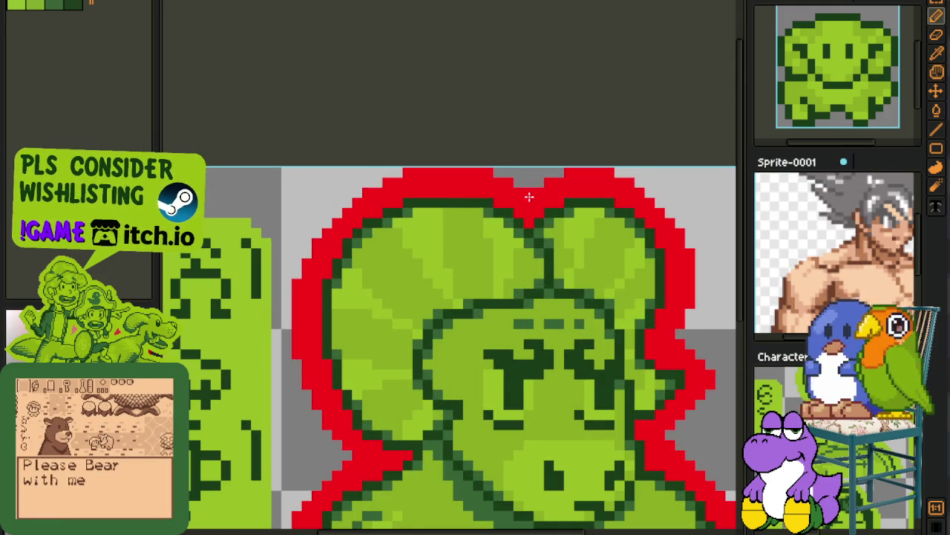
{"action": "scroll", "coordinate": [531, 196], "scroll_direction": "down", "scroll_amount": 1}
{"action": "scroll", "coordinate": [494, 329], "scroll_direction": "up", "scroll_amount": 1}
{"action": "scroll", "coordinate": [407, 312], "scroll_direction": "up", "scroll_amount": 1}
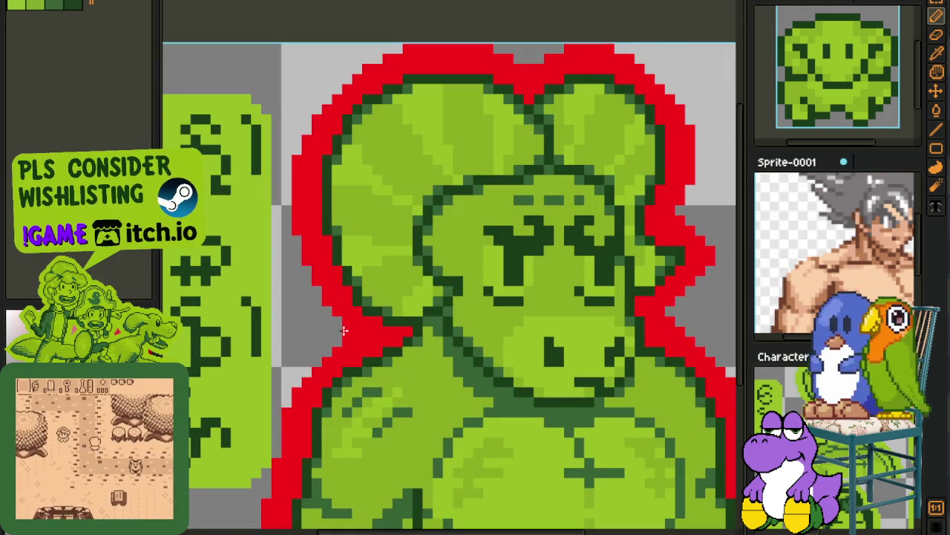
{"action": "scroll", "coordinate": [344, 330], "scroll_direction": "down", "scroll_amount": 1}
{"action": "key", "text": "b"}
{"action": "scroll", "coordinate": [564, 278], "scroll_direction": "up", "scroll_amount": 1}
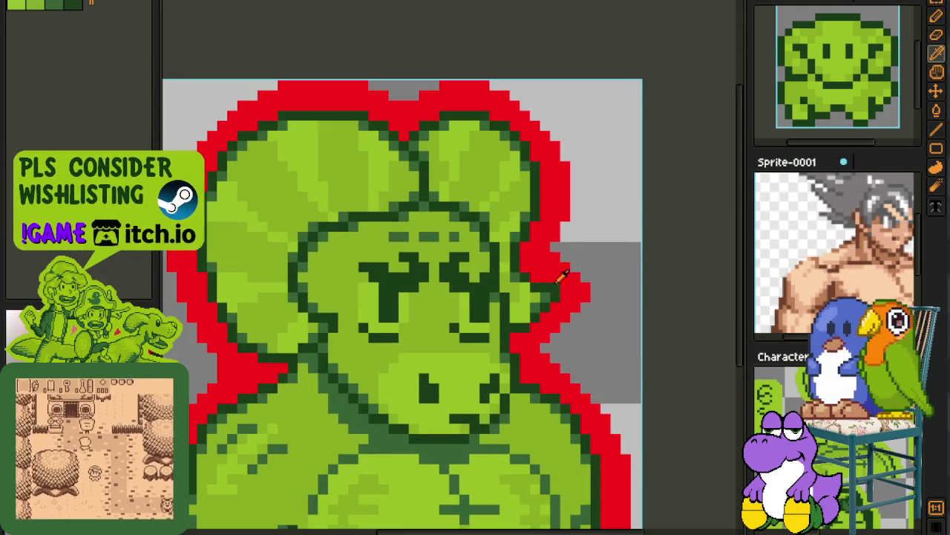
{"action": "key", "text": "i"}
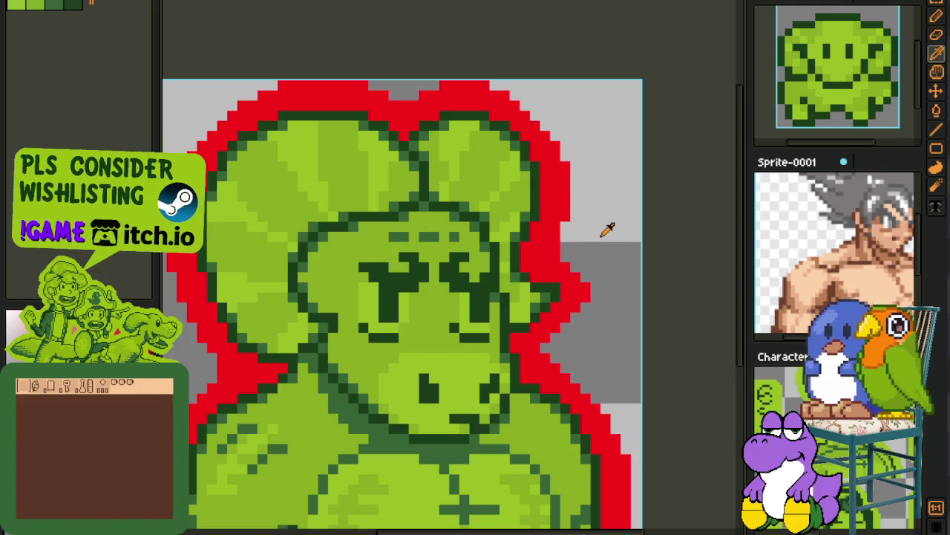
{"action": "scroll", "coordinate": [607, 228], "scroll_direction": "down", "scroll_amount": 1}
{"action": "key", "text": "ctrl+s"}
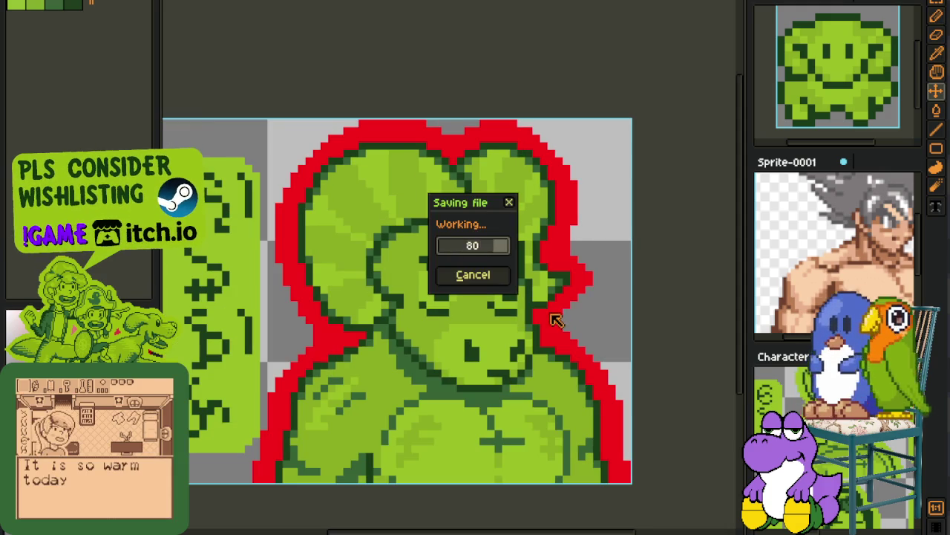
{"action": "key", "text": "b"}
{"action": "key", "text": "i"}
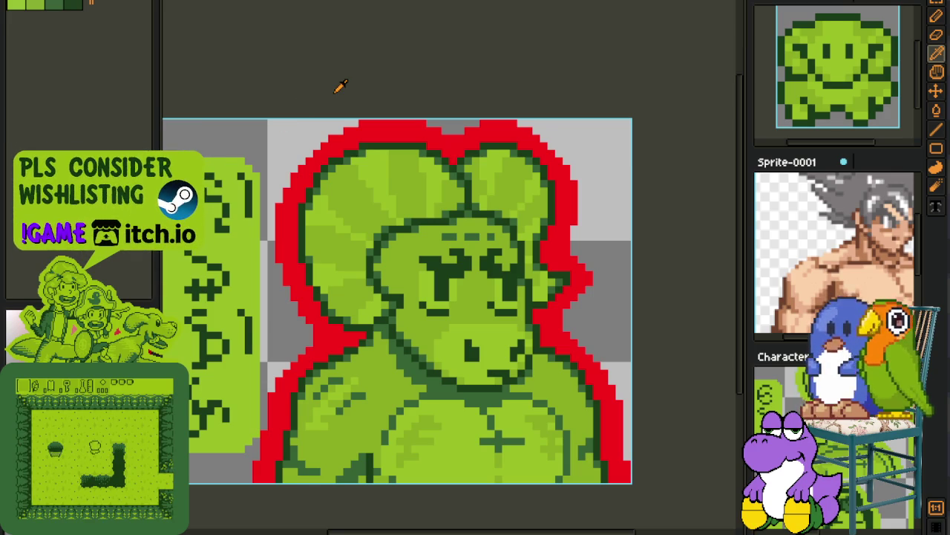
{"action": "scroll", "coordinate": [340, 87], "scroll_direction": "down", "scroll_amount": 2}
- Paint-bucket the red outlines light green in NPC frames 1 and 2
{"action": "key", "text": "Tab"}
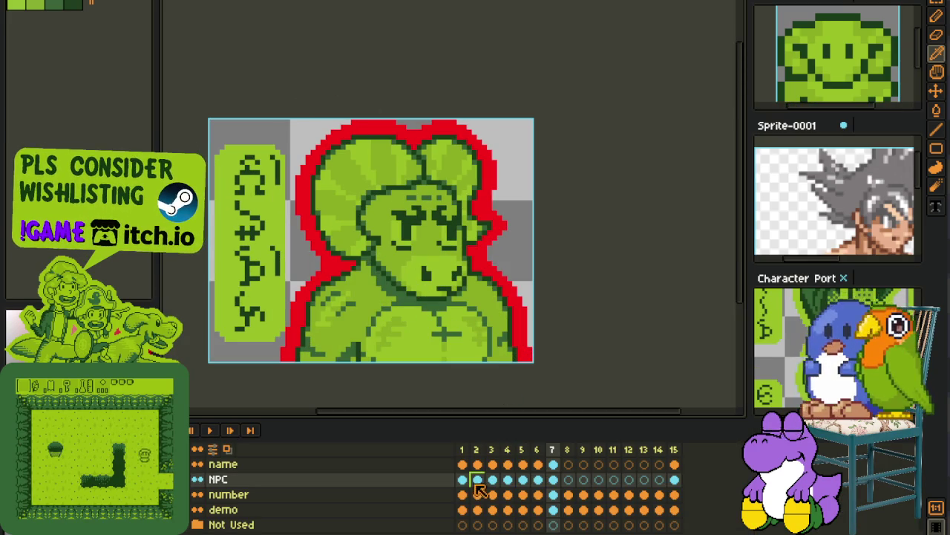
{"action": "left_click", "coordinate": [462, 479]}
{"action": "scroll", "coordinate": [375, 215], "scroll_direction": "up", "scroll_amount": 1}
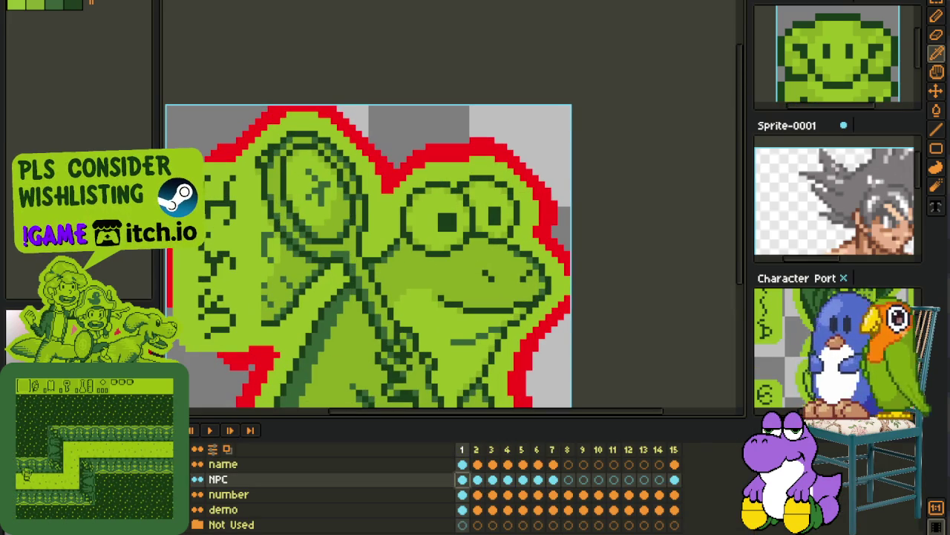
{"action": "key", "text": "g"}
{"action": "left_click", "coordinate": [186, 299]}
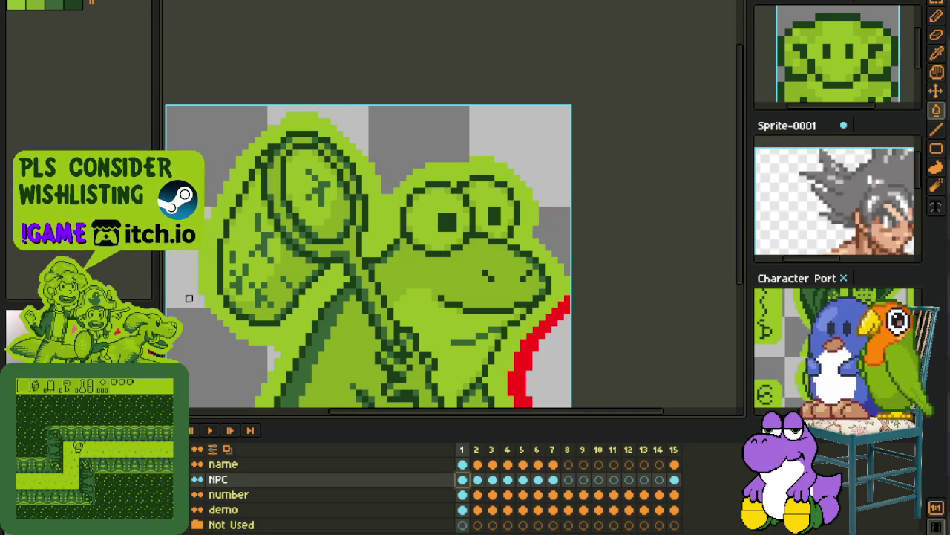
{"action": "left_click", "coordinate": [529, 362]}
{"action": "key", "text": "Right"}
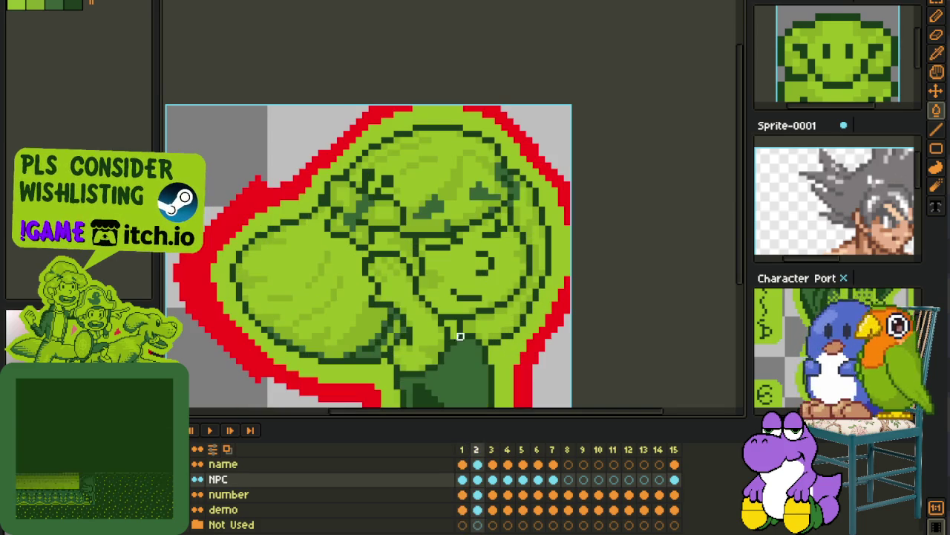
{"action": "left_click", "coordinate": [303, 380]}
{"action": "left_click", "coordinate": [554, 259]}
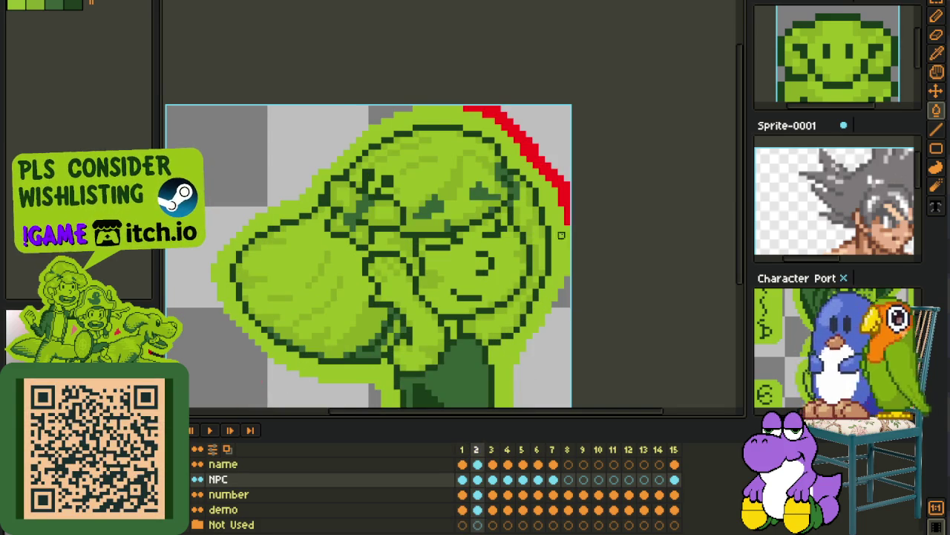
{"action": "left_click", "coordinate": [569, 196]}
- Fill the left and right red outlines green in frames 3, 4 and 5
{"action": "key", "text": "Right"}
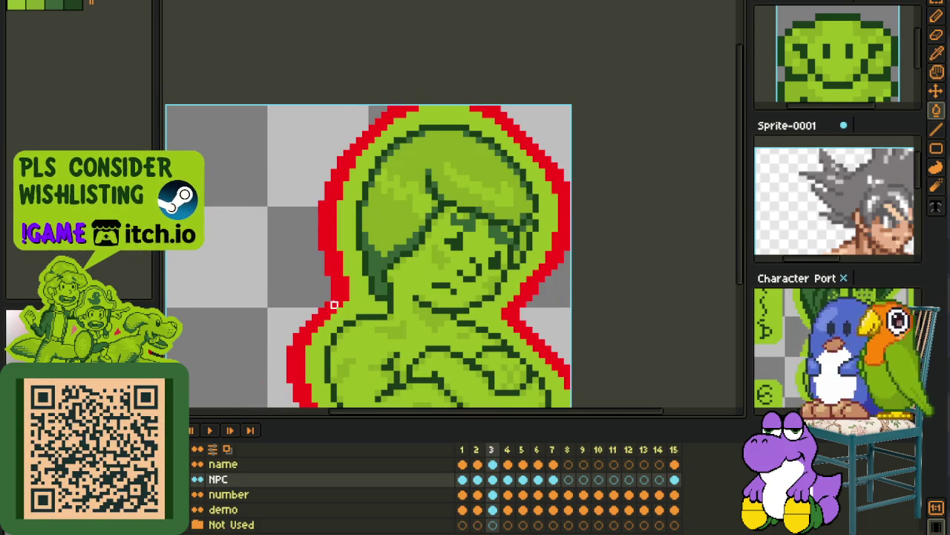
{"action": "left_click", "coordinate": [334, 305]}
{"action": "left_click", "coordinate": [517, 311]}
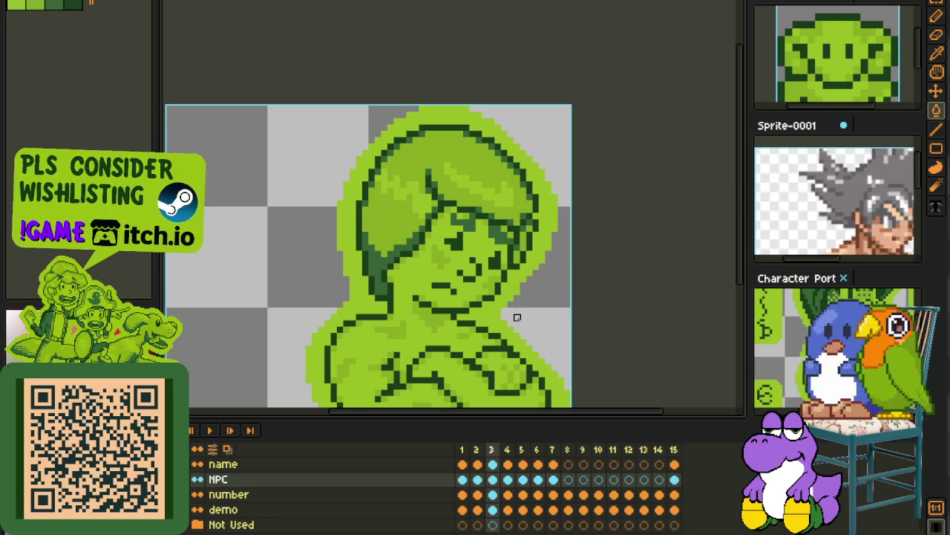
{"action": "key", "text": "Right"}
{"action": "left_click", "coordinate": [504, 317]}
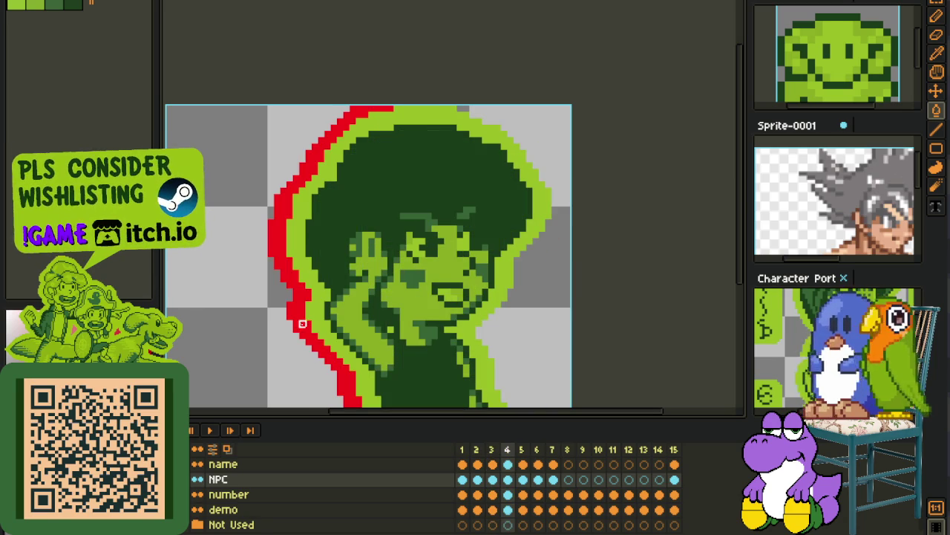
{"action": "left_click", "coordinate": [295, 322]}
{"action": "key", "text": "Right"}
{"action": "left_click", "coordinate": [346, 317]}
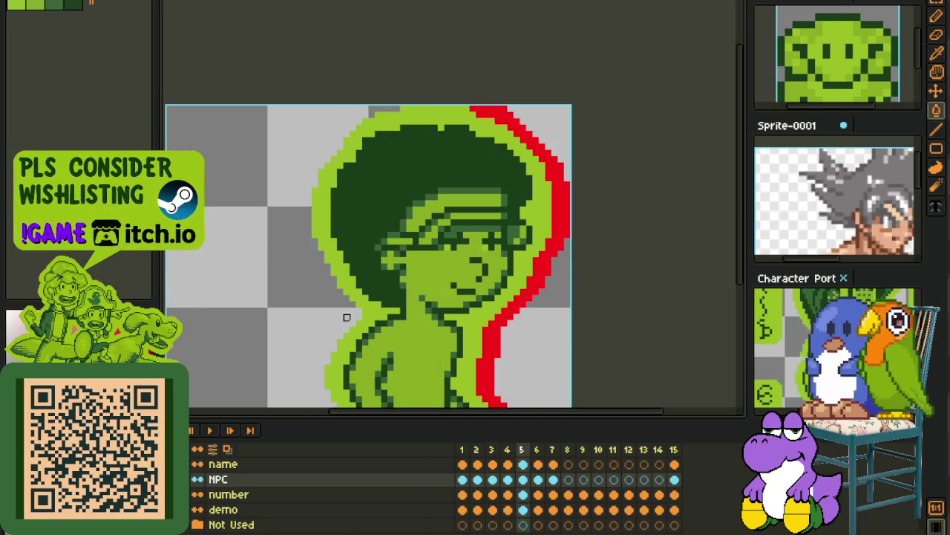
{"action": "left_click", "coordinate": [505, 311]}
- Green-fill frame 6's outlines, clear frame 7's afro outline, and fill frame 15's cat outline
{"action": "key", "text": "Right"}
{"action": "left_click", "coordinate": [505, 348]}
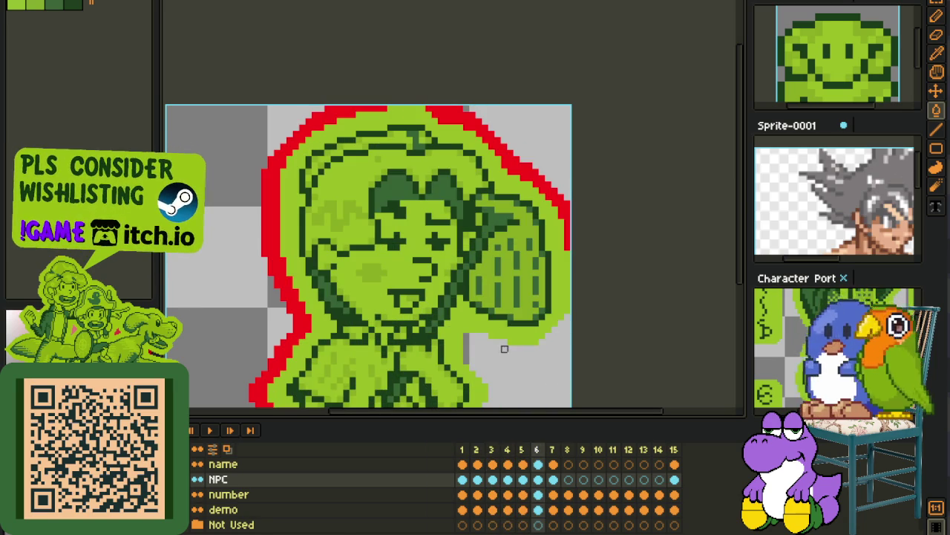
{"action": "left_click", "coordinate": [562, 210]}
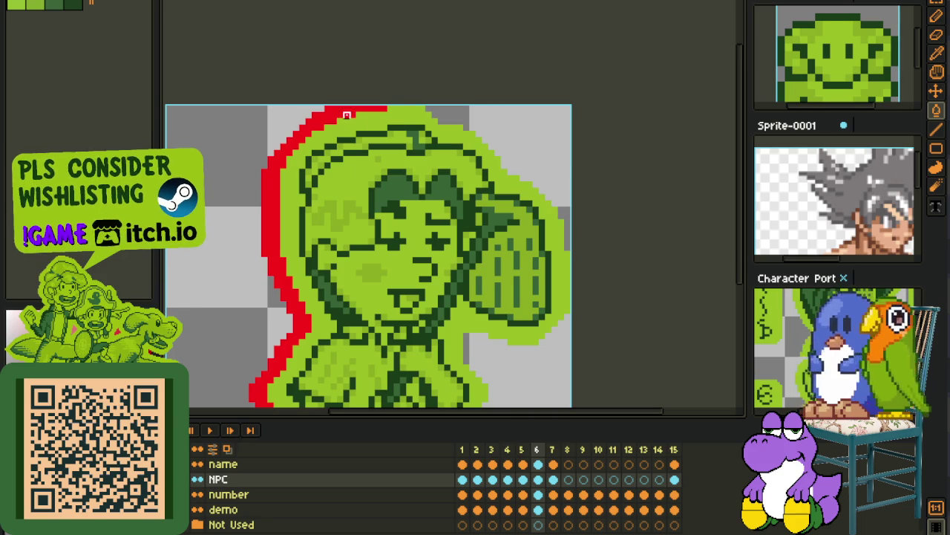
{"action": "left_click", "coordinate": [346, 115]}
{"action": "key", "text": "Right"}
{"action": "left_click", "coordinate": [340, 292]}
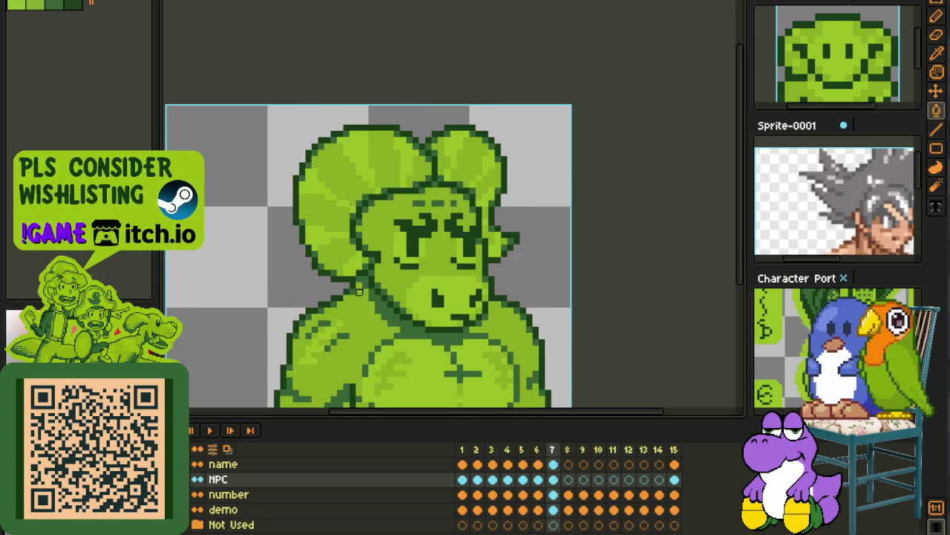
{"action": "left_click", "coordinate": [675, 479]}
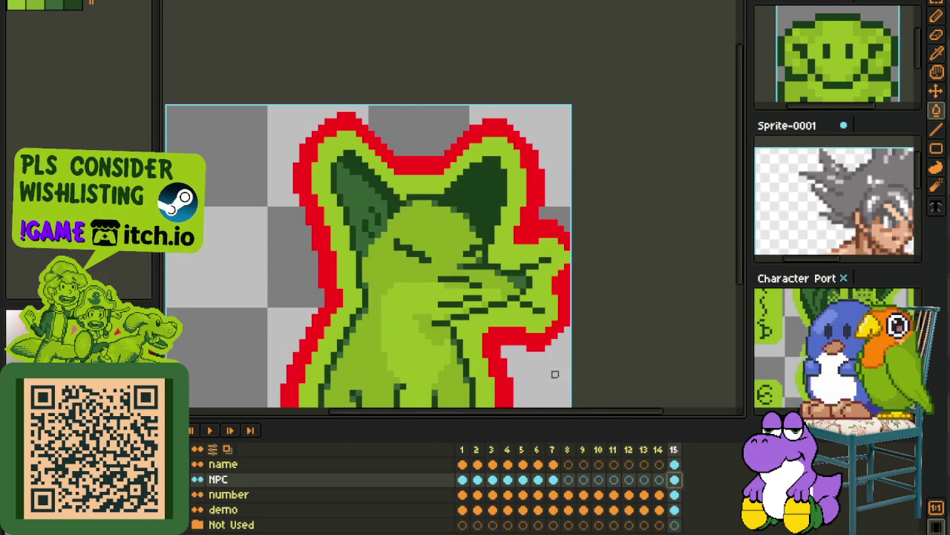
{"action": "left_click", "coordinate": [530, 235]}
{"action": "scroll", "coordinate": [518, 245], "scroll_direction": "down", "scroll_amount": 1}
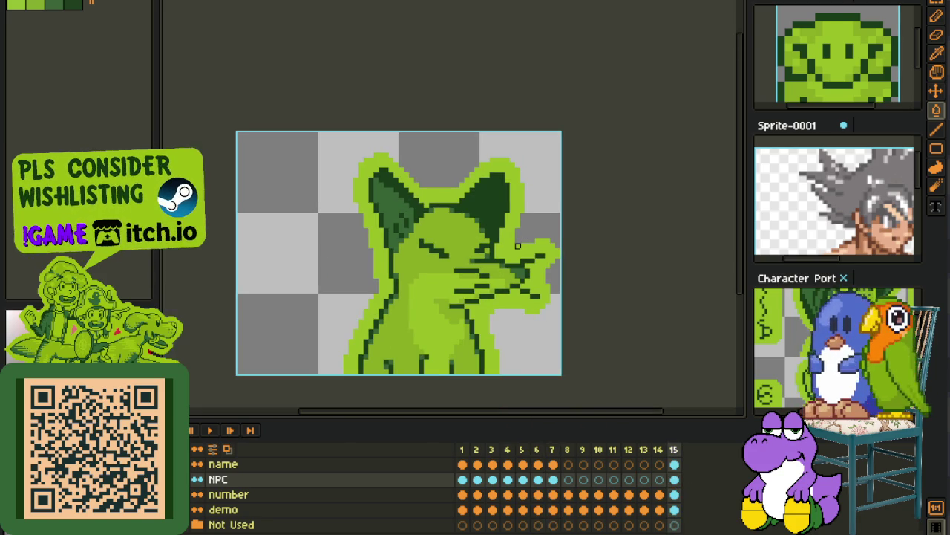
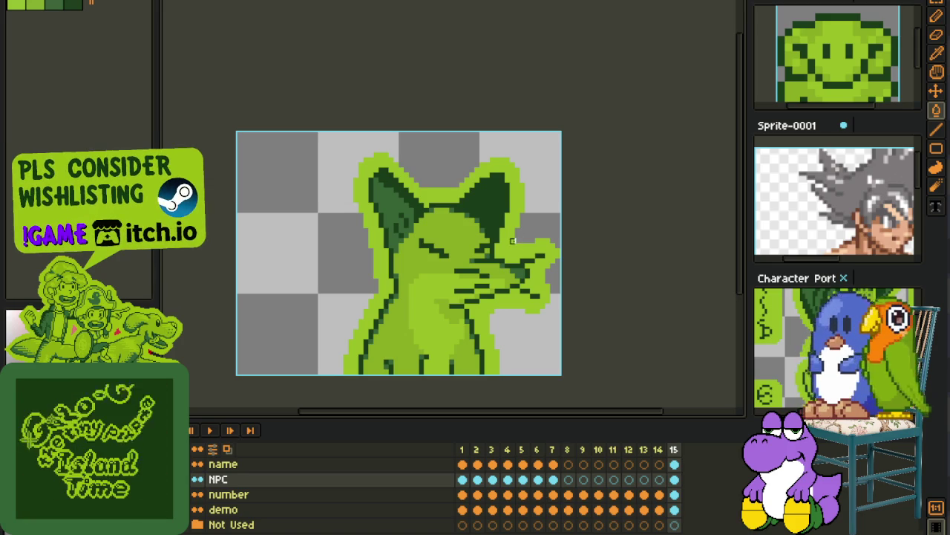
- Recolour the red outline around the frame 7 portrait green with the eyedropper and pencil
{"action": "key", "text": "i"}
{"action": "left_click", "coordinate": [556, 479]}
{"action": "scroll", "coordinate": [594, 322], "scroll_direction": "down", "scroll_amount": 1}
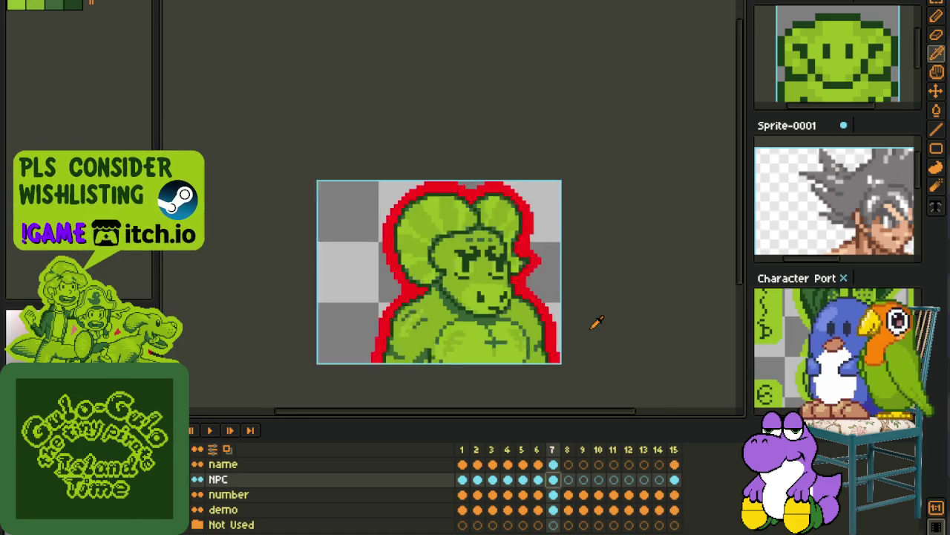
{"action": "scroll", "coordinate": [587, 326], "scroll_direction": "down", "scroll_amount": 1}
{"action": "left_click_drag", "start_coordinate": [581, 333], "coordinate": [524, 279]}
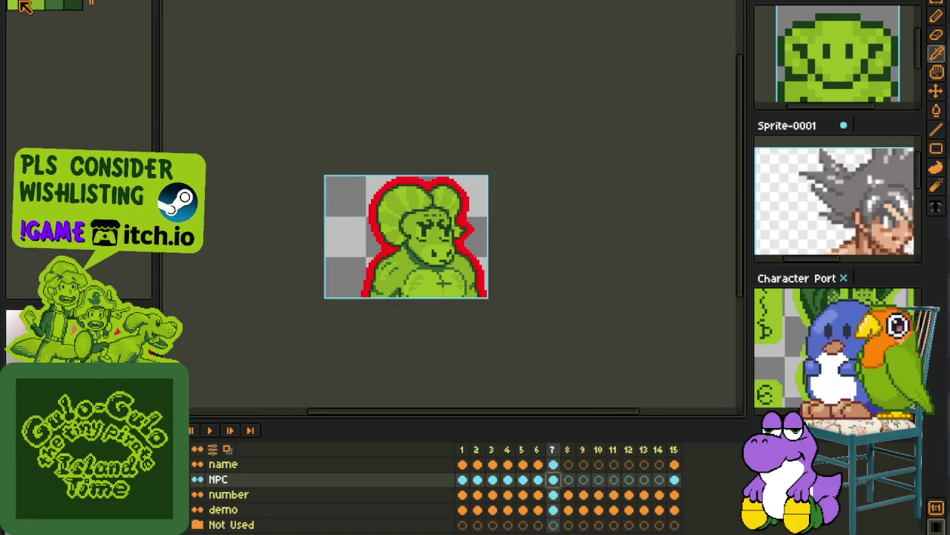
{"action": "scroll", "coordinate": [470, 248], "scroll_direction": "up", "scroll_amount": 2}
{"action": "scroll", "coordinate": [483, 245], "scroll_direction": "down", "scroll_amount": 1}
{"action": "scroll", "coordinate": [550, 230], "scroll_direction": "down", "scroll_amount": 2}
{"action": "key", "text": "b"}
- Save the portrait sheet several times so the game preview reloads
{"action": "key", "text": "ctrl+s"}
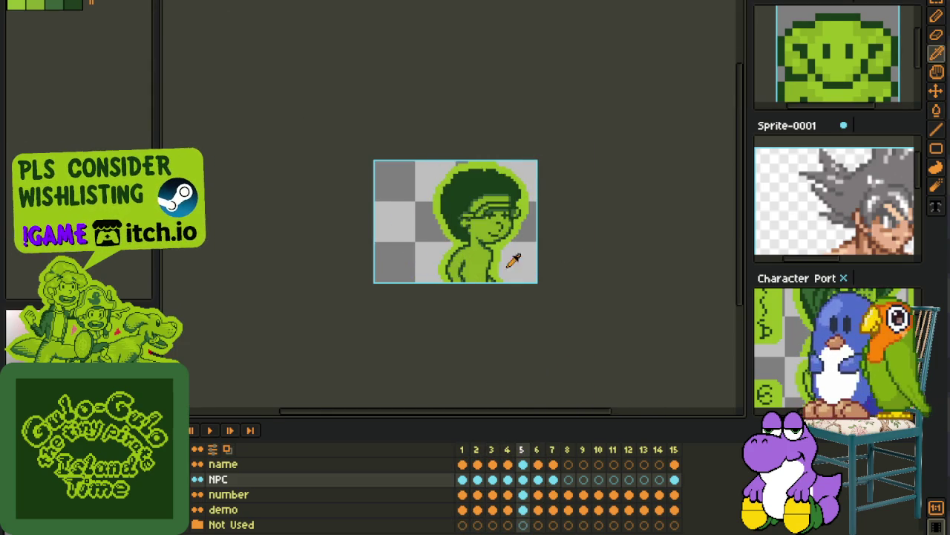
{"action": "scroll", "coordinate": [481, 246], "scroll_direction": "up", "scroll_amount": 2}
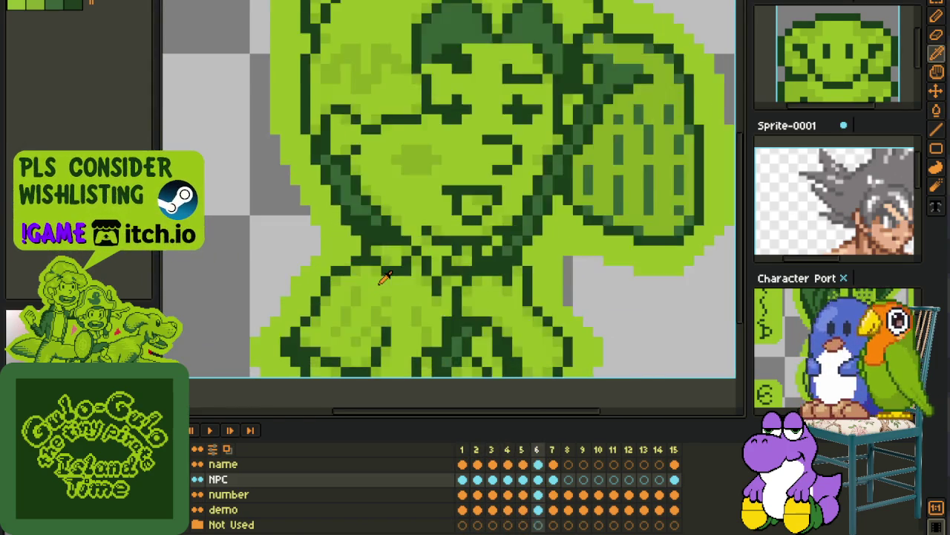
{"action": "scroll", "coordinate": [503, 249], "scroll_direction": "down", "scroll_amount": 3}
{"action": "key", "text": "ctrl+s"}
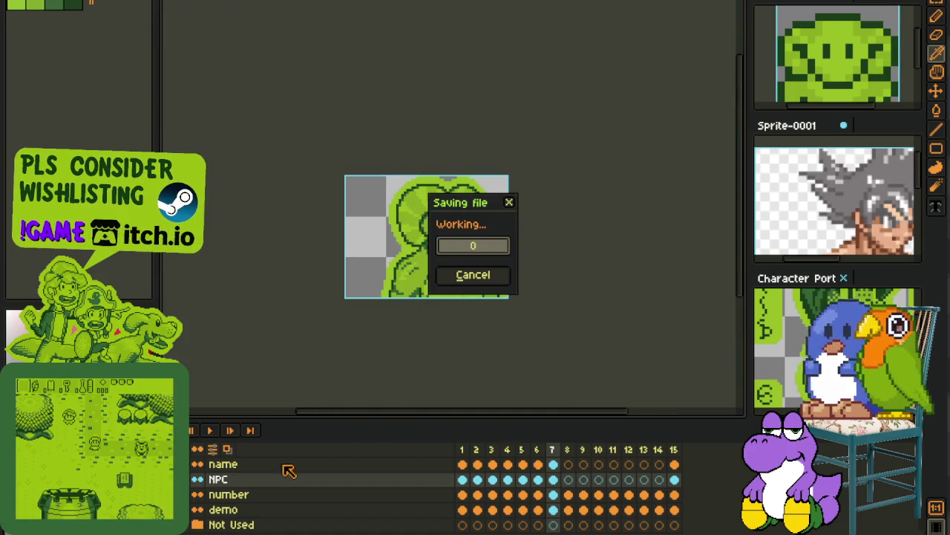
{"action": "key", "text": "ctrl+s"}
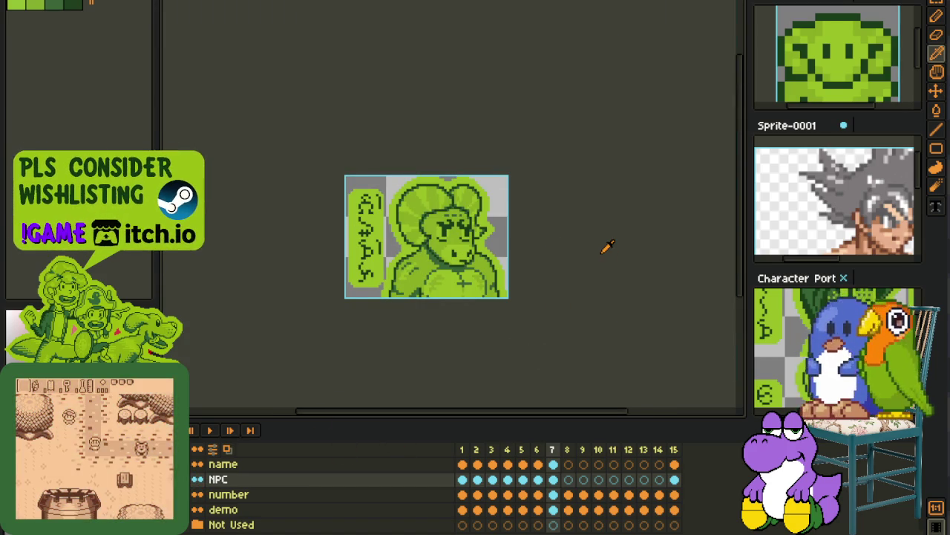
{"action": "scroll", "coordinate": [608, 247], "scroll_direction": "down", "scroll_amount": 1}
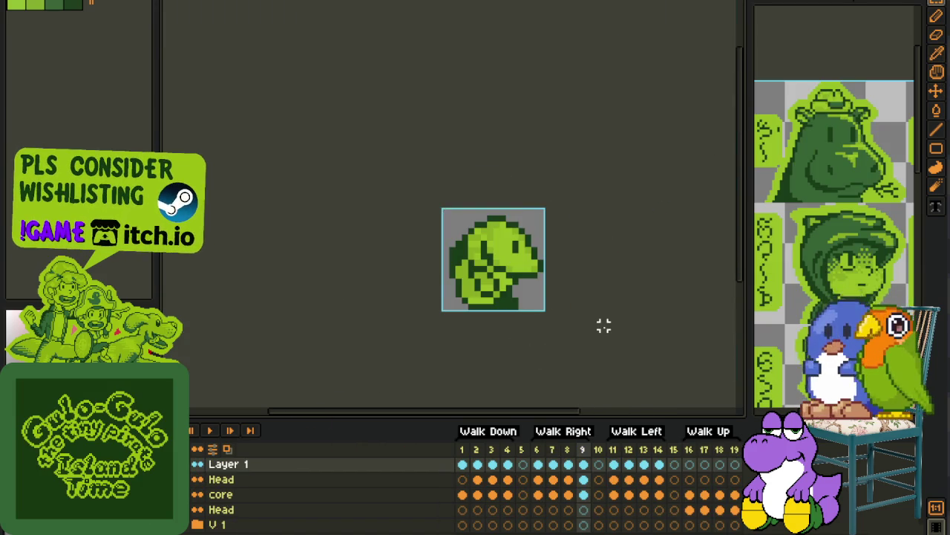
- Flip the Walk Left poses in frames 11–14 horizontally and check each frame
{"action": "mouse_move", "coordinate": [622, 477]}
{"action": "left_mouse_down"}
{"action": "mouse_move", "coordinate": [664, 464]}
{"action": "mouse_move", "coordinate": [554, 472]}
{"action": "mouse_move", "coordinate": [615, 466]}
{"action": "left_mouse_up"}
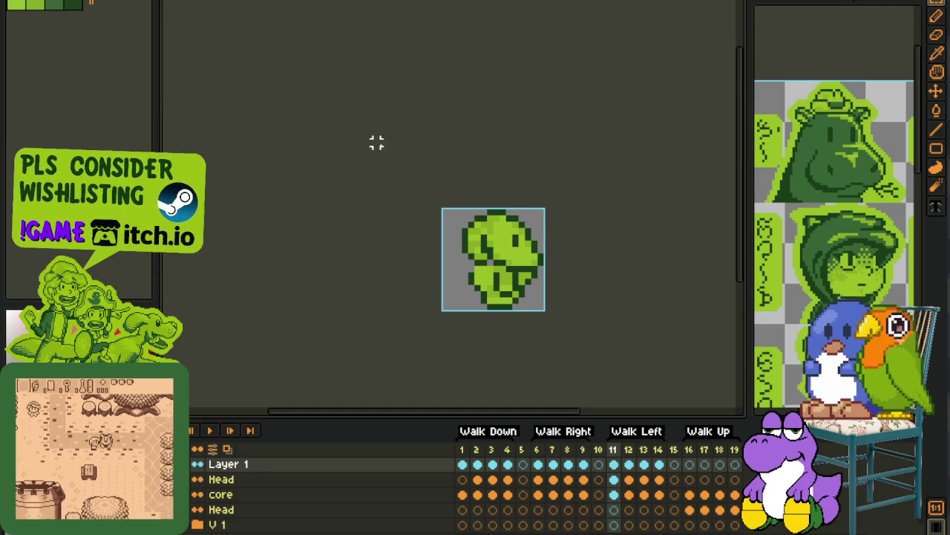
{"action": "scroll", "coordinate": [396, 155], "scroll_direction": "down", "scroll_amount": 2}
{"action": "key", "text": "ctrl+a"}
{"action": "key", "text": "shift+h"}
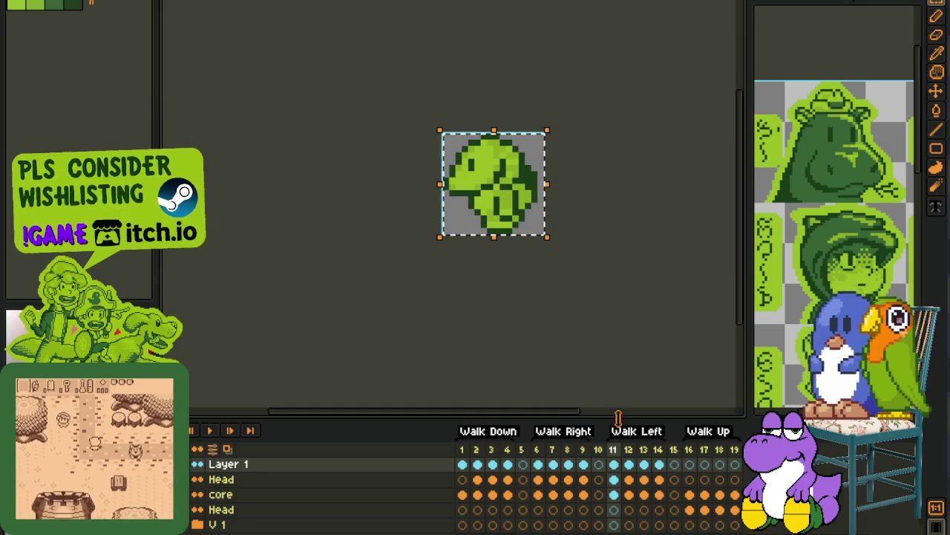
{"action": "key", "text": "period"}
{"action": "key", "text": "period"}
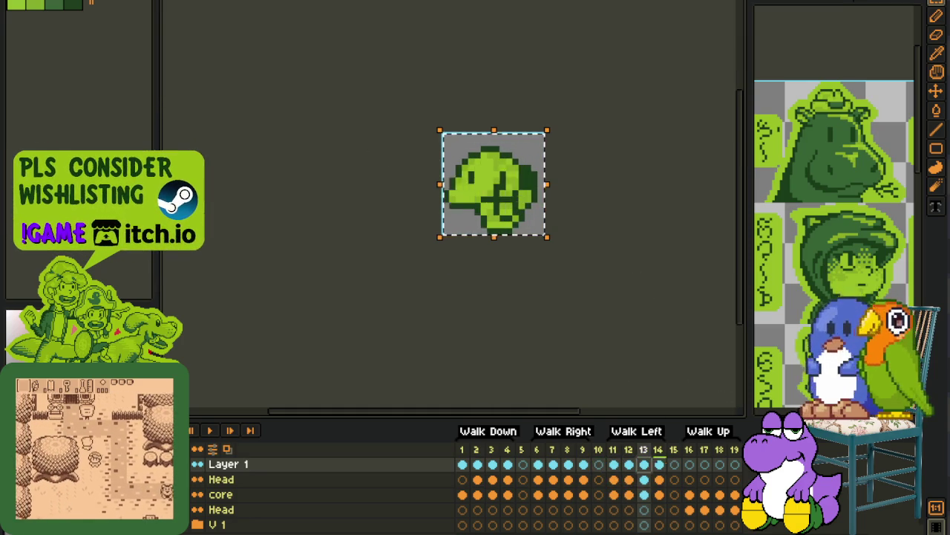
{"action": "key", "text": "period"}
{"action": "key", "text": "ctrl+d"}
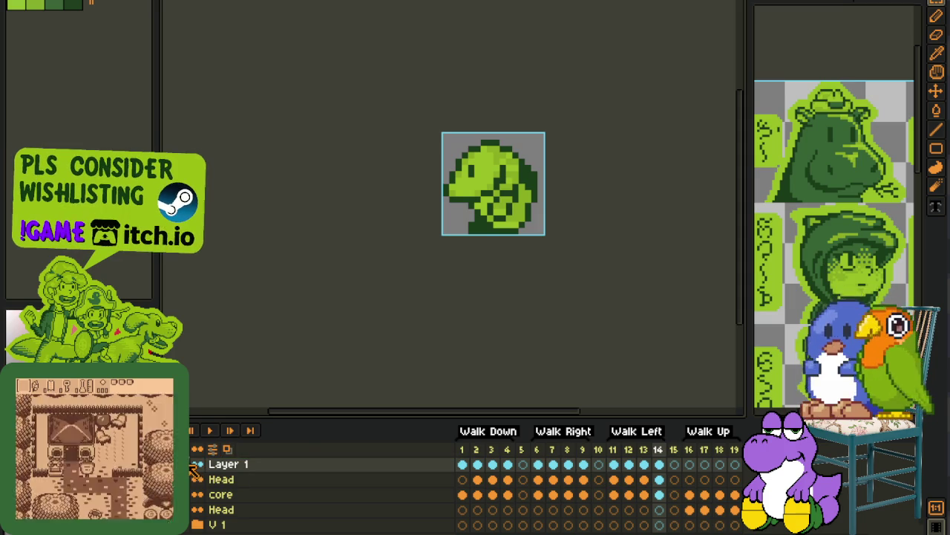
- Rename the top layer, Layer 1, to Head
{"action": "left_click", "coordinate": [199, 525]}
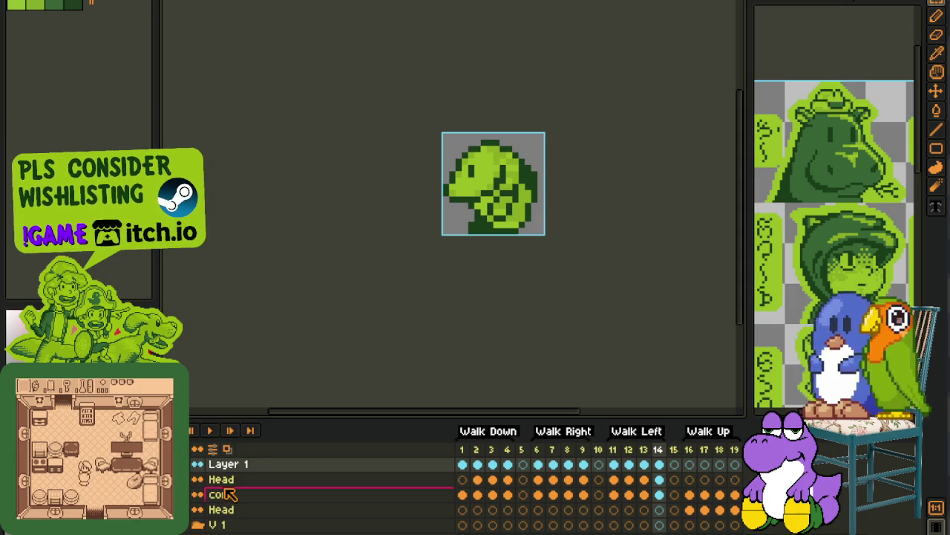
{"action": "scroll", "coordinate": [233, 493], "scroll_direction": "down", "scroll_amount": 2}
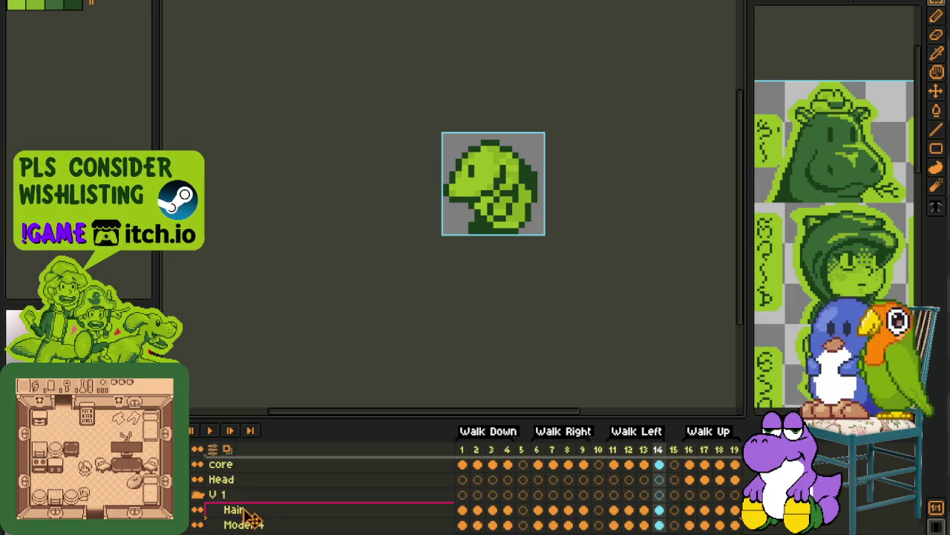
{"action": "key", "text": "ctrl+v"}
{"action": "left_click", "coordinate": [197, 479]}
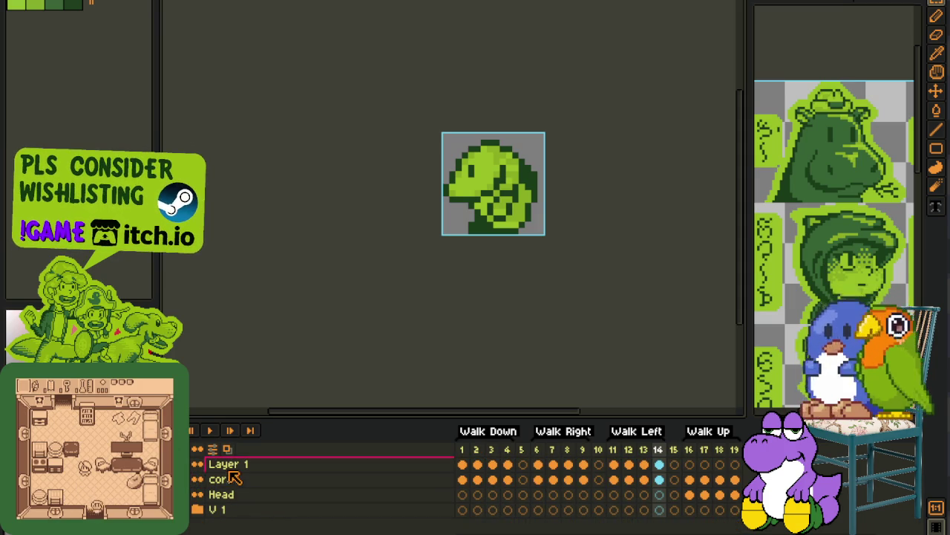
{"action": "left_click", "coordinate": [232, 466]}
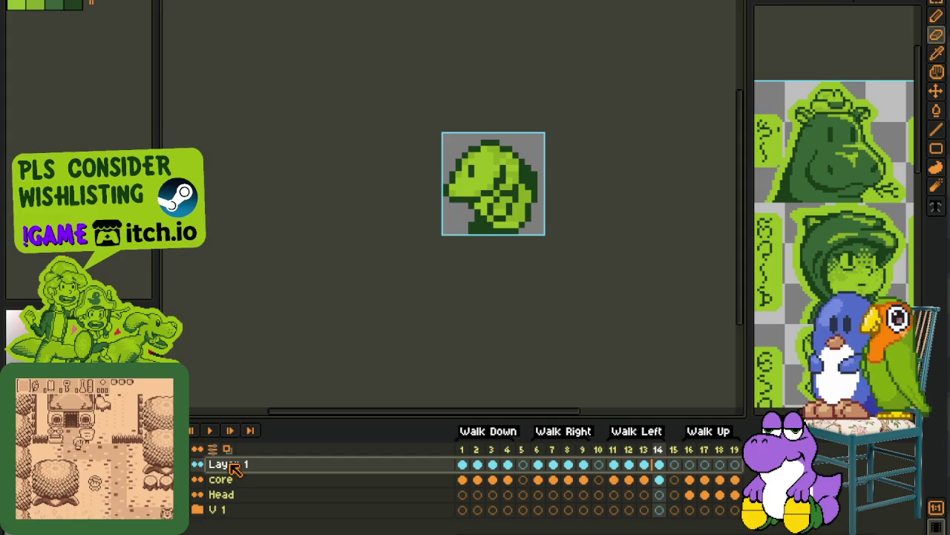
{"action": "double_click", "coordinate": [231, 466]}
{"action": "type", "text": "d"}
{"action": "key", "text": "Return"}
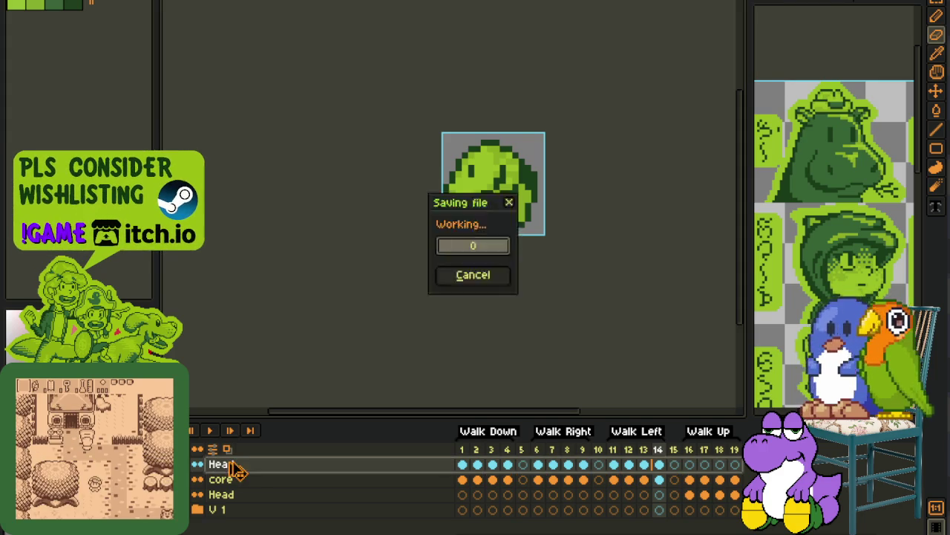
{"action": "right_click", "coordinate": [234, 466]}
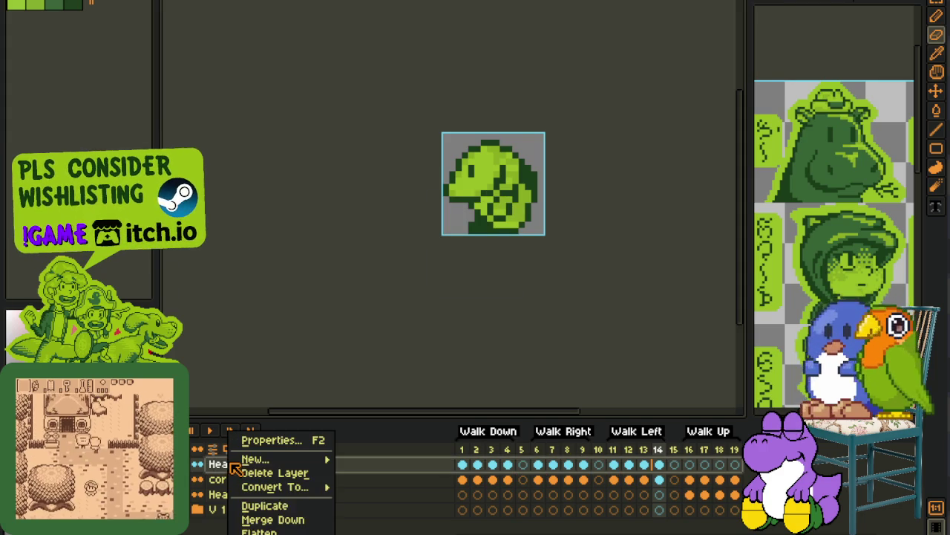
{"action": "left_click", "coordinate": [469, 365]}
{"action": "left_click", "coordinate": [15, 1]}
{"action": "mouse_move", "coordinate": [32, 60]}
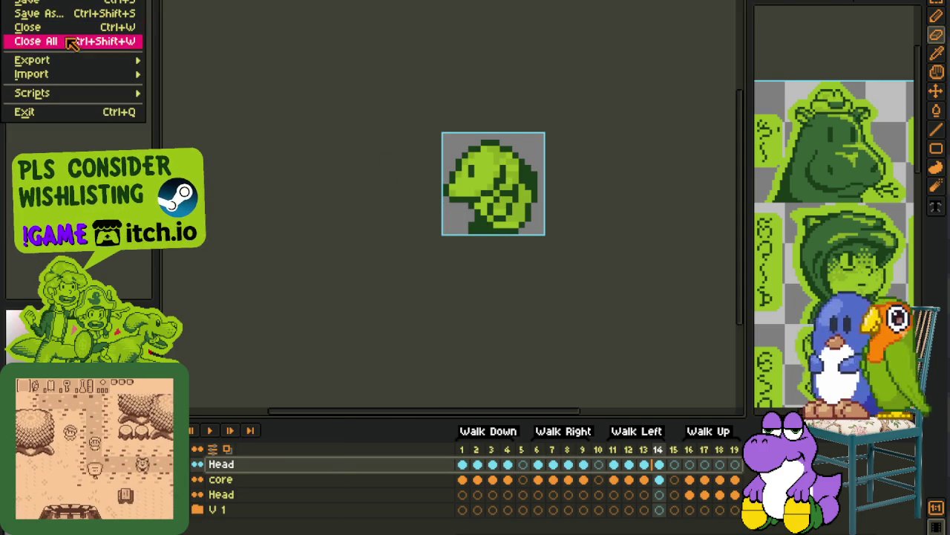
- Export the walk cycle as a one-row sprite-sheet strip
{"action": "left_click", "coordinate": [248, 69]}
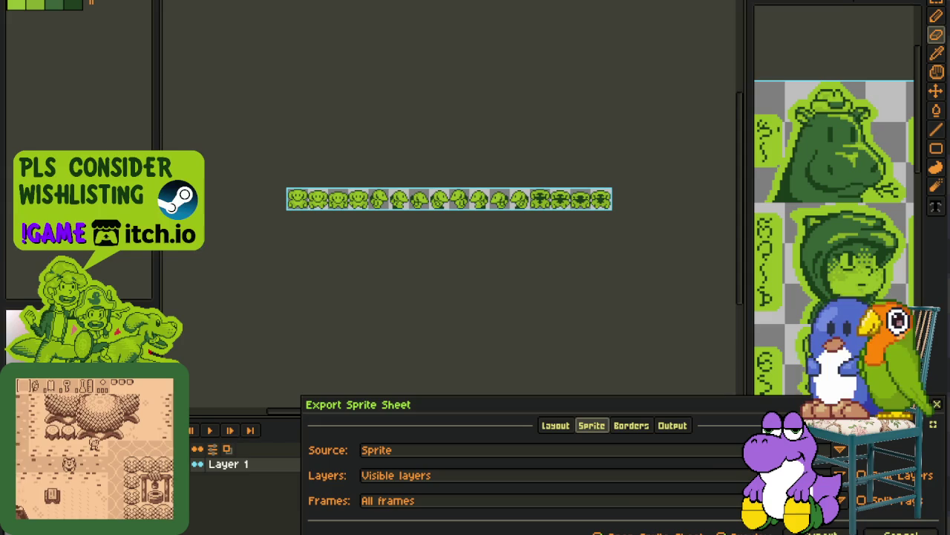
{"action": "left_click", "coordinate": [825, 533]}
{"action": "key", "text": "ctrl+z"}
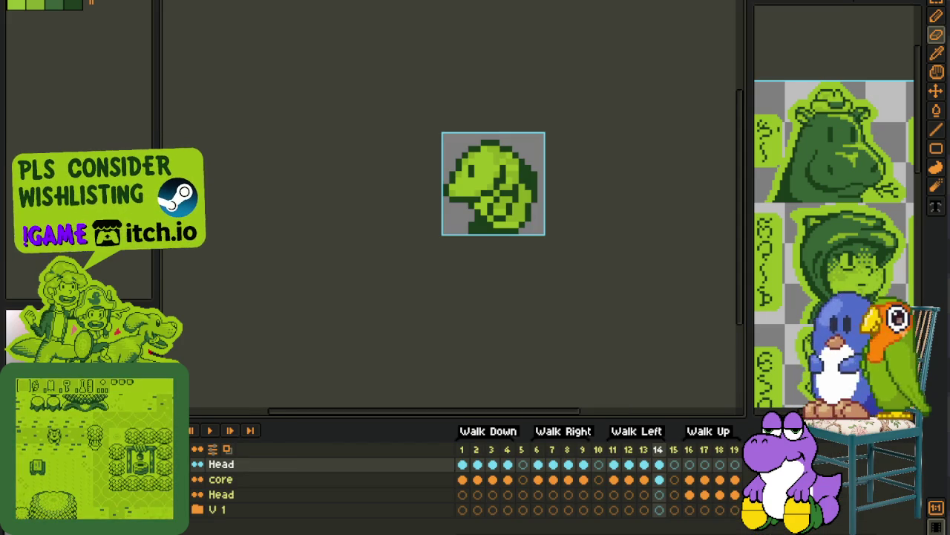
{"action": "key", "text": "ctrl+y"}
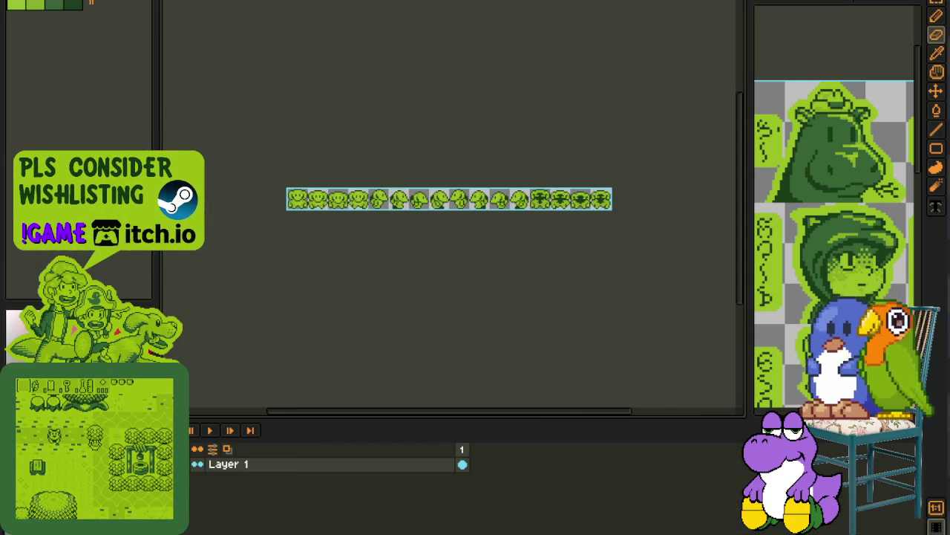
- Add a new empty layer above the Row layer in the NPC grid sheet (rows 55–69)
{"action": "key", "text": "ctrl+w"}
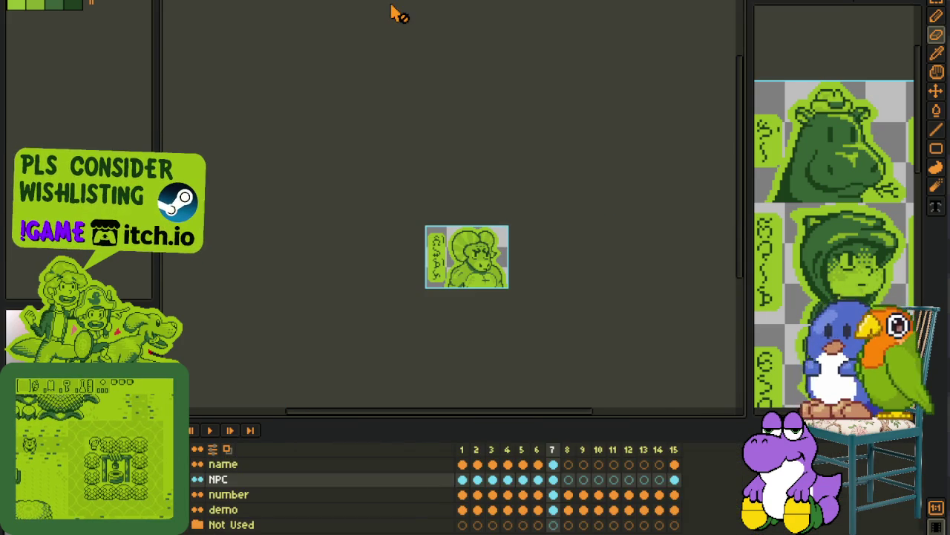
{"action": "key", "text": "ctrl+w"}
{"action": "key", "text": "ctrl+w"}
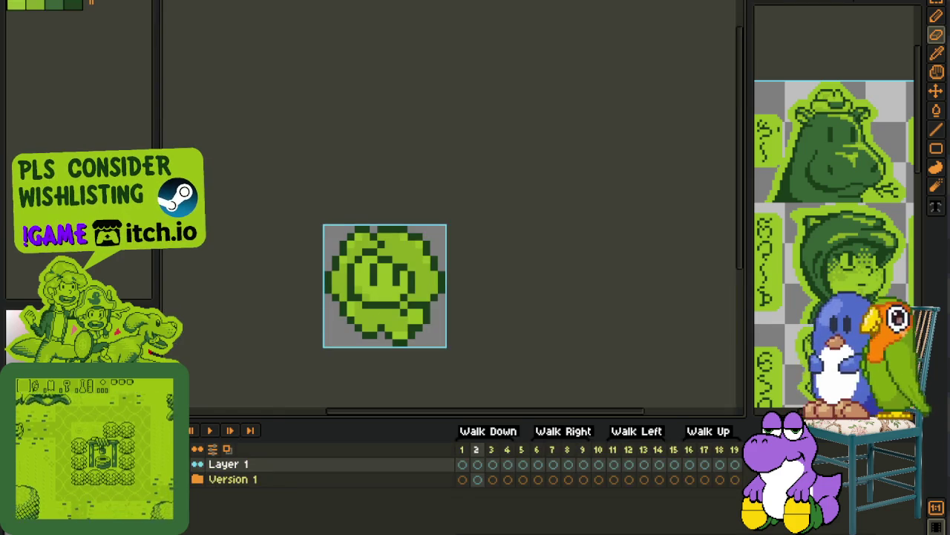
{"action": "key", "text": "ctrl+w"}
{"action": "scroll", "coordinate": [444, 92], "scroll_direction": "down", "scroll_amount": 2}
{"action": "scroll", "coordinate": [444, 92], "scroll_direction": "up", "scroll_amount": 2}
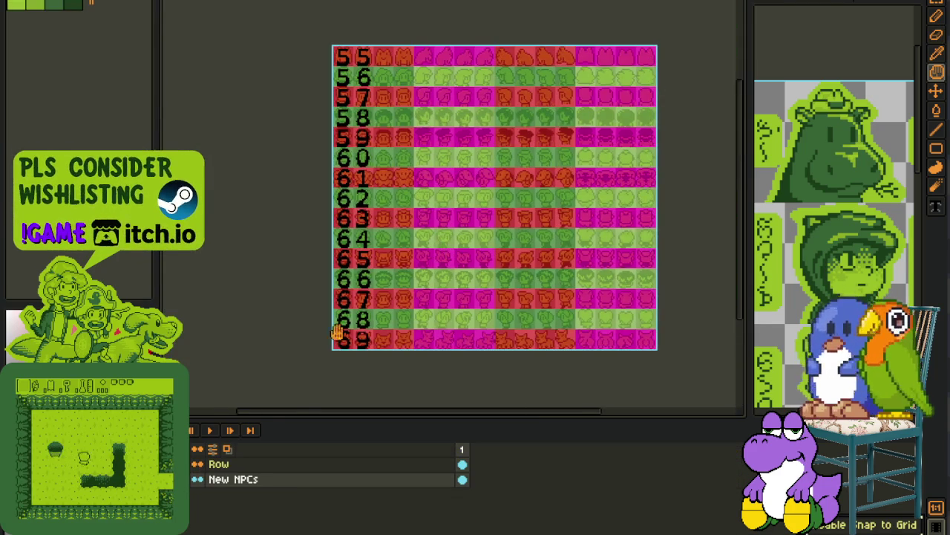
{"action": "right_click", "coordinate": [279, 462]}
{"action": "left_click", "coordinate": [423, 456]}
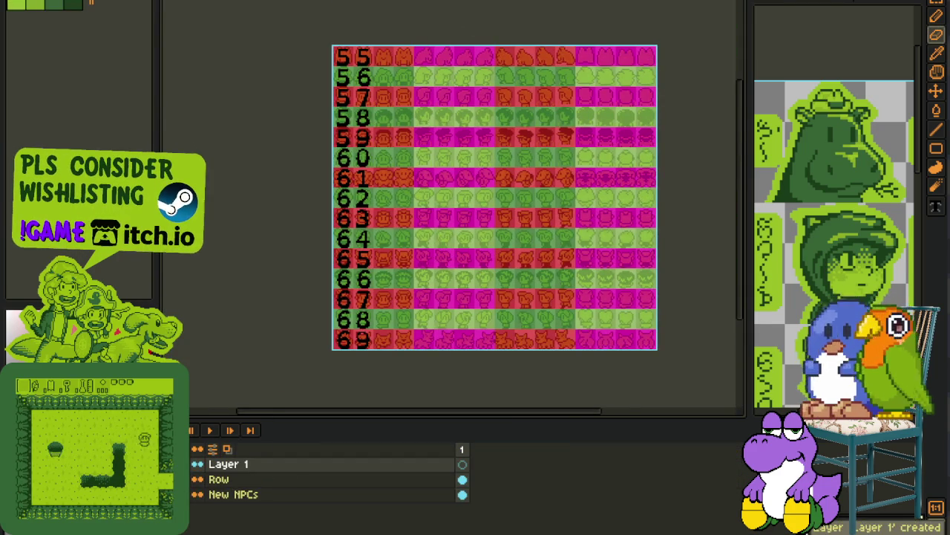
- Select and cut the whole sprite-sheet strip's contents
{"action": "key", "text": "ctrl+Tab"}
{"action": "scroll", "coordinate": [271, 287], "scroll_direction": "left", "scroll_amount": 3}
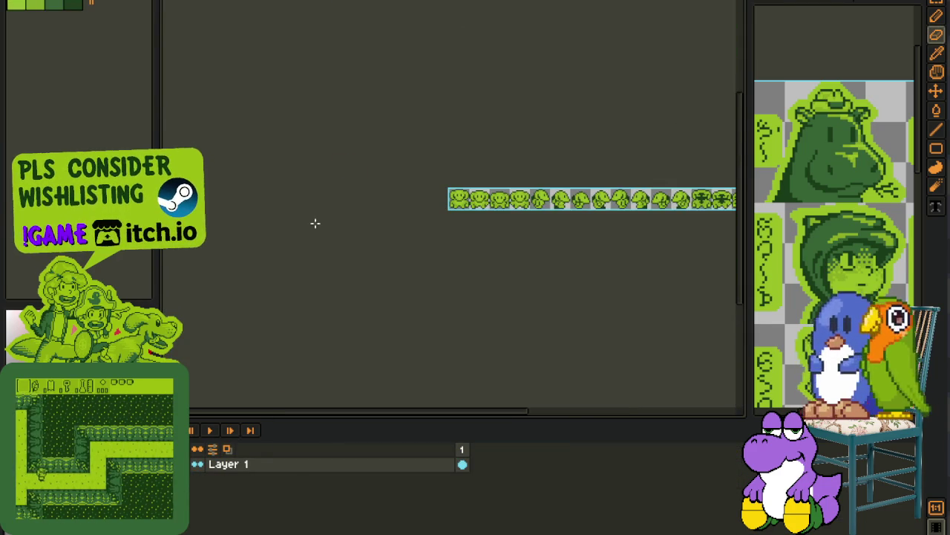
{"action": "scroll", "coordinate": [386, 152], "scroll_direction": "right", "scroll_amount": 2}
{"action": "scroll", "coordinate": [386, 152], "scroll_direction": "up", "scroll_amount": 1}
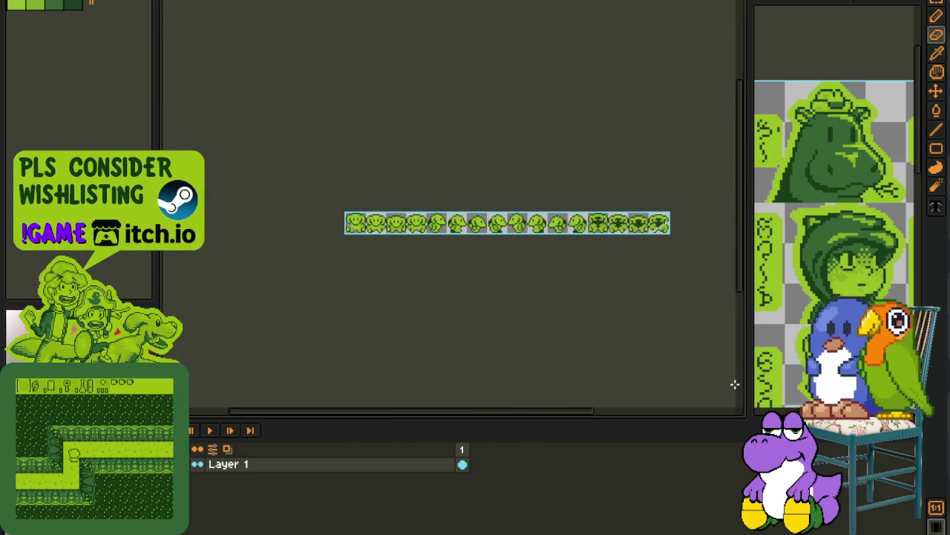
{"action": "scroll", "coordinate": [564, 252], "scroll_direction": "up", "scroll_amount": 3}
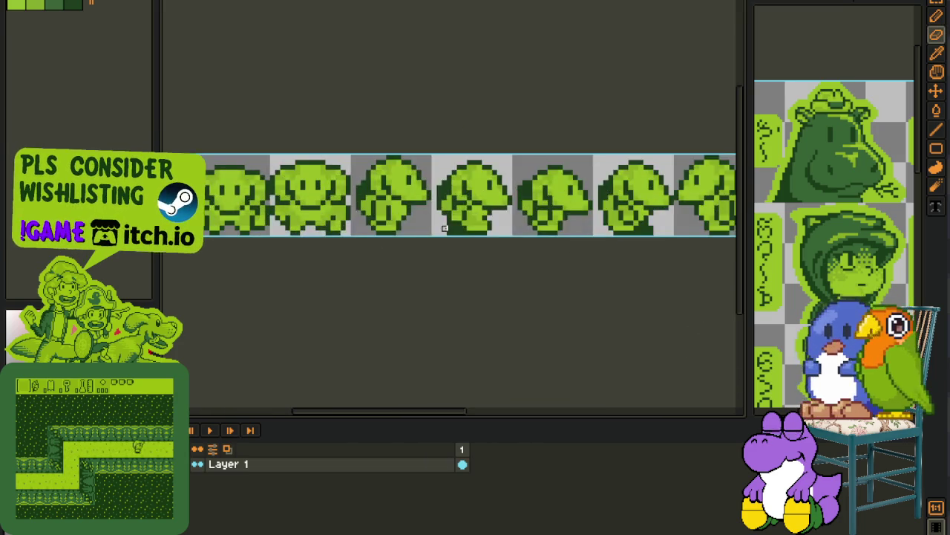
{"action": "scroll", "coordinate": [446, 241], "scroll_direction": "down", "scroll_amount": 1}
{"action": "scroll", "coordinate": [363, 266], "scroll_direction": "down", "scroll_amount": 1}
{"action": "key", "text": "v"}
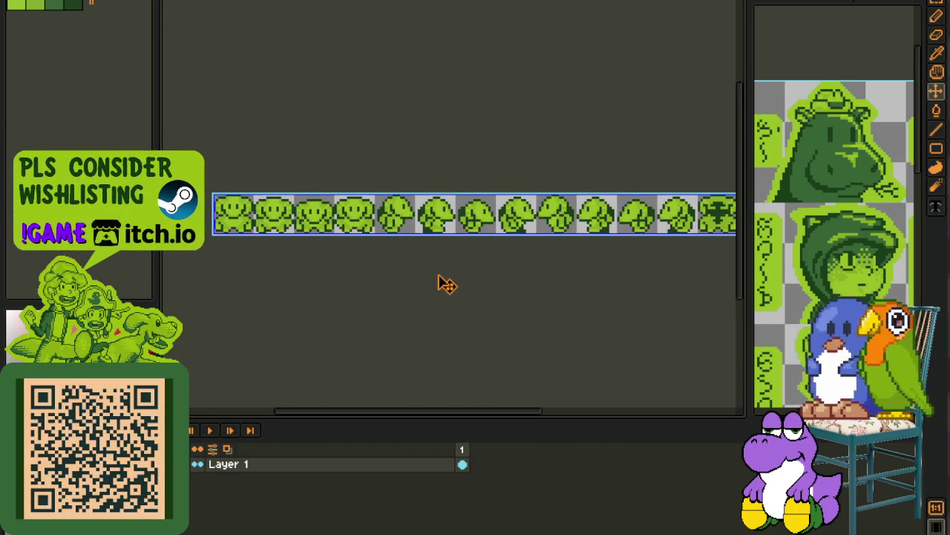
{"action": "left_click_drag", "start_coordinate": [463, 282], "coordinate": [282, 297]}
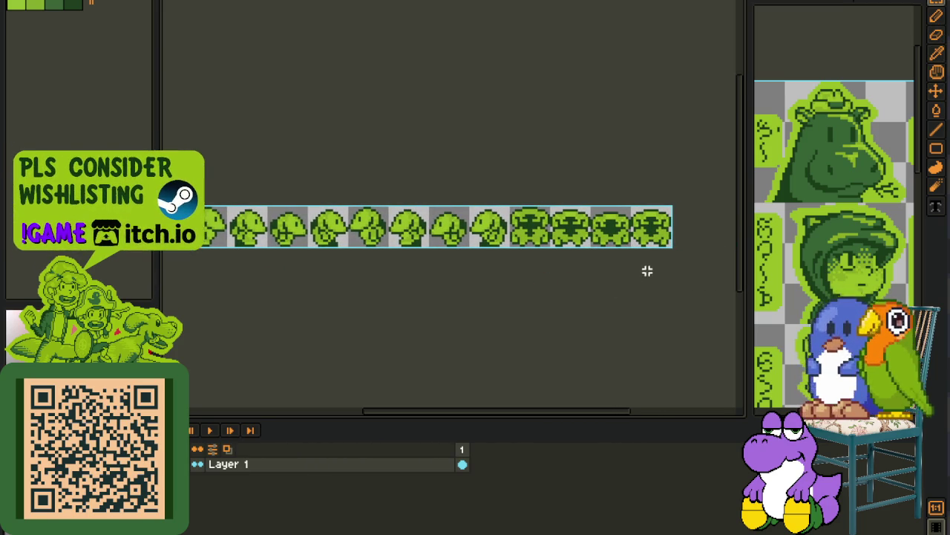
{"action": "key", "text": "ctrl+z"}
{"action": "key", "text": "ctrl+z"}
{"action": "key", "text": "ctrl+z"}
{"action": "key", "text": "ctrl+z"}
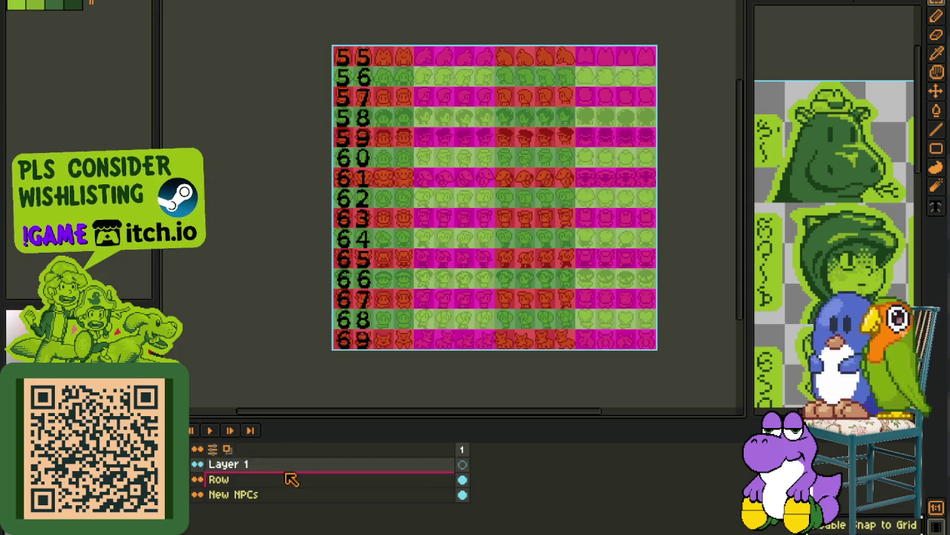
- Paste the walk-cycle strip into the grid sheet and move it down into row 61
{"action": "scroll", "coordinate": [530, 158], "scroll_direction": "up", "scroll_amount": 1}
{"action": "scroll", "coordinate": [439, 131], "scroll_direction": "down", "scroll_amount": 1}
{"action": "left_click_drag", "start_coordinate": [421, 132], "coordinate": [416, 171]}
{"action": "key", "text": "ctrl+v"}
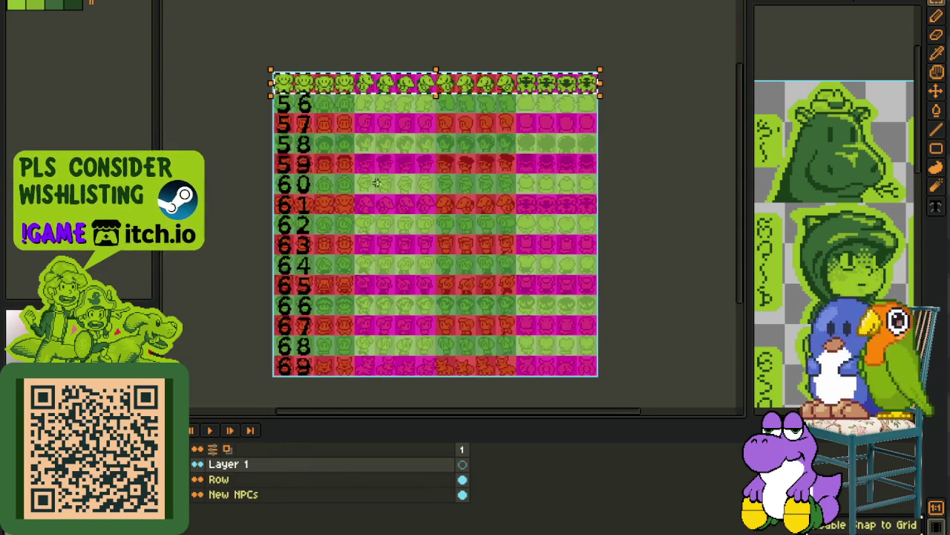
{"action": "left_click_drag", "start_coordinate": [326, 69], "coordinate": [325, 172]}
{"action": "key", "text": "ctrl+z"}
{"action": "left_click", "coordinate": [236, 33]}
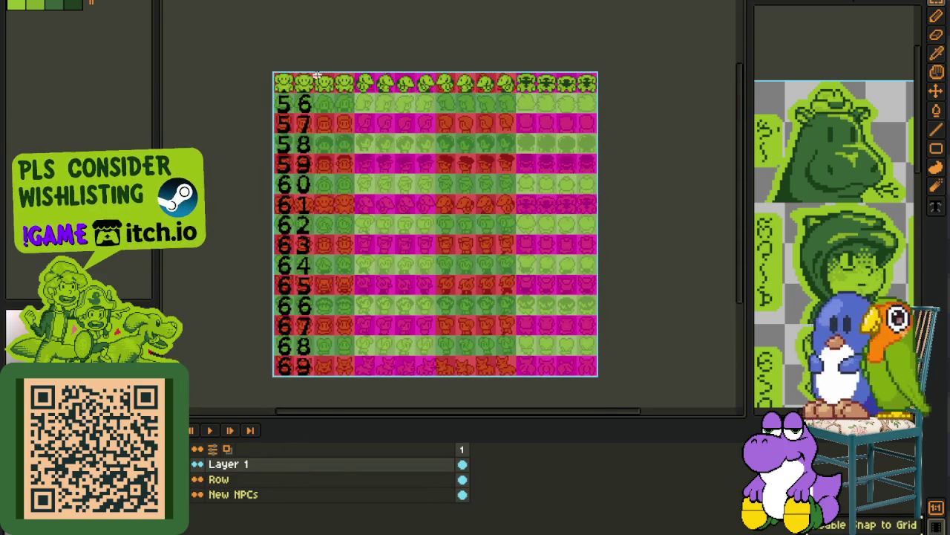
{"action": "key", "text": "ctrl+v"}
{"action": "left_click_drag", "start_coordinate": [404, 96], "coordinate": [378, 200]}
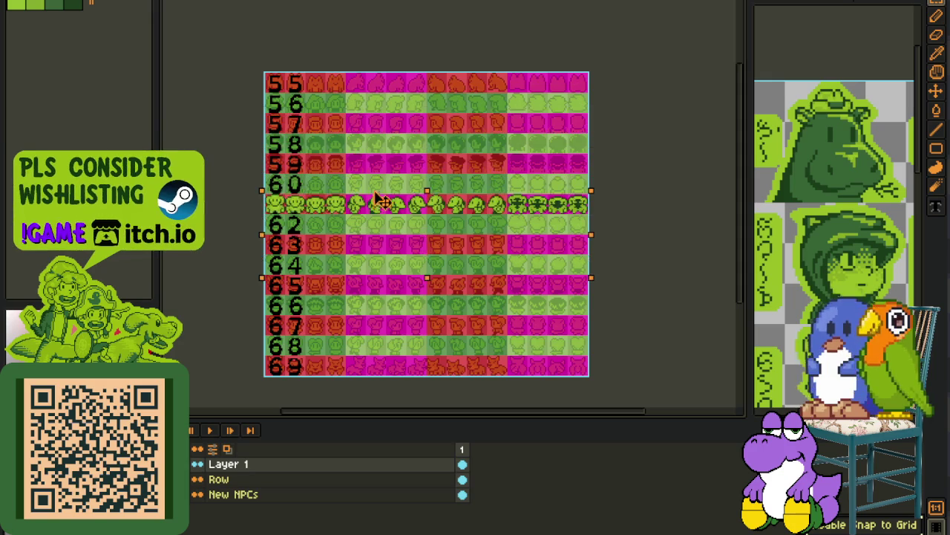
- Move three walk frames and the smiley frame into row 60, shifting the green-head frames up-left
{"action": "scroll", "coordinate": [354, 155], "scroll_direction": "up", "scroll_amount": 1}
{"action": "scroll", "coordinate": [401, 208], "scroll_direction": "up", "scroll_amount": 3}
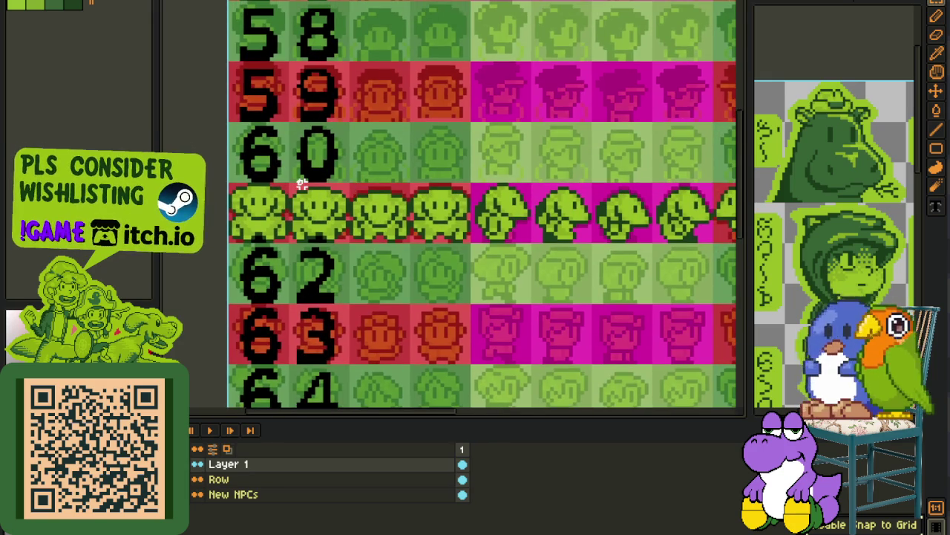
{"action": "left_click_drag", "start_coordinate": [442, 257], "coordinate": [381, 195]}
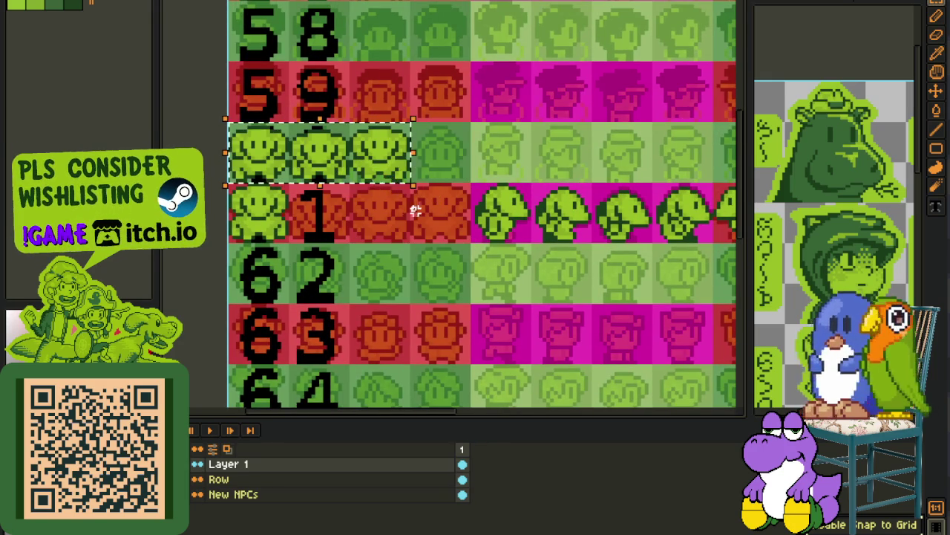
{"action": "left_click_drag", "start_coordinate": [258, 205], "coordinate": [441, 152]}
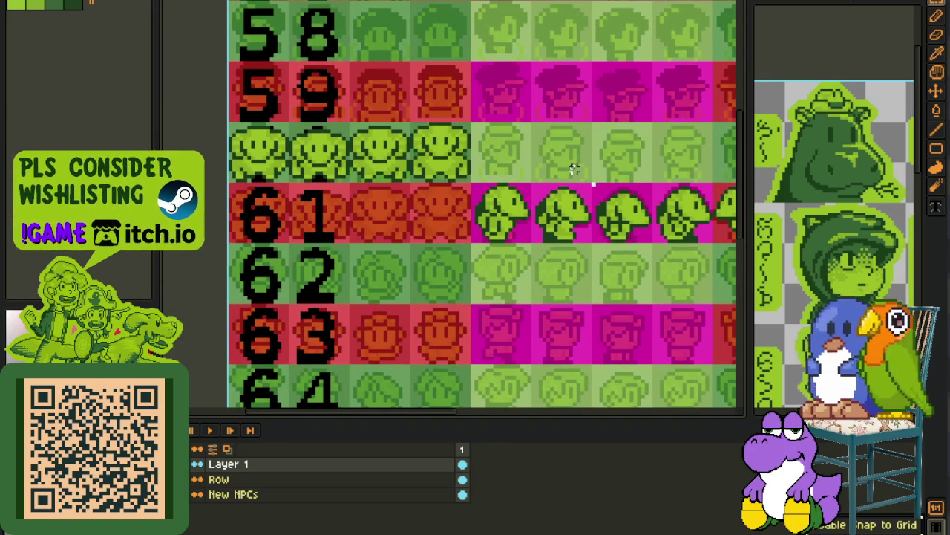
{"action": "mouse_move", "coordinate": [501, 221]}
{"action": "left_mouse_down"}
{"action": "mouse_move", "coordinate": [355, 251]}
{"action": "mouse_move", "coordinate": [369, 256]}
{"action": "mouse_move", "coordinate": [552, 196]}
{"action": "mouse_move", "coordinate": [403, 266]}
{"action": "mouse_move", "coordinate": [341, 205]}
{"action": "left_mouse_up"}
{"action": "mouse_move", "coordinate": [569, 225]}
{"action": "left_mouse_down"}
{"action": "mouse_move", "coordinate": [357, 255]}
{"action": "mouse_move", "coordinate": [392, 264]}
{"action": "mouse_move", "coordinate": [564, 198]}
{"action": "left_mouse_up"}
{"action": "mouse_move", "coordinate": [592, 257]}
{"action": "left_mouse_down"}
{"action": "mouse_move", "coordinate": [424, 293]}
{"action": "mouse_move", "coordinate": [371, 286]}
{"action": "mouse_move", "coordinate": [372, 227]}
{"action": "left_mouse_up"}
{"action": "left_click", "coordinate": [645, 231]}
- Move the four dark-green frames up into row 60's remaining slots
{"action": "left_click_drag", "start_coordinate": [649, 207], "coordinate": [473, 207]}
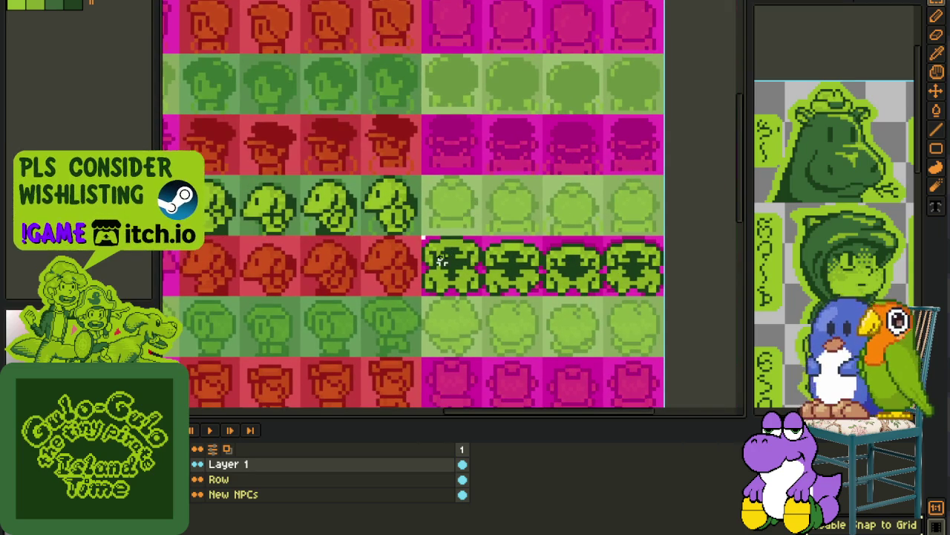
{"action": "left_click_drag", "start_coordinate": [440, 260], "coordinate": [622, 199]}
{"action": "left_click_drag", "start_coordinate": [661, 247], "coordinate": [424, 293]}
{"action": "mouse_move", "coordinate": [520, 268]}
{"action": "left_mouse_down"}
{"action": "mouse_move", "coordinate": [459, 267]}
{"action": "mouse_move", "coordinate": [459, 207]}
{"action": "left_mouse_up"}
{"action": "left_click", "coordinate": [547, 336]}
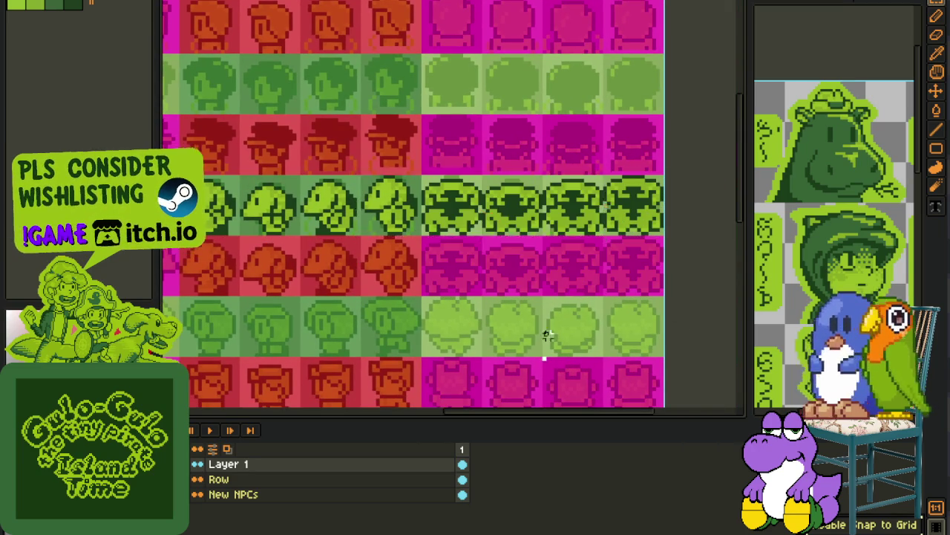
- Move the monster frames around rows 60–61 down one row
{"action": "scroll", "coordinate": [548, 335], "scroll_direction": "down", "scroll_amount": 2}
{"action": "left_click_drag", "start_coordinate": [255, 266], "coordinate": [613, 333]}
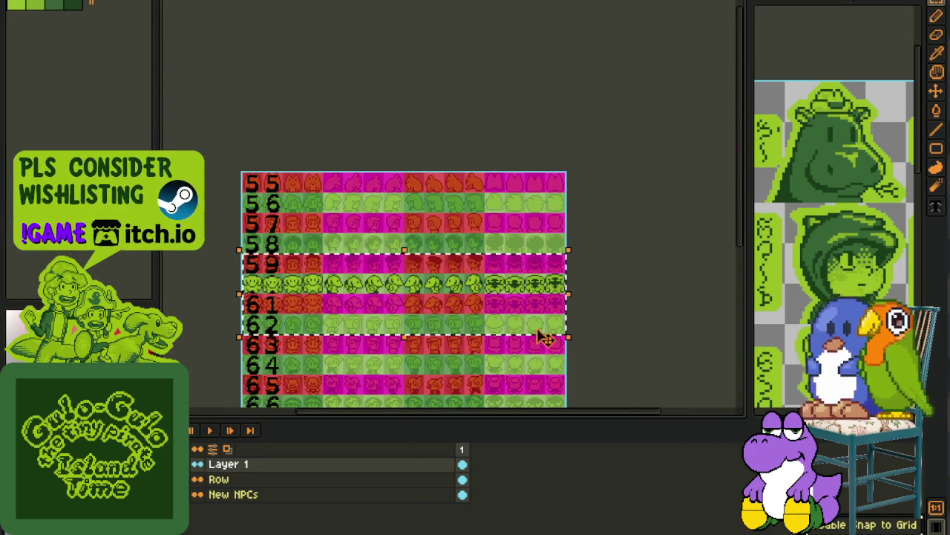
{"action": "scroll", "coordinate": [282, 301], "scroll_direction": "up", "scroll_amount": 2}
{"action": "left_click_drag", "start_coordinate": [332, 167], "coordinate": [332, 225]}
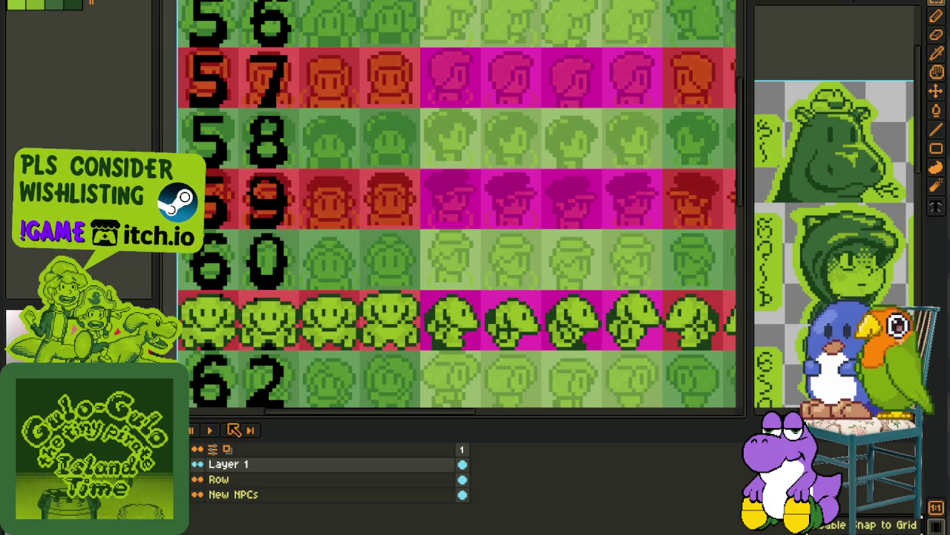
{"action": "left_click", "coordinate": [223, 479]}
{"action": "scroll", "coordinate": [283, 336], "scroll_direction": "down", "scroll_amount": 1}
{"action": "left_click_drag", "start_coordinate": [224, 309], "coordinate": [732, 357]}
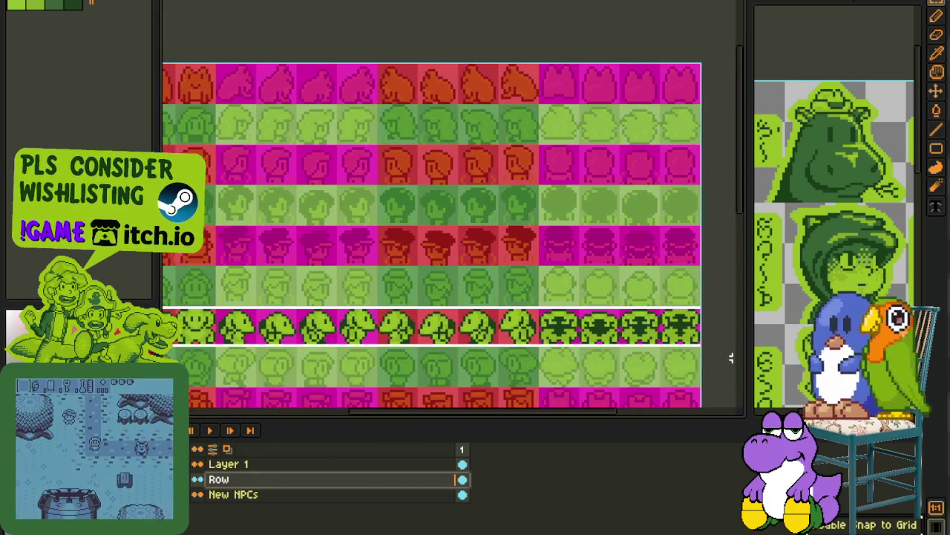
- Place Layer 1 above New NPCs and merge it down into New NPCs
{"action": "left_click", "coordinate": [242, 463]}
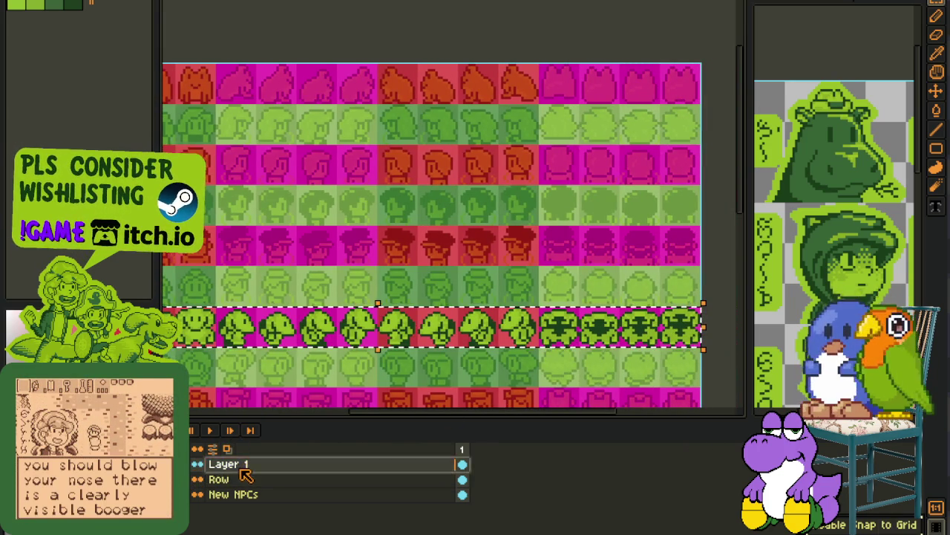
{"action": "left_click", "coordinate": [243, 495]}
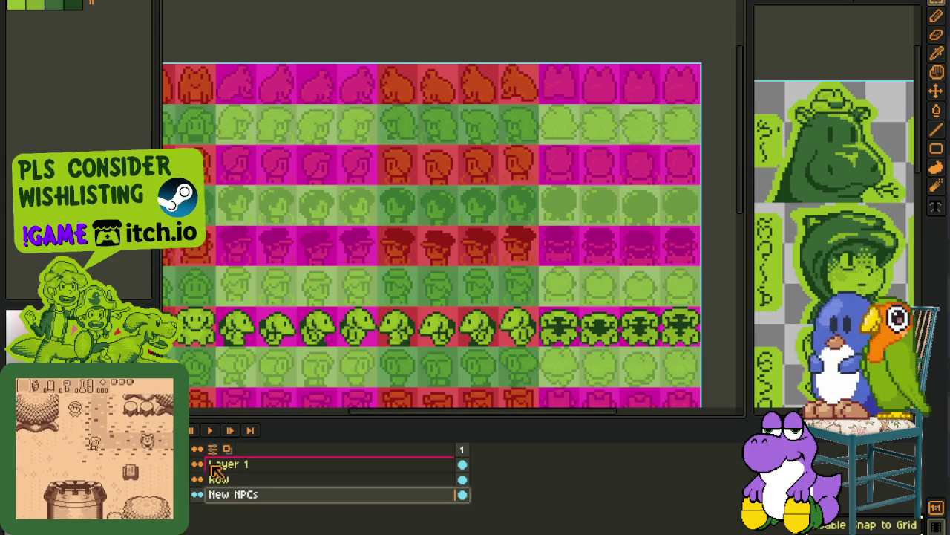
{"action": "mouse_move", "coordinate": [227, 463]}
{"action": "left_mouse_down"}
{"action": "mouse_move", "coordinate": [233, 491]}
{"action": "mouse_move", "coordinate": [233, 479]}
{"action": "left_mouse_up"}
{"action": "right_click", "coordinate": [233, 479]}
{"action": "left_click", "coordinate": [245, 515]}
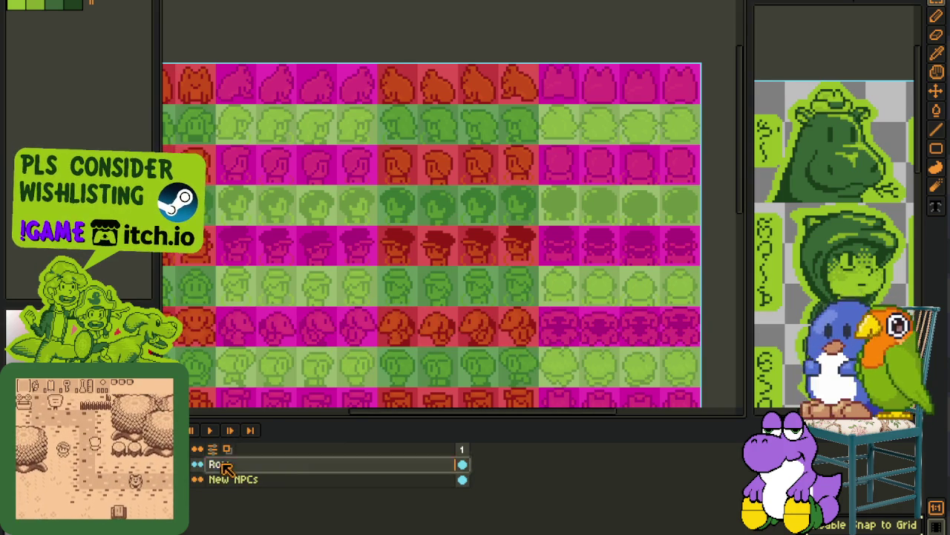
{"action": "left_click", "coordinate": [223, 464]}
{"action": "key", "text": "minus"}
{"action": "key", "text": "minus"}
{"action": "key", "text": "minus"}
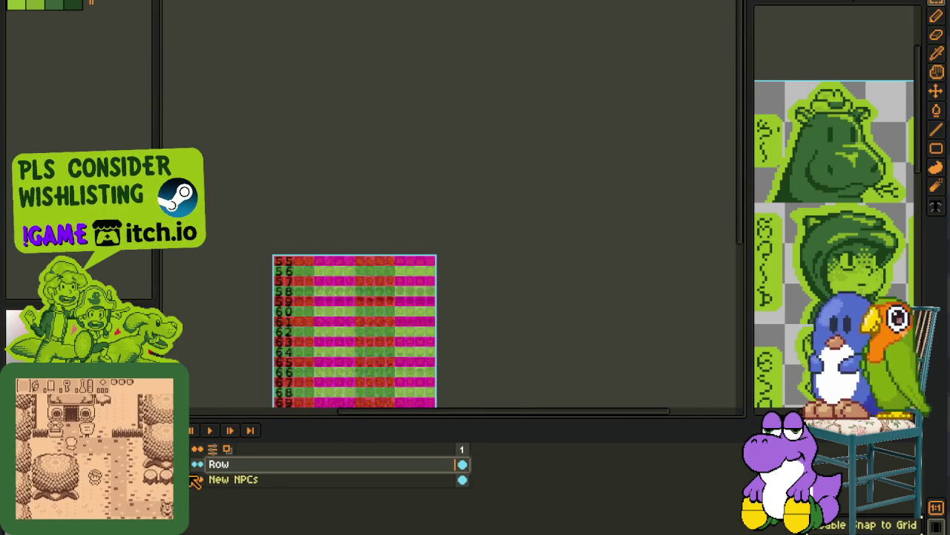
{"action": "left_click", "coordinate": [139, 6]}
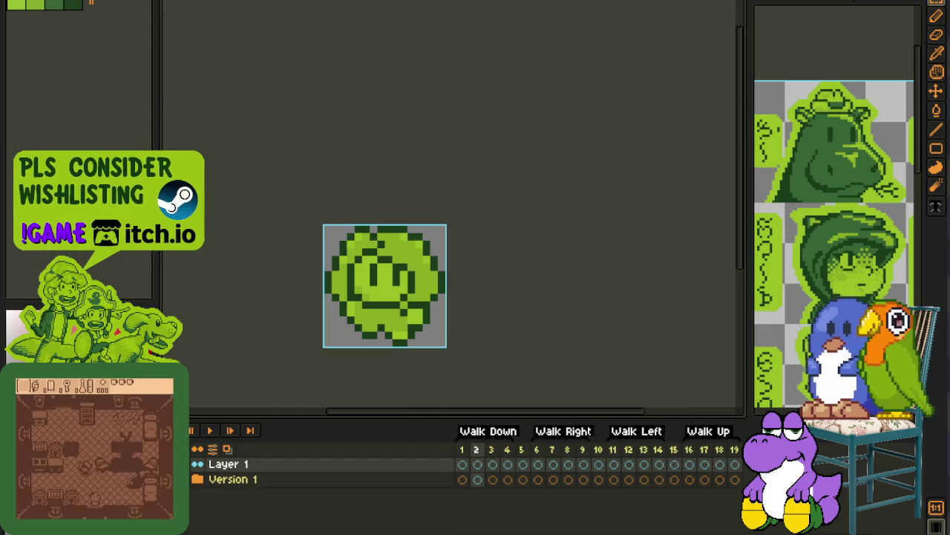
- Copy a flattened version of the new NPC portrait, then restore its layers and save
{"action": "key", "text": "ctrl+Tab"}
{"action": "key", "text": "ctrl+Tab"}
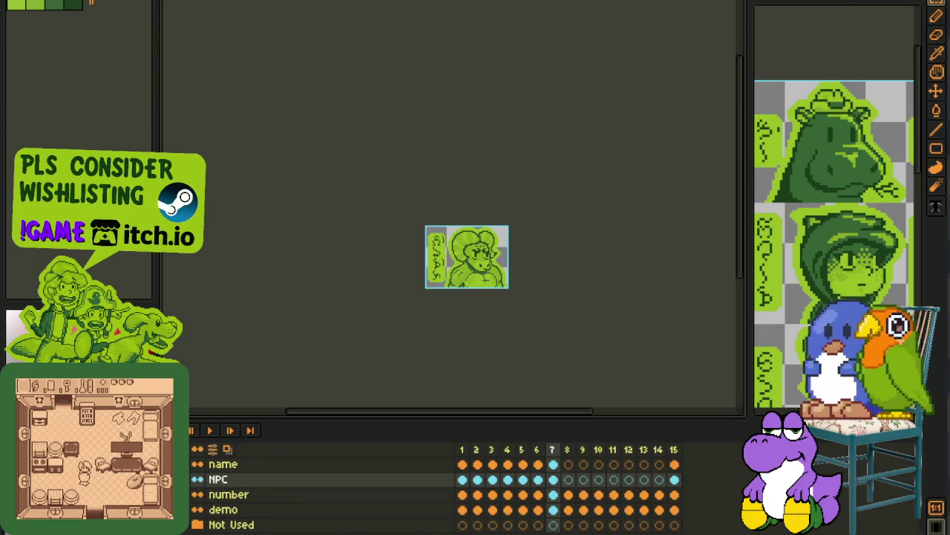
{"action": "scroll", "coordinate": [505, 286], "scroll_direction": "up", "scroll_amount": 2}
{"action": "right_click", "coordinate": [357, 464]}
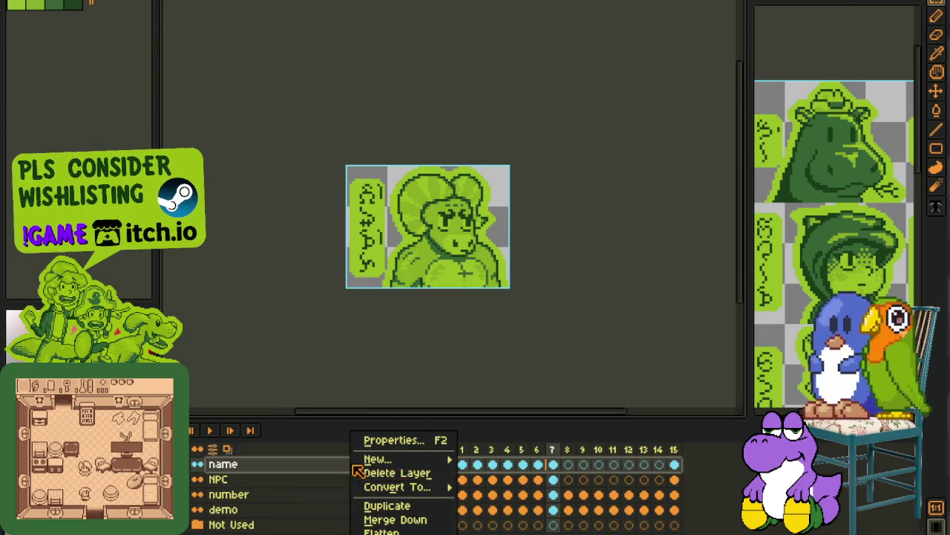
{"action": "left_click", "coordinate": [408, 531]}
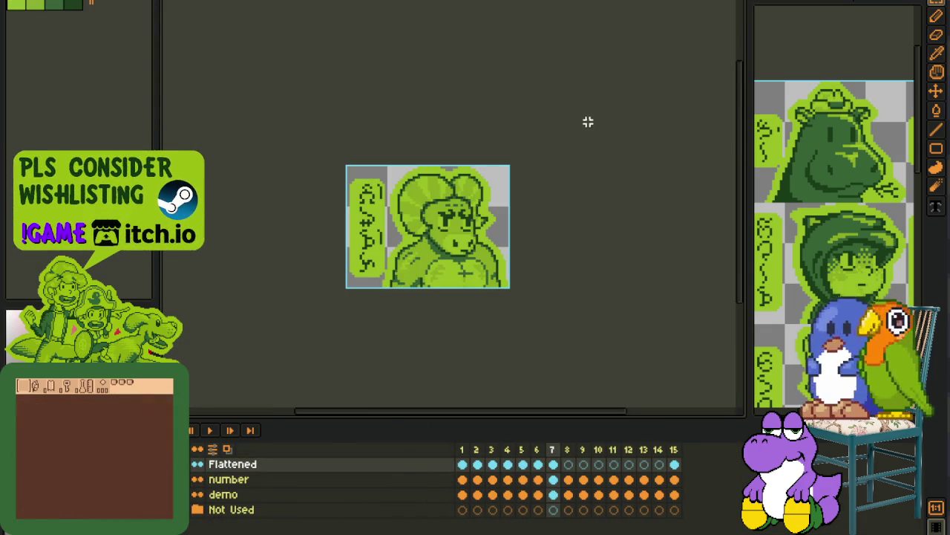
{"action": "key", "text": "ctrl+x"}
{"action": "key", "text": "ctrl+v"}
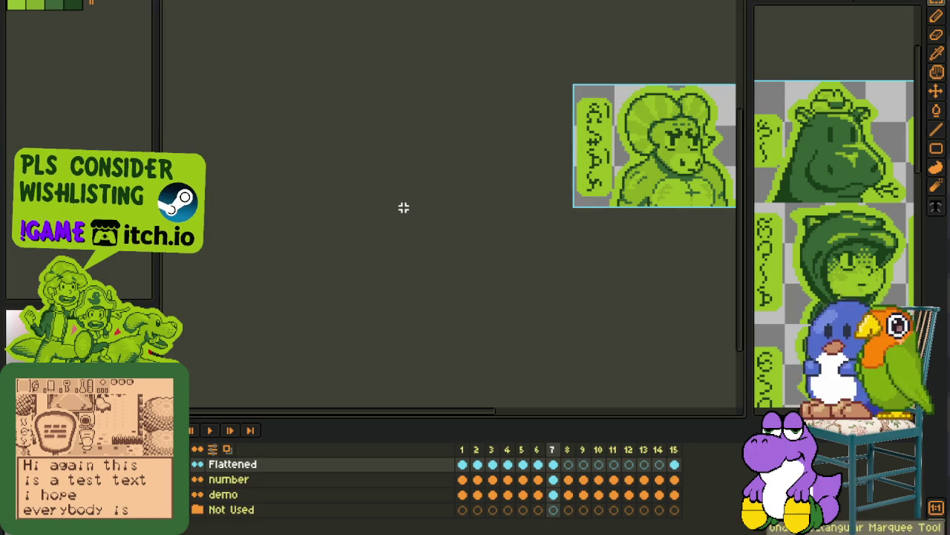
{"action": "key", "text": "ctrl+z"}
{"action": "key", "text": "ctrl+s"}
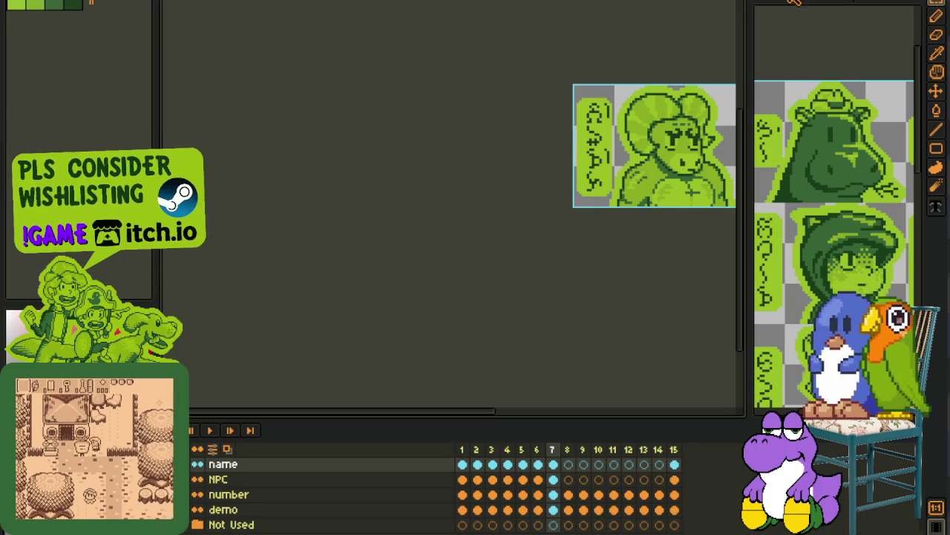
- Switch to the NPC portrait grid sheet
{"action": "left_click", "coordinate": [793, 1]}
{"action": "scroll", "coordinate": [510, 91], "scroll_direction": "down", "scroll_amount": 1}
{"action": "scroll", "coordinate": [510, 91], "scroll_direction": "down", "scroll_amount": 2}
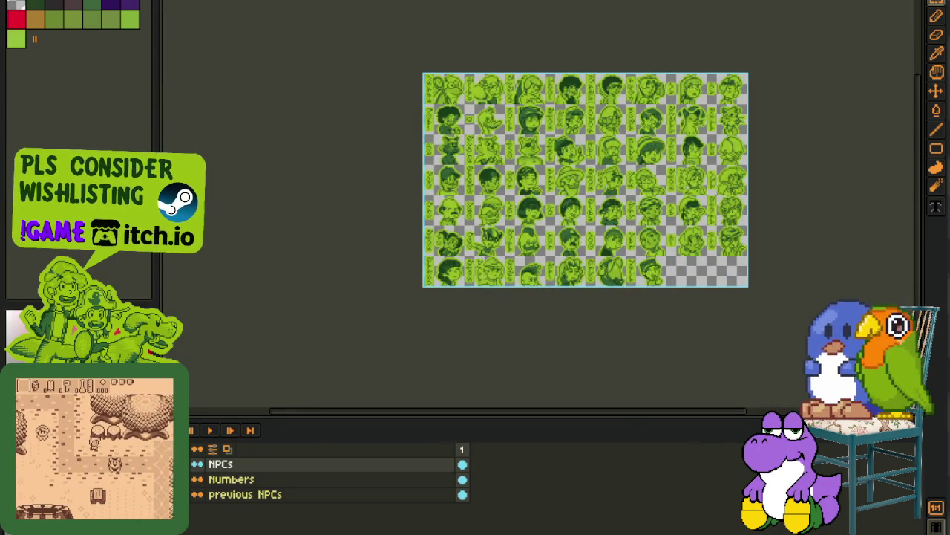
- Show the Numbers layer and paste the flattened portrait into slot 61
{"action": "left_click", "coordinate": [198, 479]}
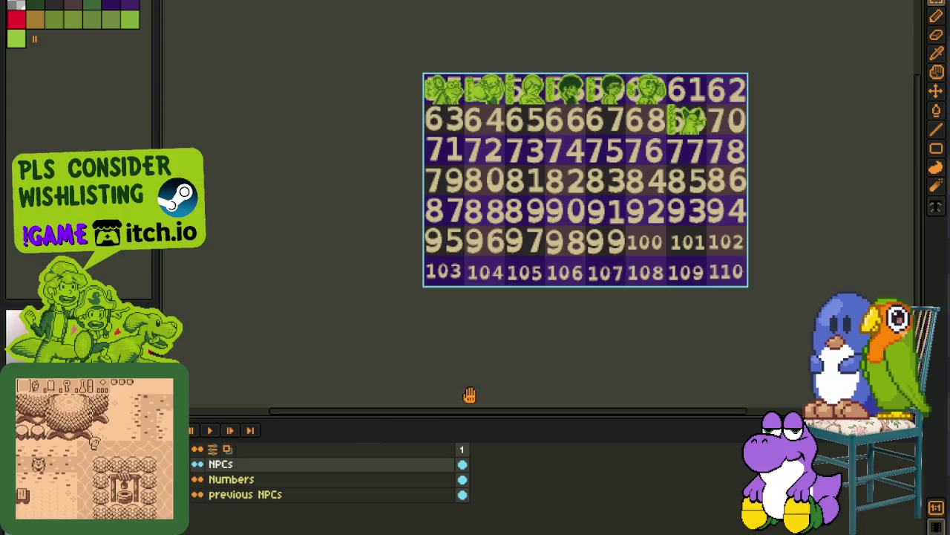
{"action": "left_click_drag", "start_coordinate": [600, 270], "coordinate": [511, 345]}
{"action": "scroll", "coordinate": [592, 179], "scroll_direction": "up", "scroll_amount": 2}
{"action": "scroll", "coordinate": [579, 184], "scroll_direction": "up", "scroll_amount": 2}
{"action": "key", "text": "ctrl+v"}
{"action": "left_click_drag", "start_coordinate": [537, 204], "coordinate": [564, 205]}
{"action": "key", "text": "ctrl+d"}
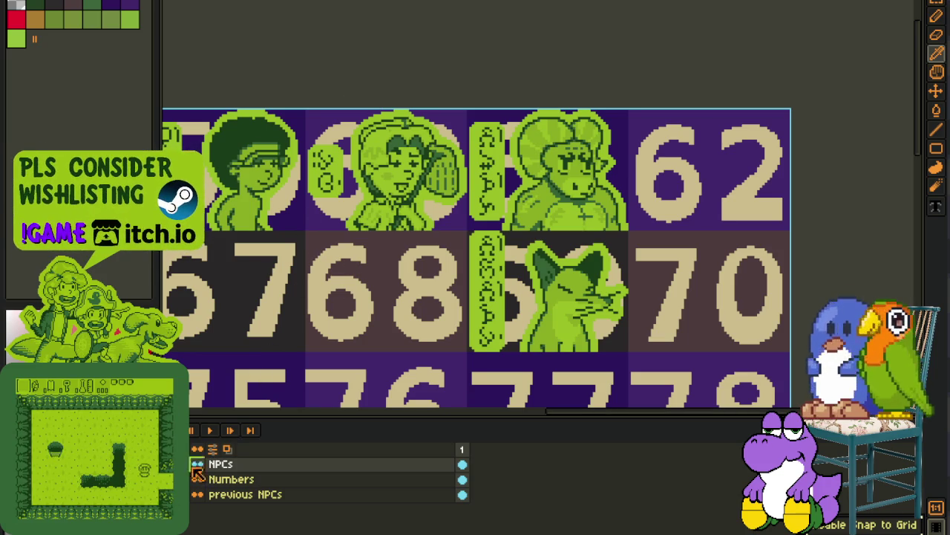
- Review the placed portrait and save the portrait grid sheet
{"action": "scroll", "coordinate": [375, 191], "scroll_direction": "down", "scroll_amount": 2}
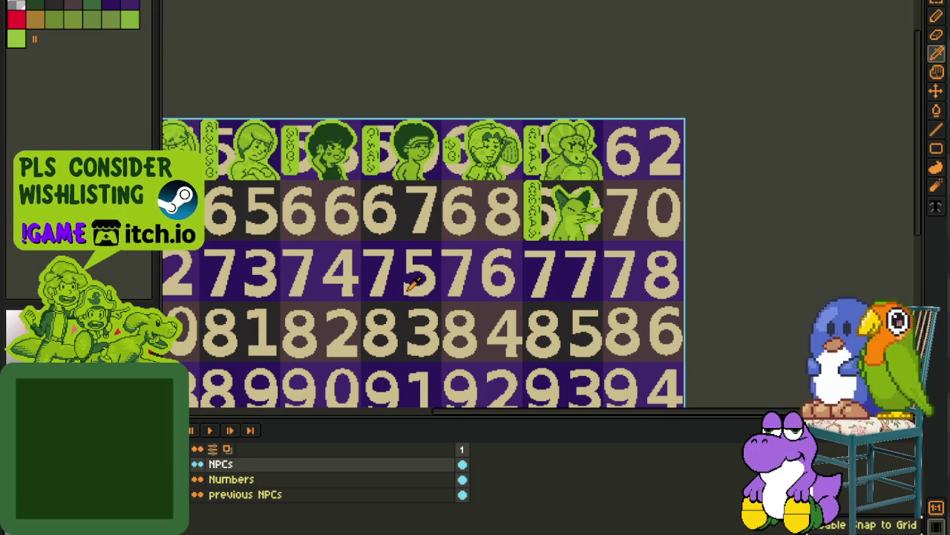
{"action": "scroll", "coordinate": [431, 159], "scroll_direction": "down", "scroll_amount": 2}
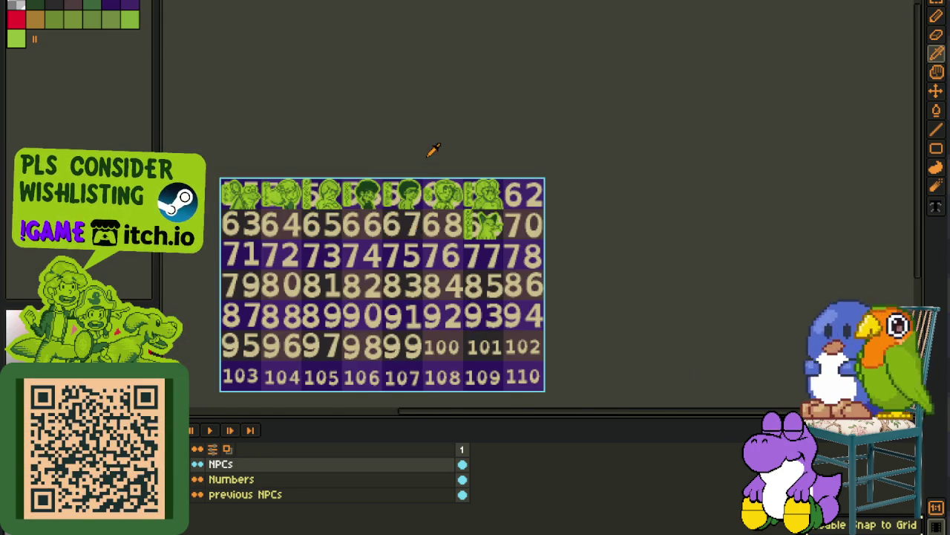
{"action": "scroll", "coordinate": [439, 156], "scroll_direction": "up", "scroll_amount": 2}
{"action": "left_click_drag", "start_coordinate": [408, 189], "coordinate": [547, 199]}
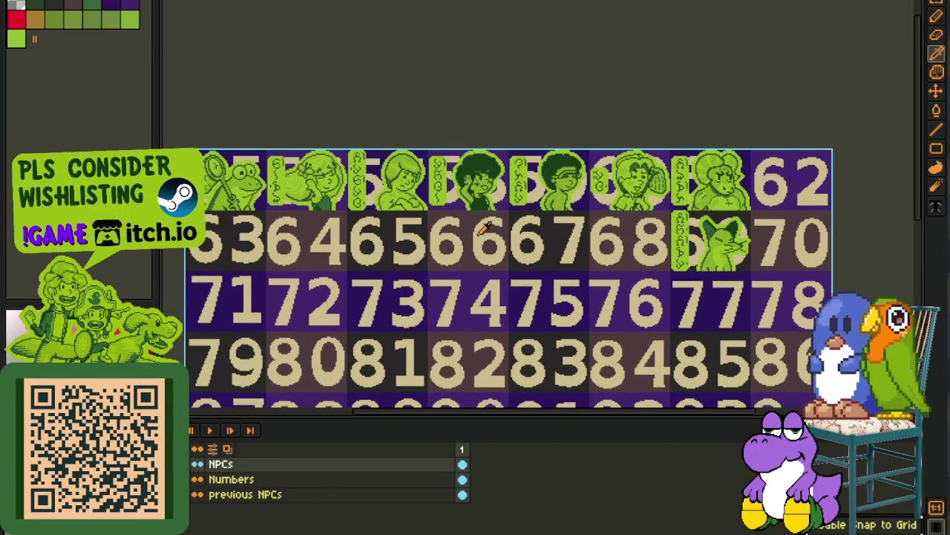
{"action": "key", "text": "ctrl+s"}
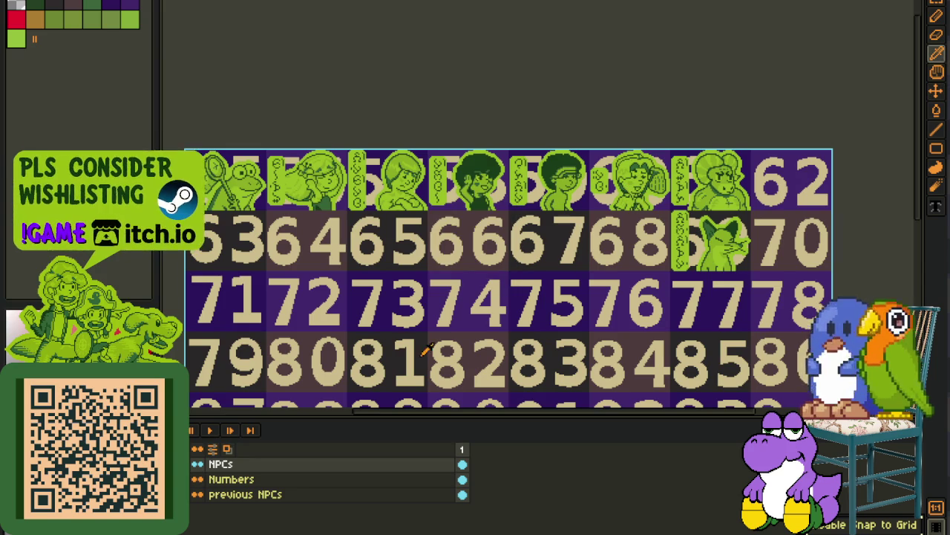
- Marquee-select slot 62 and the 63–68 row of slots, then clear the selection
{"action": "left_click_drag", "start_coordinate": [801, 237], "coordinate": [688, 251]}
{"action": "scroll", "coordinate": [559, 195], "scroll_direction": "up", "scroll_amount": 3}
{"action": "left_click_drag", "start_coordinate": [436, 315], "coordinate": [757, 78]}
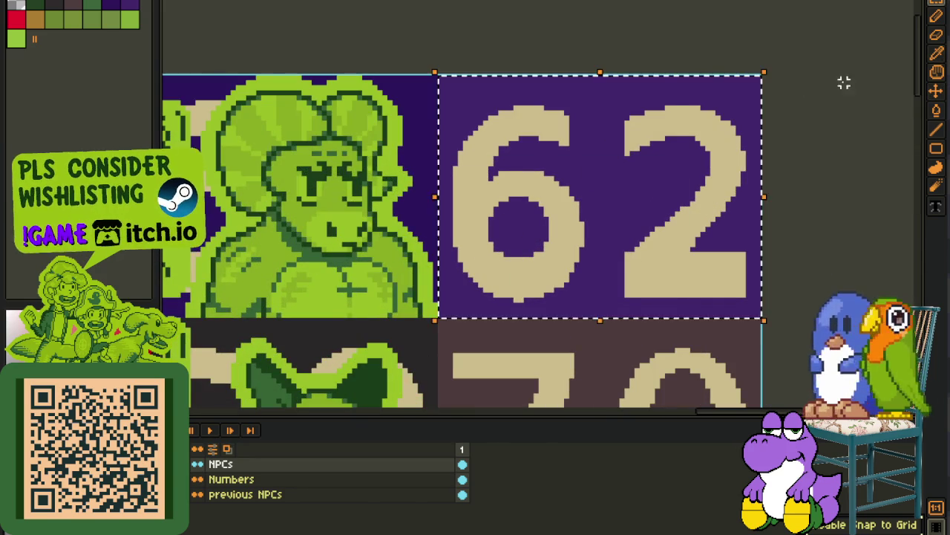
{"action": "scroll", "coordinate": [760, 111], "scroll_direction": "down", "scroll_amount": 3}
{"action": "left_click_drag", "start_coordinate": [417, 207], "coordinate": [576, 229]}
{"action": "left_click_drag", "start_coordinate": [757, 190], "coordinate": [271, 252]}
{"action": "left_click_drag", "start_coordinate": [605, 301], "coordinate": [535, 301]}
{"action": "left_click", "coordinate": [541, 291]}
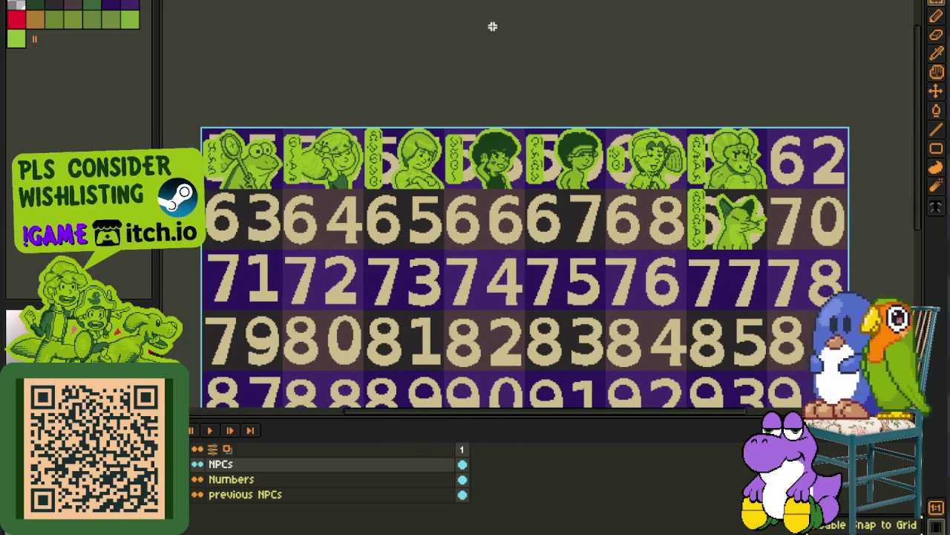
- Close the empty wide strip document without saving changes
{"action": "key", "text": "ctrl+alt+v"}
{"action": "key", "text": "ctrl+w"}
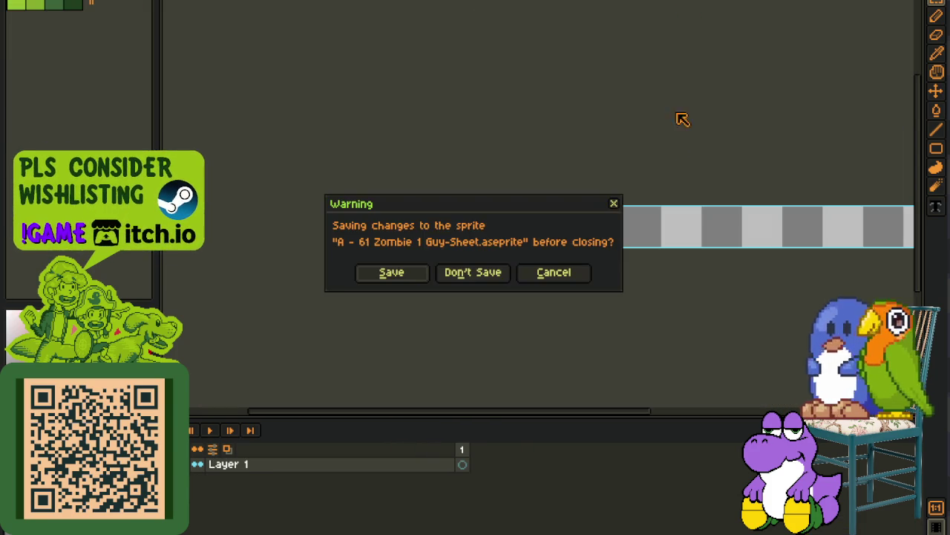
{"action": "left_click", "coordinate": [499, 267]}
- Select numbered slots including 62, then bring up the overworld map document
{"action": "scroll", "coordinate": [725, 181], "scroll_direction": "down", "scroll_amount": 1}
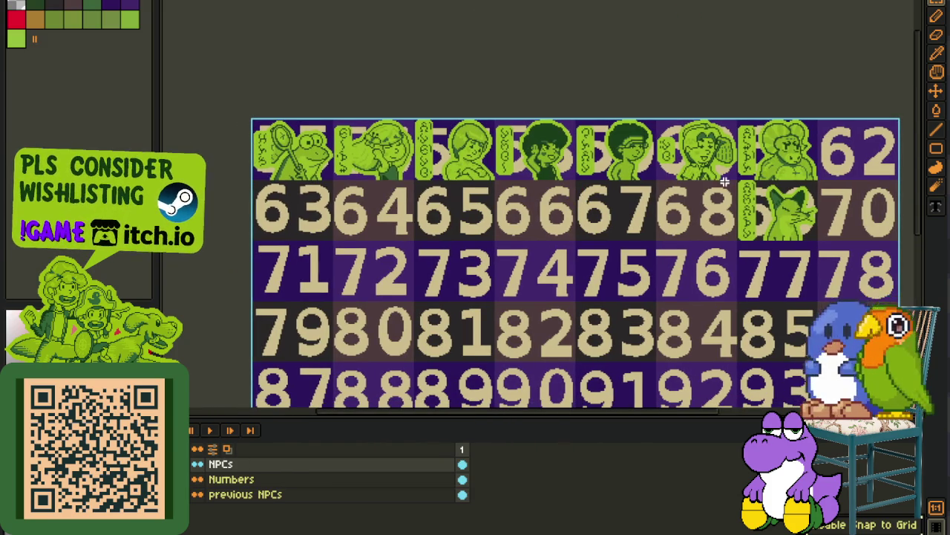
{"action": "left_click_drag", "start_coordinate": [674, 199], "coordinate": [266, 236]}
{"action": "scroll", "coordinate": [245, 244], "scroll_direction": "right", "scroll_amount": 4}
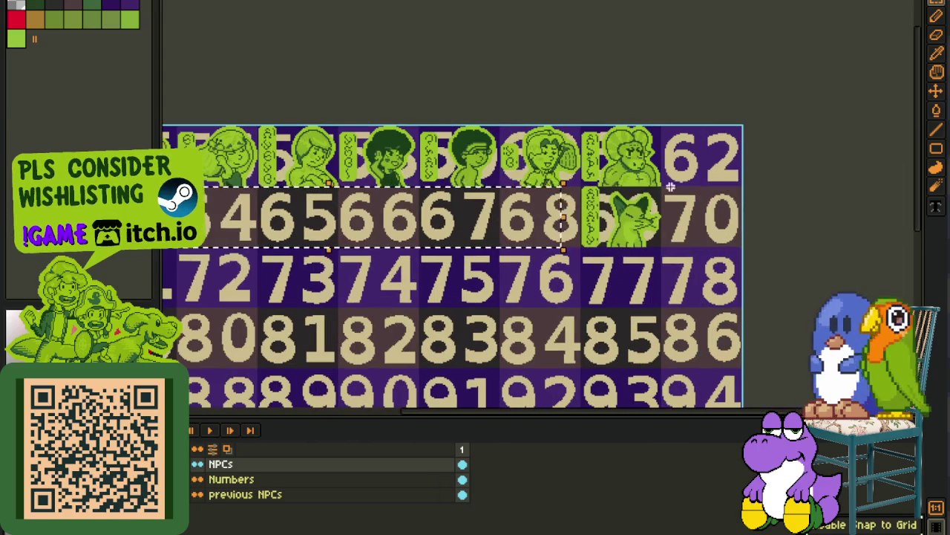
{"action": "left_click_drag", "start_coordinate": [683, 182], "coordinate": [847, 113]}
{"action": "scroll", "coordinate": [896, 144], "scroll_direction": "down", "scroll_amount": 2}
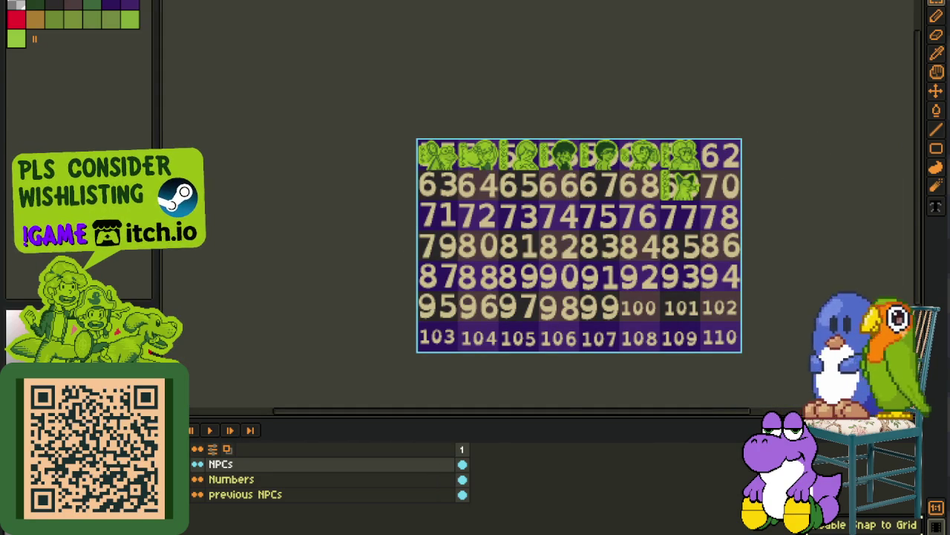
{"action": "key", "text": "ctrl+Tab"}
{"action": "key", "text": "ctrl+Tab"}
{"action": "key", "text": "ctrl+Tab"}
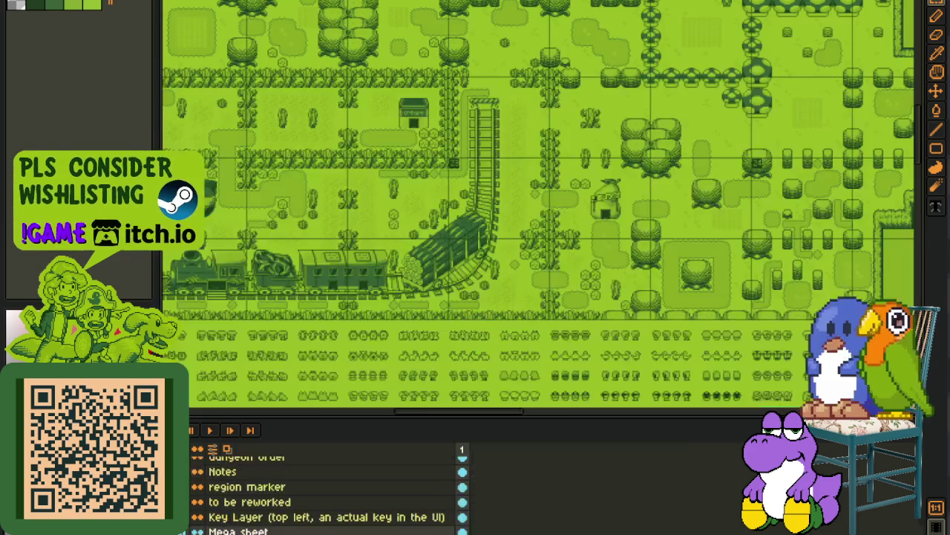
{"action": "key", "text": "ctrl+Tab"}
{"action": "key", "text": "ctrl+Tab"}
{"action": "key", "text": "ctrl+Tab"}
{"action": "key", "text": "ctrl+Tab"}
{"action": "key", "text": "ctrl+Tab"}
- Look over the village map, selecting around the cat, clearing it, and panning to the hedge enclosure
{"action": "key", "text": "ctrl+Tab"}
{"action": "key", "text": "ctrl+Tab"}
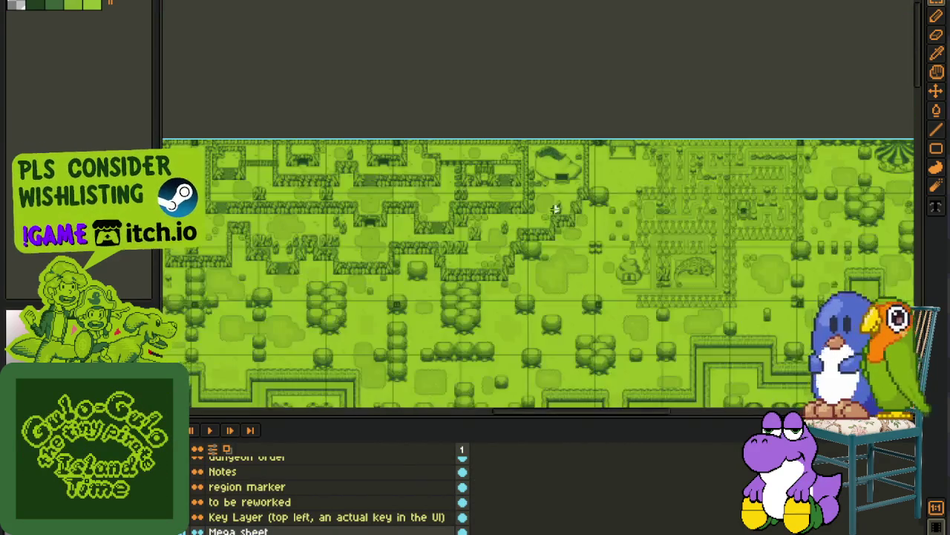
{"action": "key", "text": "ctrl+Tab"}
{"action": "scroll", "coordinate": [461, 282], "scroll_direction": "up", "scroll_amount": 3}
{"action": "scroll", "coordinate": [445, 245], "scroll_direction": "up", "scroll_amount": 3}
{"action": "scroll", "coordinate": [461, 163], "scroll_direction": "up", "scroll_amount": 2}
{"action": "mouse_move", "coordinate": [306, 37]}
{"action": "left_mouse_down"}
{"action": "mouse_move", "coordinate": [520, 216]}
{"action": "mouse_move", "coordinate": [564, 341]}
{"action": "left_mouse_up"}
{"action": "key", "text": "ctrl+d"}
{"action": "left_click_drag", "start_coordinate": [643, 315], "coordinate": [450, 312]}
{"action": "scroll", "coordinate": [741, 314], "scroll_direction": "down", "scroll_amount": 3}
{"action": "mouse_move", "coordinate": [386, 306]}
{"action": "left_mouse_down"}
{"action": "mouse_move", "coordinate": [468, 243]}
{"action": "mouse_move", "coordinate": [456, 191]}
{"action": "left_mouse_up"}
- Zoom around the village, then bring up the smiley sprite with its four Walk tags
{"action": "scroll", "coordinate": [456, 192], "scroll_direction": "up", "scroll_amount": 3}
{"action": "scroll", "coordinate": [456, 192], "scroll_direction": "up", "scroll_amount": 2}
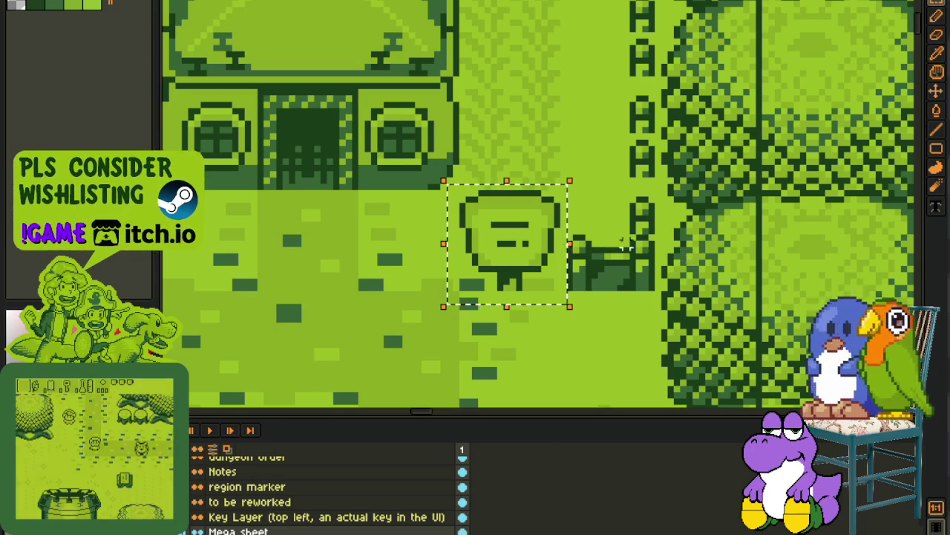
{"action": "scroll", "coordinate": [654, 217], "scroll_direction": "down", "scroll_amount": 3}
{"action": "scroll", "coordinate": [789, 248], "scroll_direction": "down", "scroll_amount": 5}
{"action": "scroll", "coordinate": [649, 248], "scroll_direction": "up", "scroll_amount": 1}
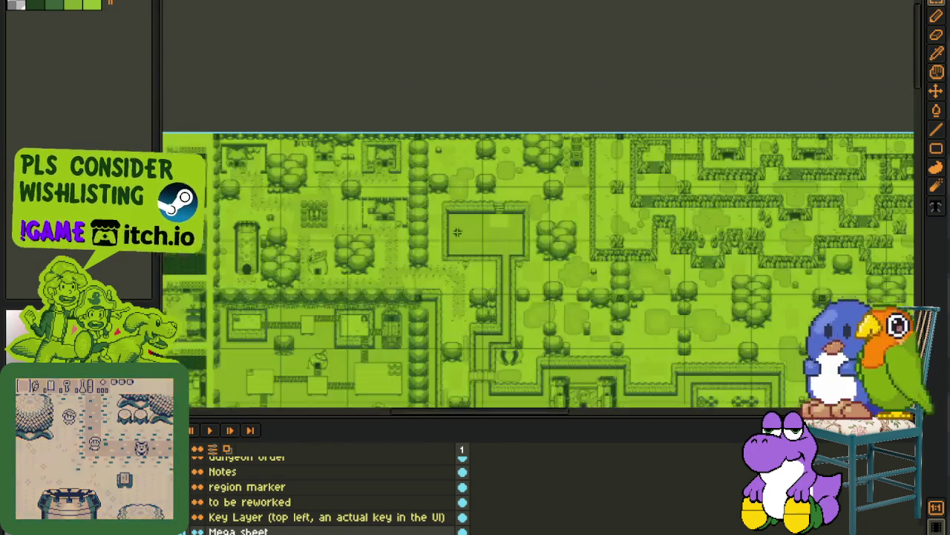
{"action": "scroll", "coordinate": [473, 299], "scroll_direction": "up", "scroll_amount": 1}
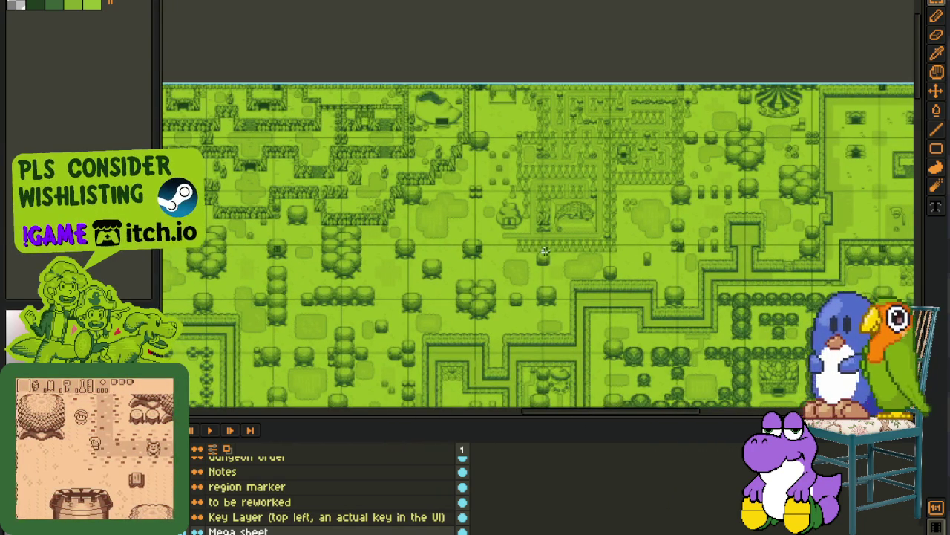
{"action": "key", "text": "ctrl+Tab"}
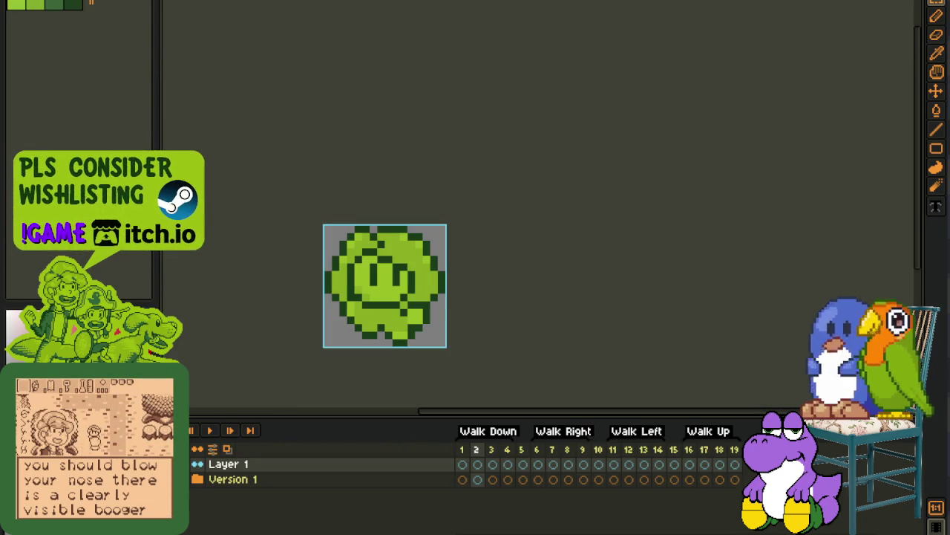
- Pass the NPC sprite sheet to reach the numbered portrait grid, and zoom in
{"action": "key", "text": "ctrl+Tab"}
{"action": "scroll", "coordinate": [297, 263], "scroll_direction": "up", "scroll_amount": 3}
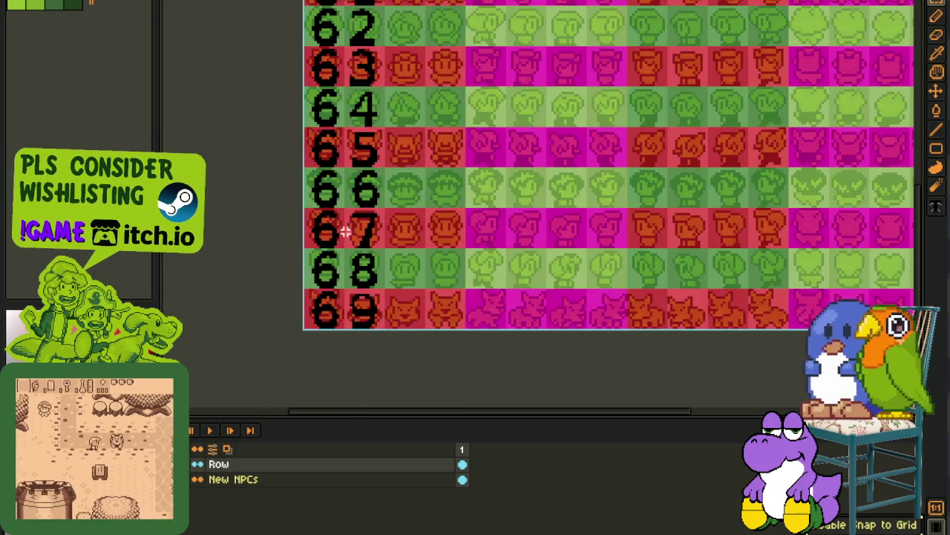
{"action": "scroll", "coordinate": [481, 112], "scroll_direction": "up", "scroll_amount": 2}
{"action": "key", "text": "ctrl+Tab"}
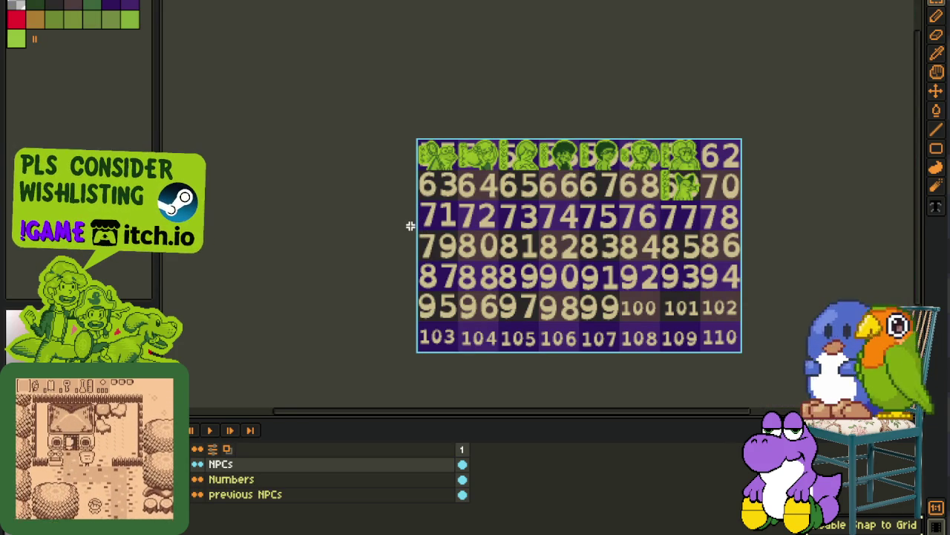
{"action": "scroll", "coordinate": [438, 245], "scroll_direction": "up", "scroll_amount": 1}
{"action": "scroll", "coordinate": [445, 251], "scroll_direction": "up", "scroll_amount": 1}
{"action": "scroll", "coordinate": [452, 255], "scroll_direction": "up", "scroll_amount": 1}
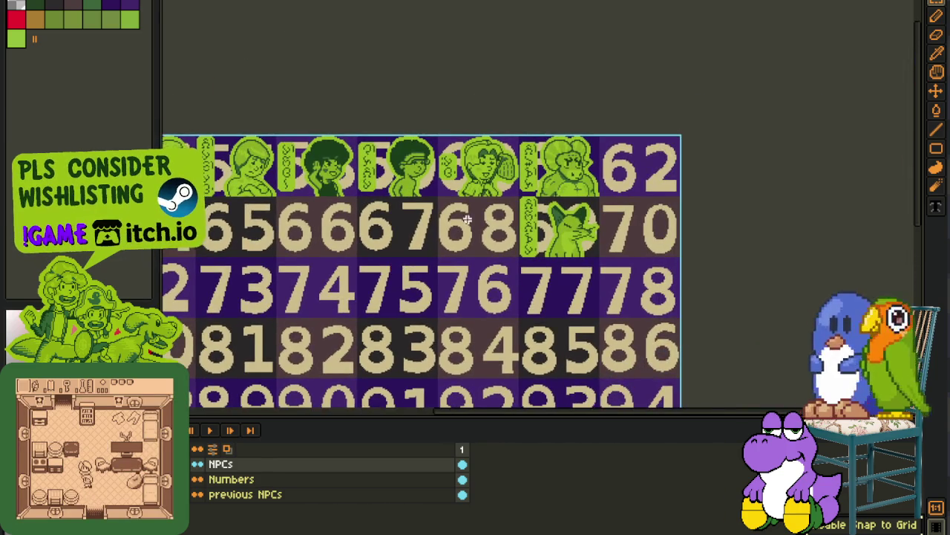
{"action": "scroll", "coordinate": [520, 260], "scroll_direction": "up", "scroll_amount": 2}
{"action": "scroll", "coordinate": [552, 264], "scroll_direction": "up", "scroll_amount": 1}
{"action": "scroll", "coordinate": [557, 235], "scroll_direction": "up", "scroll_amount": 2}
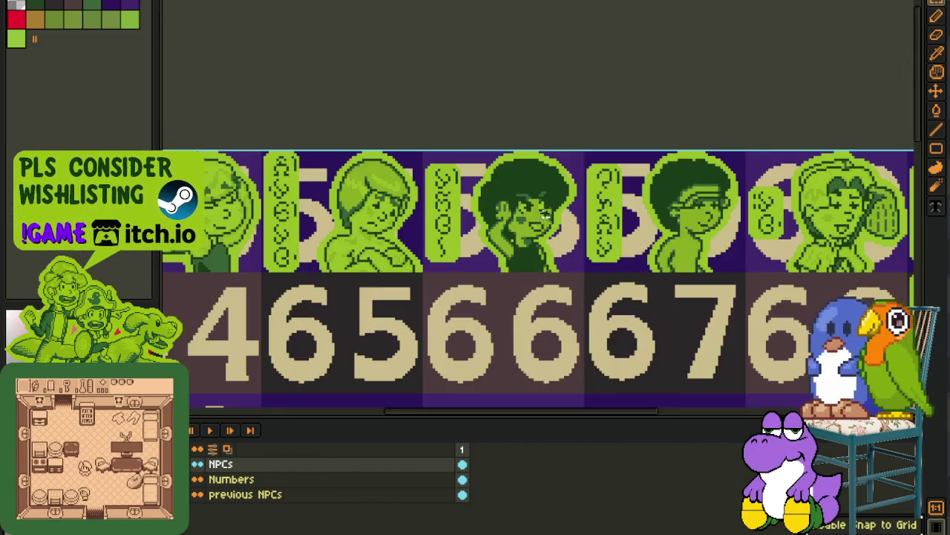
- Pan across the grid to inspect the later slots and existing NPC portraits
{"action": "left_click_drag", "start_coordinate": [635, 235], "coordinate": [556, 241]}
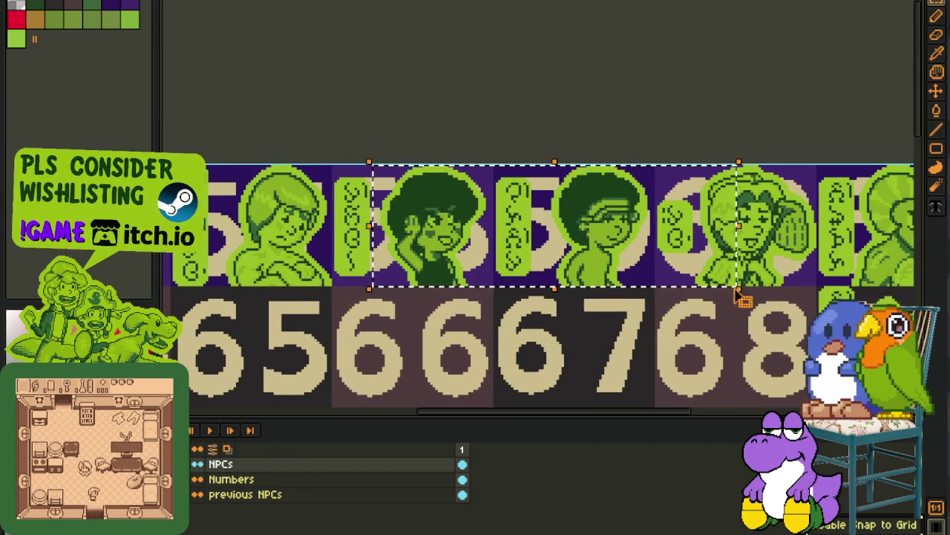
{"action": "left_click_drag", "start_coordinate": [732, 292], "coordinate": [569, 282]}
{"action": "left_click_drag", "start_coordinate": [823, 257], "coordinate": [659, 247]}
{"action": "scroll", "coordinate": [639, 247], "scroll_direction": "down", "scroll_amount": 2}
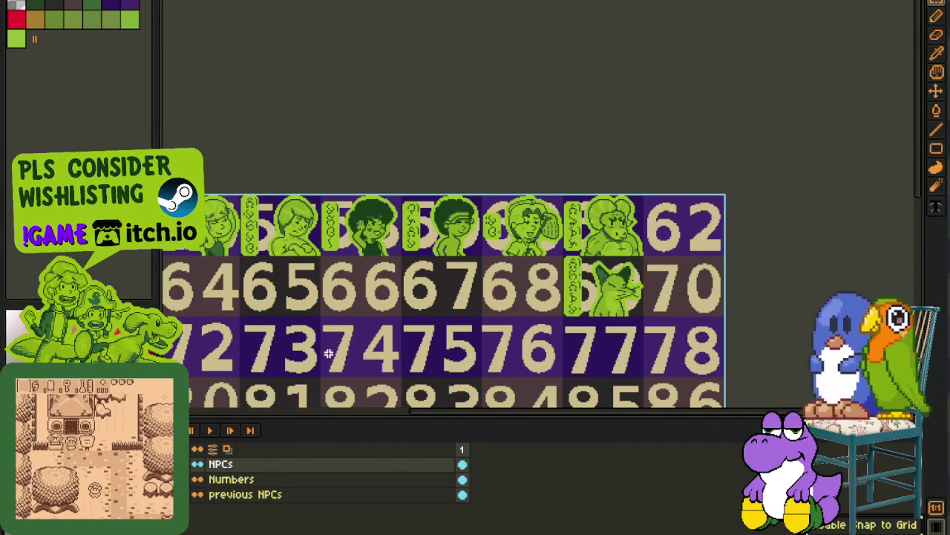
{"action": "mouse_move", "coordinate": [493, 385]}
{"action": "left_mouse_down"}
{"action": "mouse_move", "coordinate": [549, 188]}
{"action": "mouse_move", "coordinate": [628, 198]}
{"action": "left_mouse_up"}
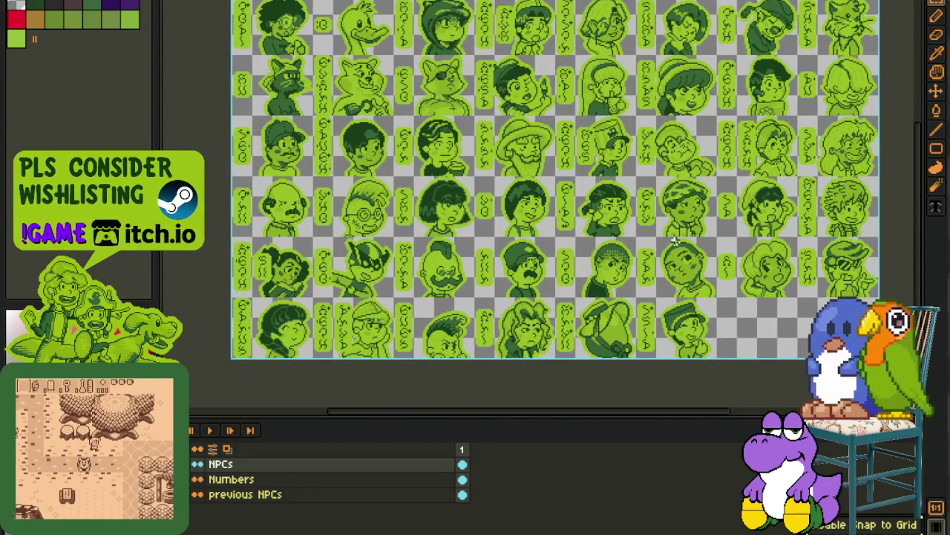
{"action": "mouse_move", "coordinate": [560, 162]}
{"action": "left_mouse_down"}
{"action": "mouse_move", "coordinate": [498, 304]}
{"action": "mouse_move", "coordinate": [481, 215]}
{"action": "left_mouse_up"}
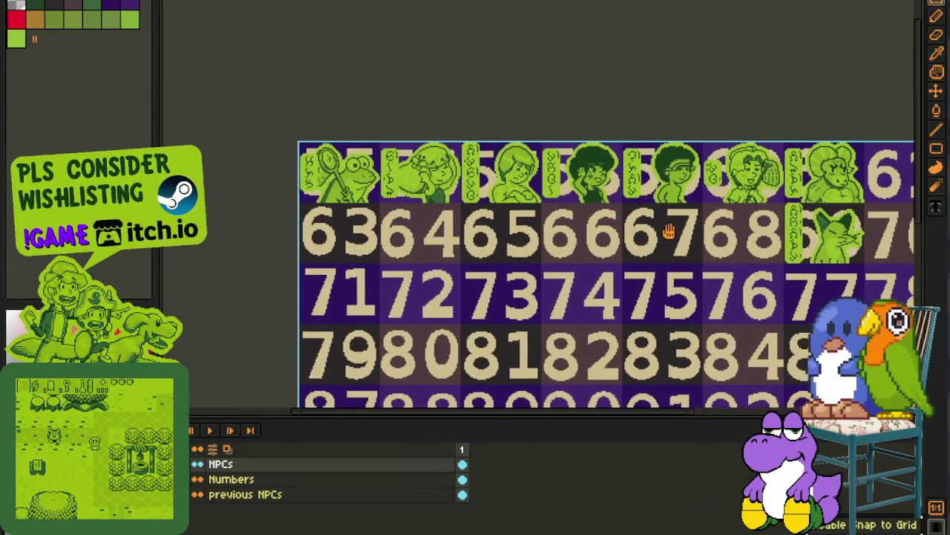
- Bring the top rows near slot 62 into view, then return to the NPC sprite sheet
{"action": "left_click_drag", "start_coordinate": [520, 208], "coordinate": [625, 231]}
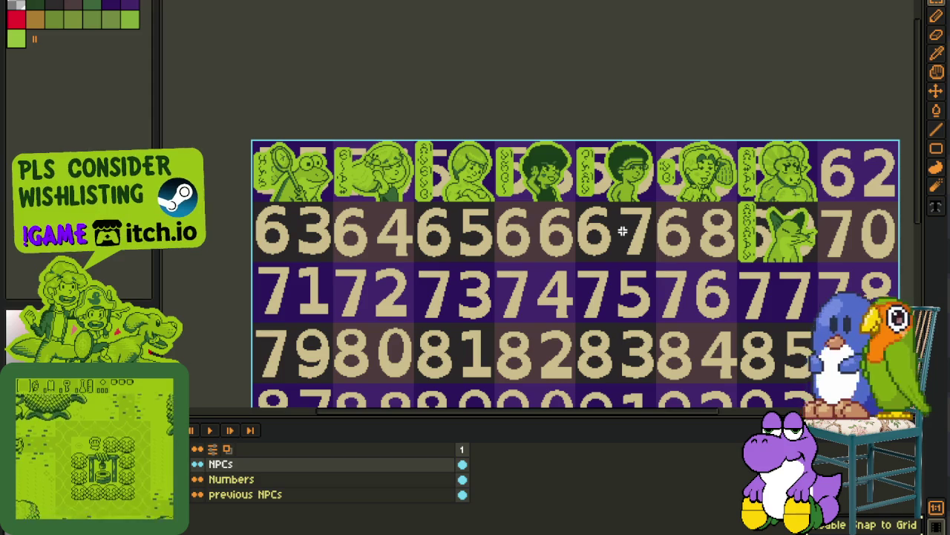
{"action": "left_click_drag", "start_coordinate": [622, 230], "coordinate": [505, 232]}
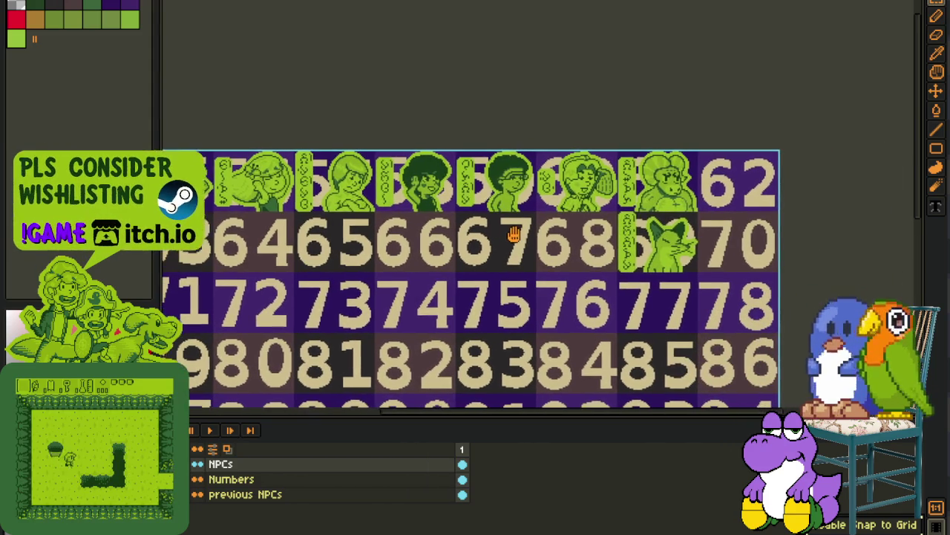
{"action": "scroll", "coordinate": [505, 232], "scroll_direction": "up", "scroll_amount": 1}
{"action": "scroll", "coordinate": [594, 161], "scroll_direction": "up", "scroll_amount": 1}
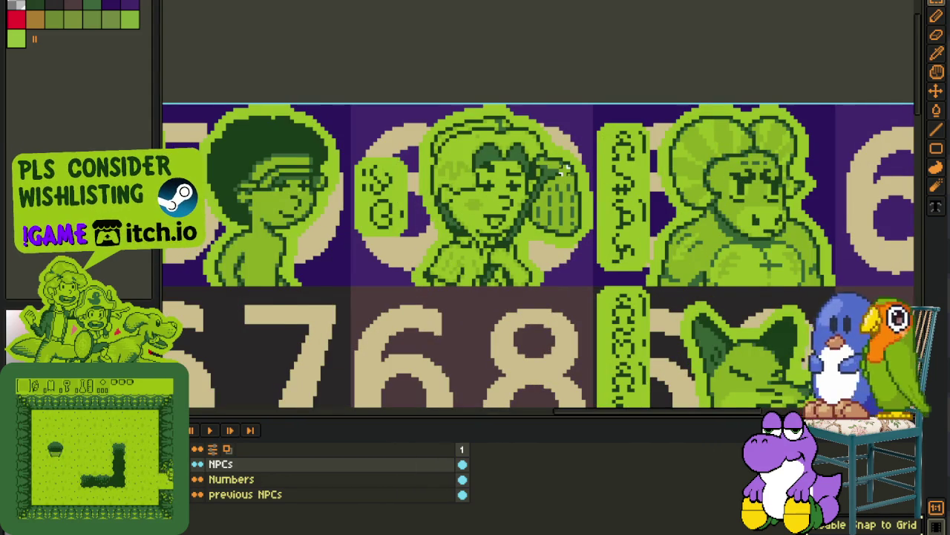
{"action": "scroll", "coordinate": [563, 171], "scroll_direction": "down", "scroll_amount": 3}
{"action": "scroll", "coordinate": [583, 235], "scroll_direction": "up", "scroll_amount": 2}
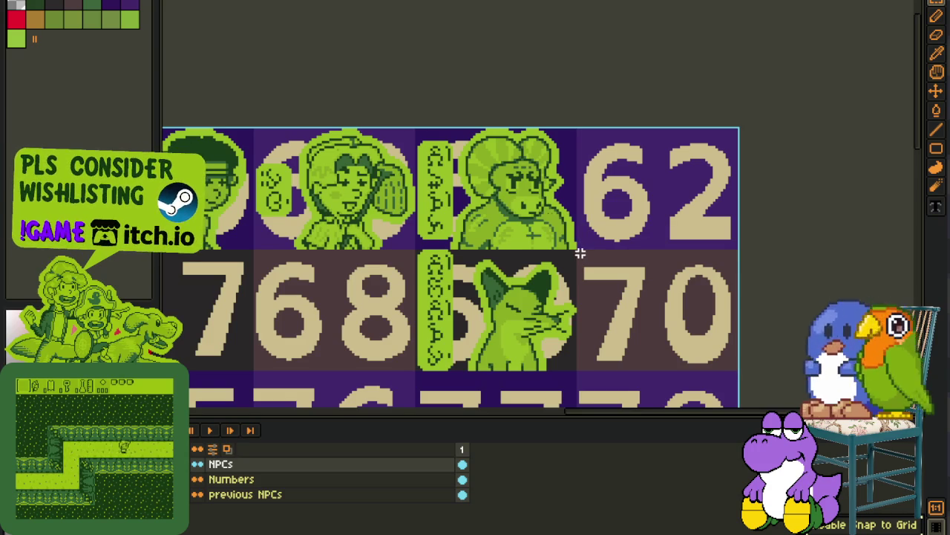
{"action": "key", "text": "ctrl+Tab"}
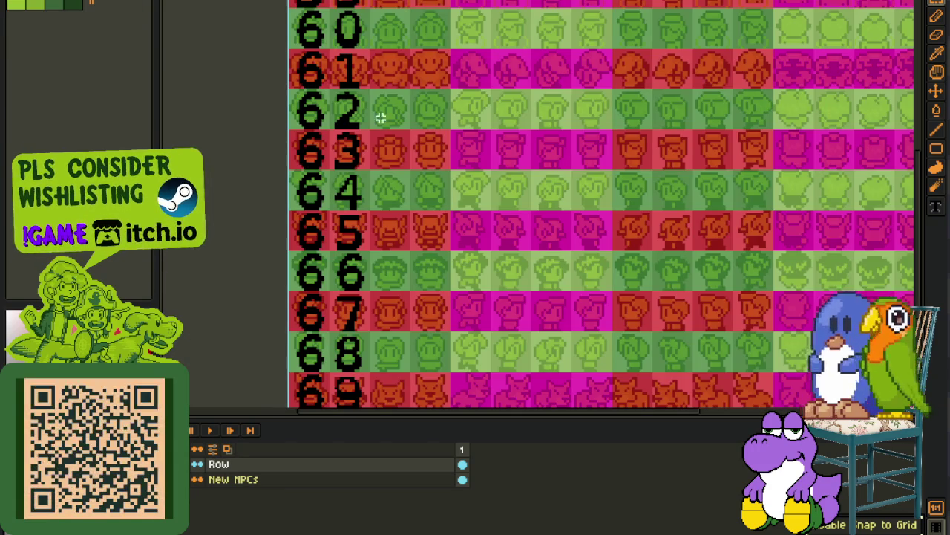
- Select row 62 of the NPC sprite sheet among rows 60–69 and adjust the zoom
{"action": "left_click_drag", "start_coordinate": [360, 110], "coordinate": [306, 156]}
{"action": "left_click_drag", "start_coordinate": [910, 134], "coordinate": [908, 136]}
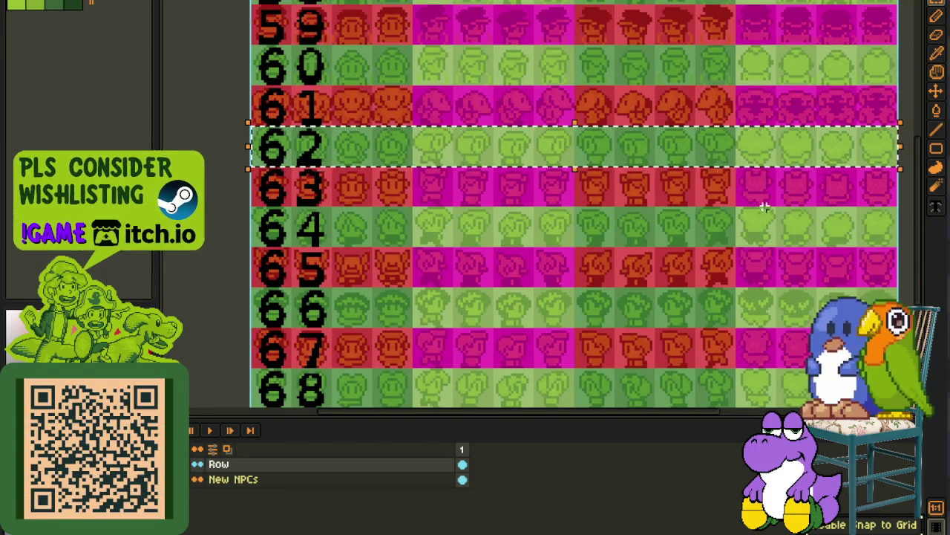
{"action": "scroll", "coordinate": [726, 217], "scroll_direction": "down", "scroll_amount": 3}
{"action": "scroll", "coordinate": [720, 215], "scroll_direction": "up", "scroll_amount": 1}
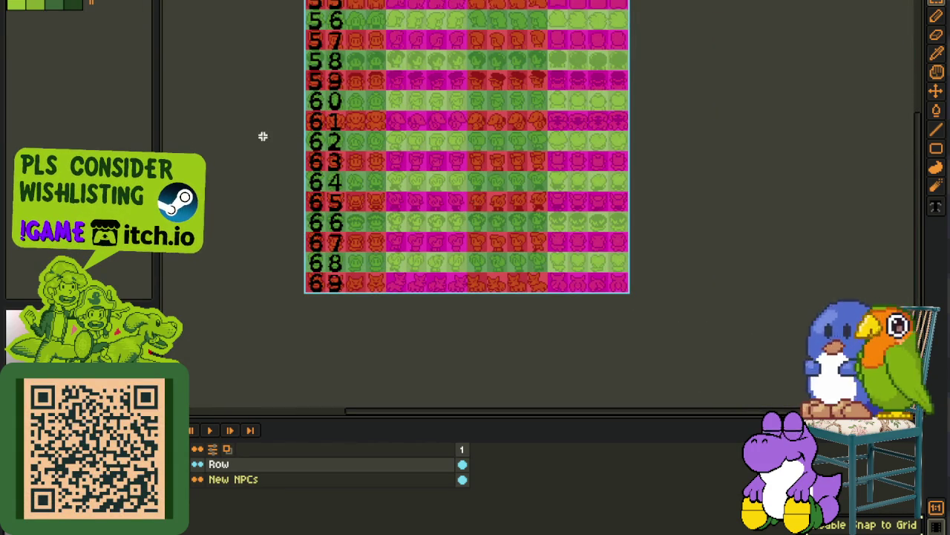
{"action": "scroll", "coordinate": [329, 106], "scroll_direction": "up", "scroll_amount": 3}
- Switch over to the green-haired NPC portrait document
{"action": "key", "text": "ctrl+Tab"}
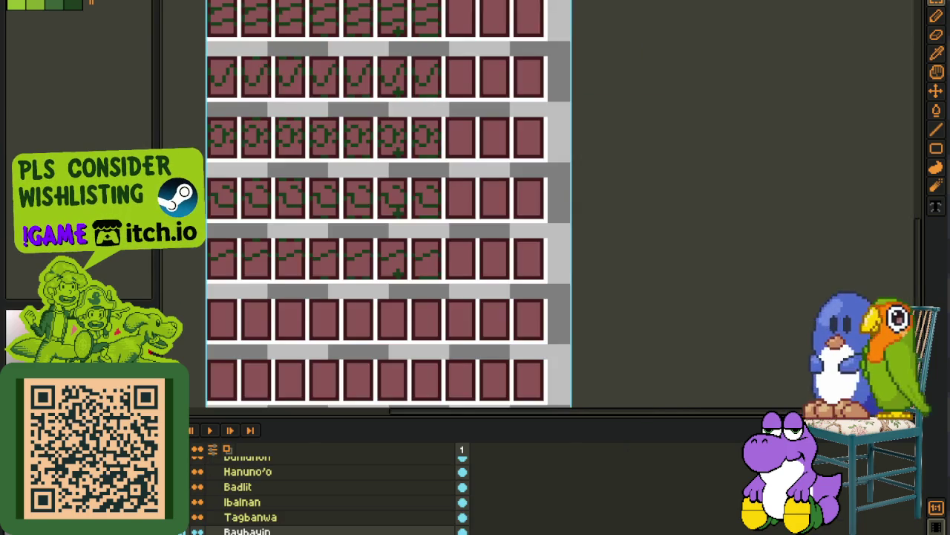
{"action": "key", "text": "ctrl+Tab"}
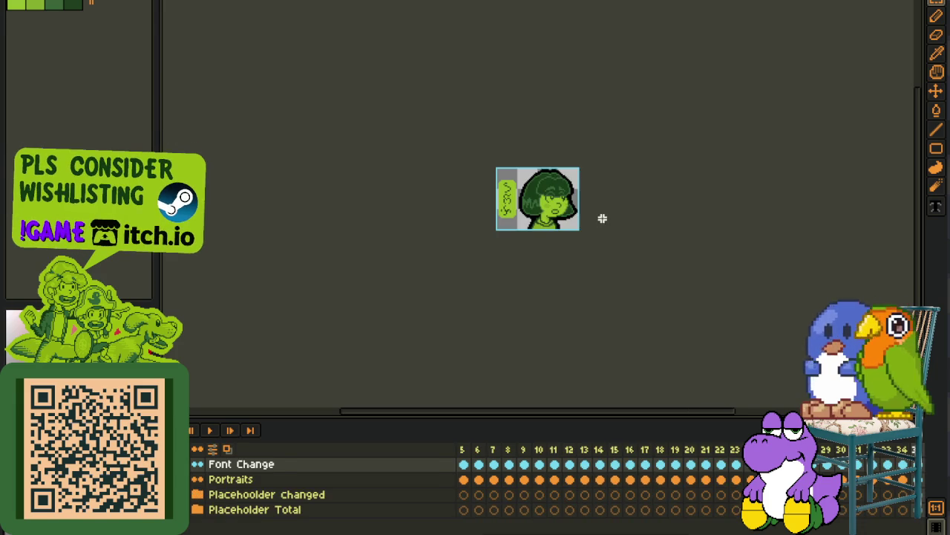
{"action": "scroll", "coordinate": [577, 208], "scroll_direction": "up", "scroll_amount": 2}
- Dismiss the playback options menu twice and zoom well into the portrait
{"action": "right_click", "coordinate": [237, 433]}
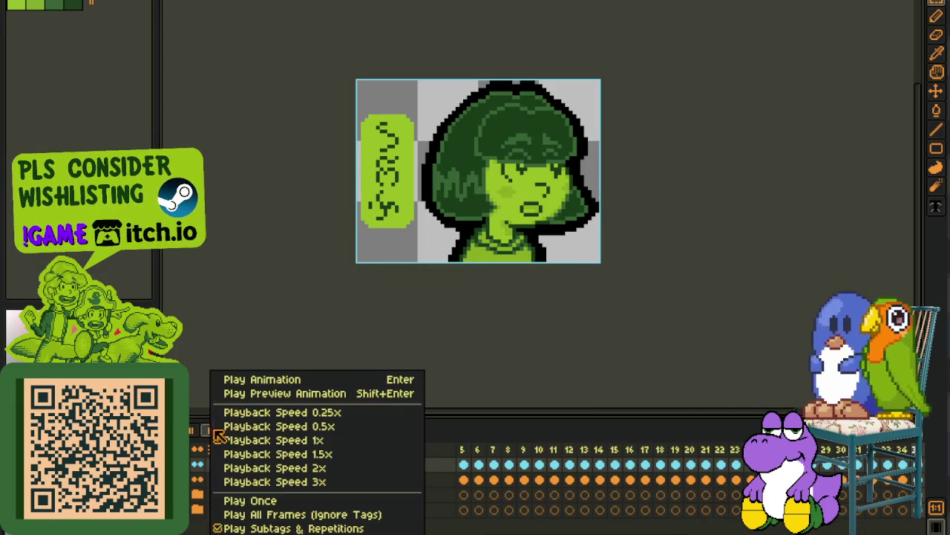
{"action": "left_click", "coordinate": [254, 413]}
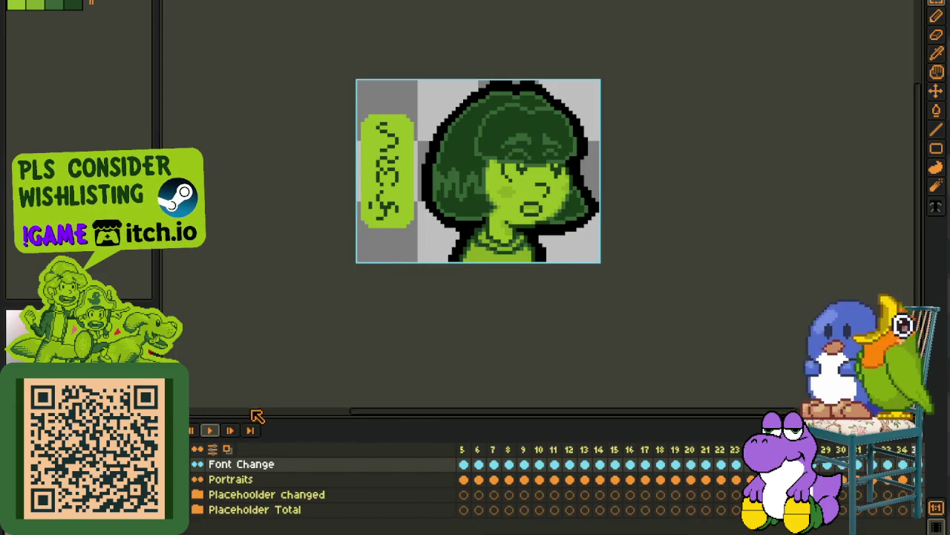
{"action": "right_click", "coordinate": [210, 430]}
{"action": "left_click", "coordinate": [419, 309]}
{"action": "scroll", "coordinate": [480, 201], "scroll_direction": "up", "scroll_amount": 1}
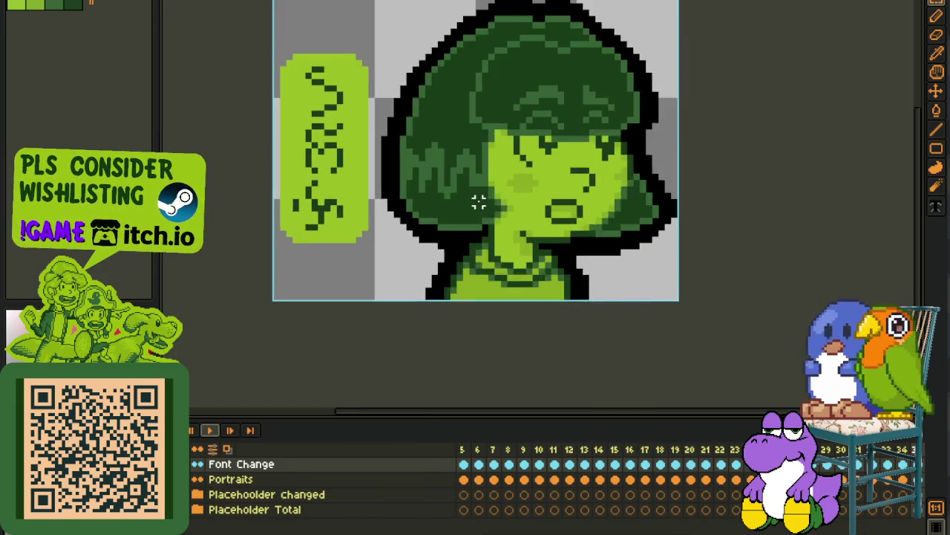
{"action": "scroll", "coordinate": [480, 202], "scroll_direction": "up", "scroll_amount": 1}
{"action": "scroll", "coordinate": [480, 201], "scroll_direction": "up", "scroll_amount": 1}
{"action": "scroll", "coordinate": [480, 201], "scroll_direction": "up", "scroll_amount": 1}
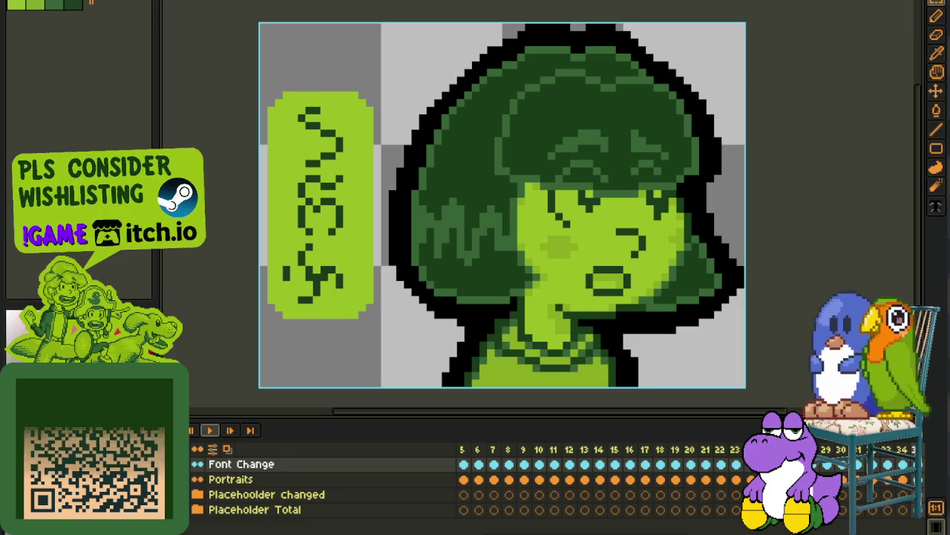